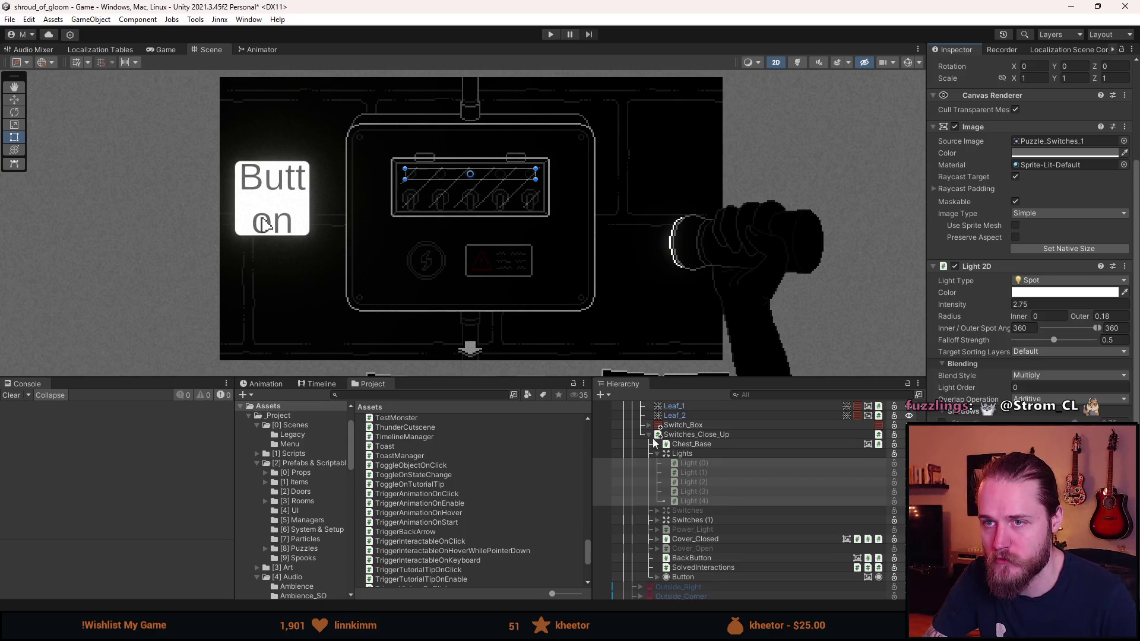
Activate Light (0)–Light (4) under Switches_Close_Up and enter play mode.
key(a)
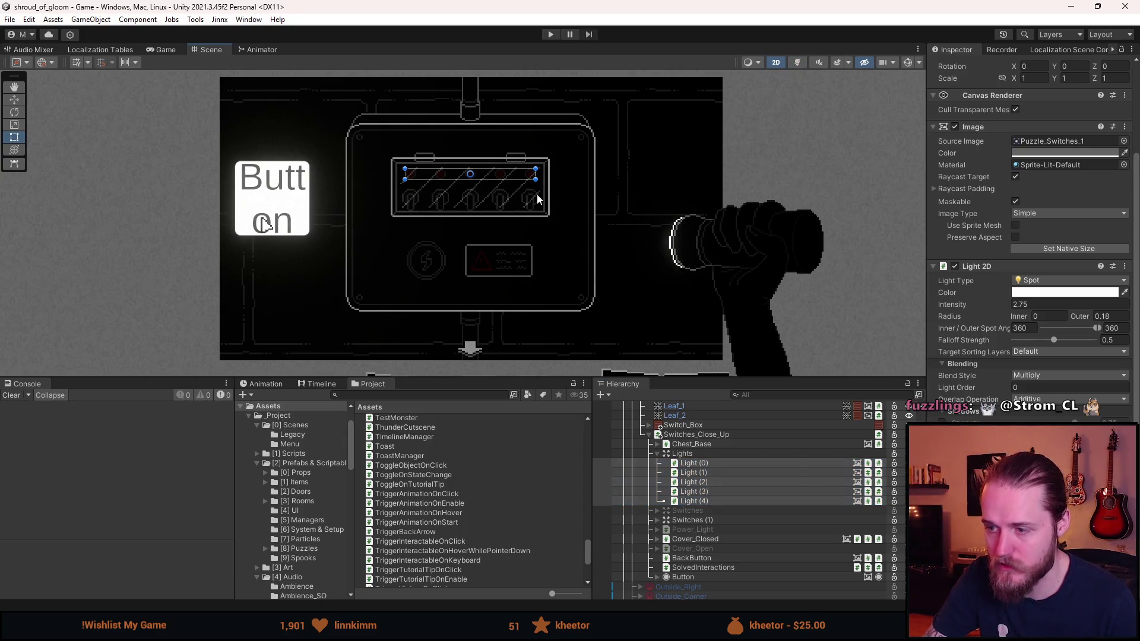
click(551, 35)
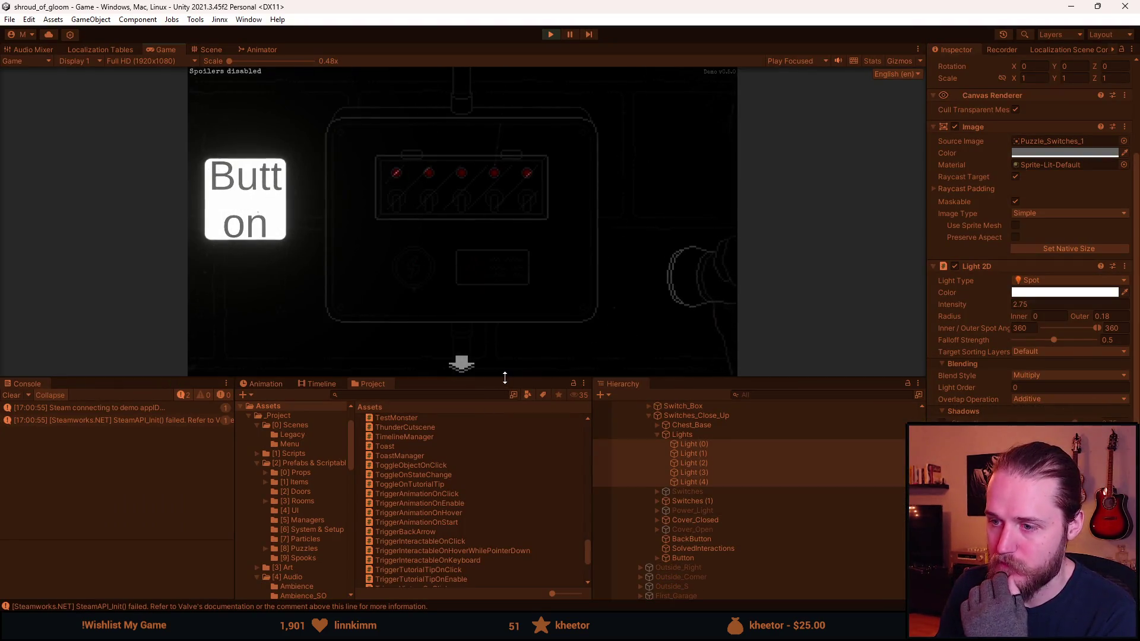
Make the Game view taller and turn on Show Extra Information in the F1 developer tools.
mouse_move(501, 378)
mouse_down()
mouse_move(483, 475)
mouse_move(482, 460)
mouse_up()
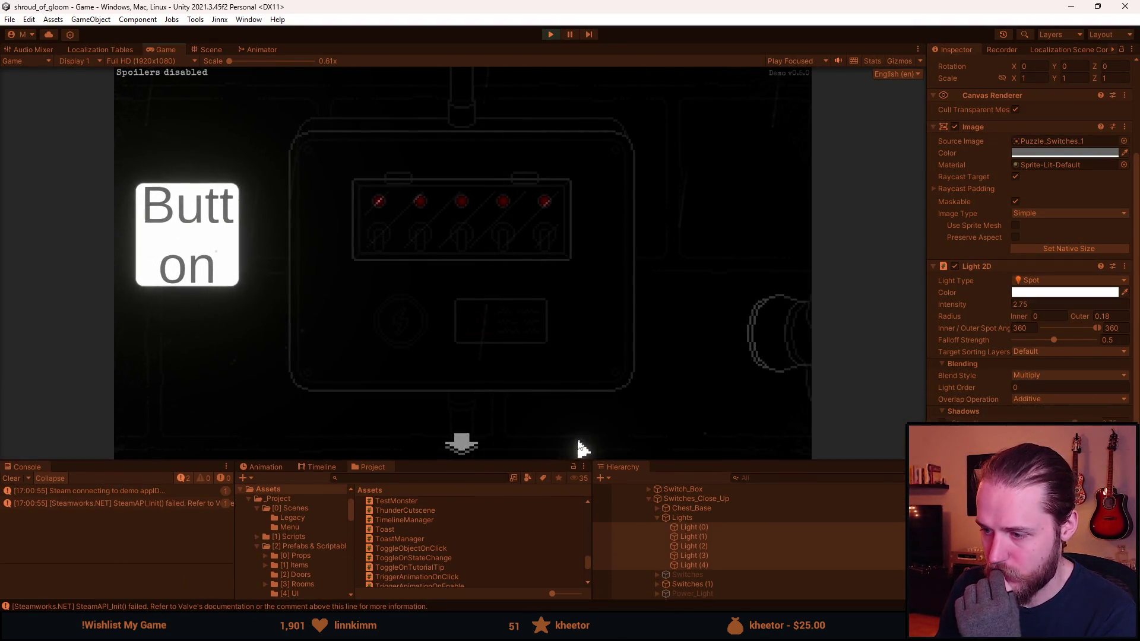
key(F1)
click(399, 167)
key(F1)
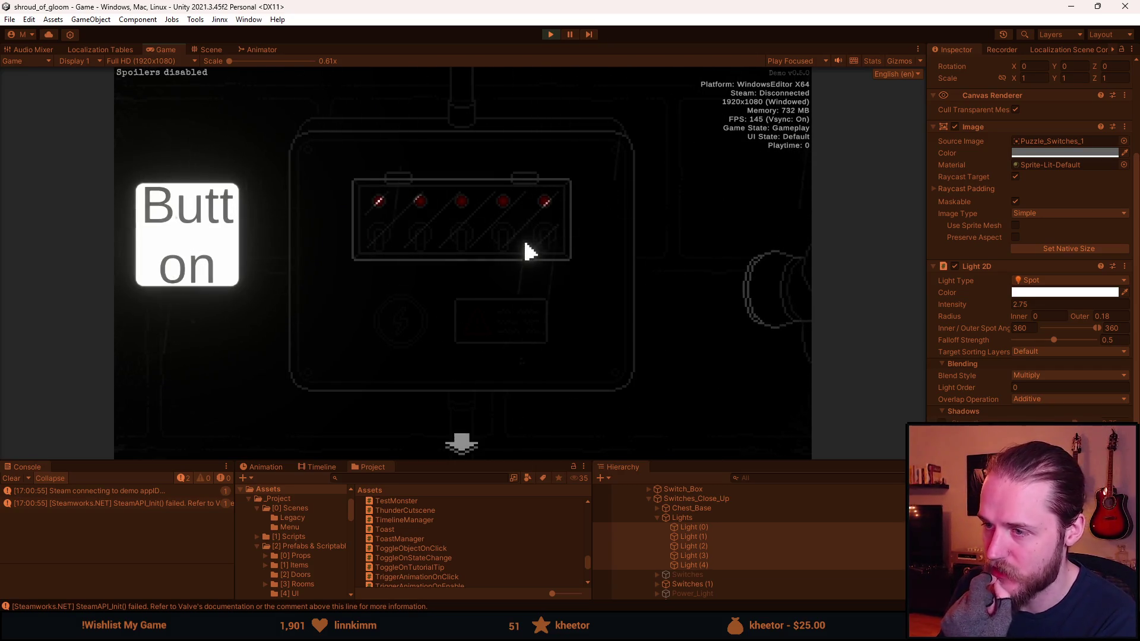
Open the glass cover, pause and resume twice, and open the inventory. Then stop play and go to Visual Studio.
click(505, 240)
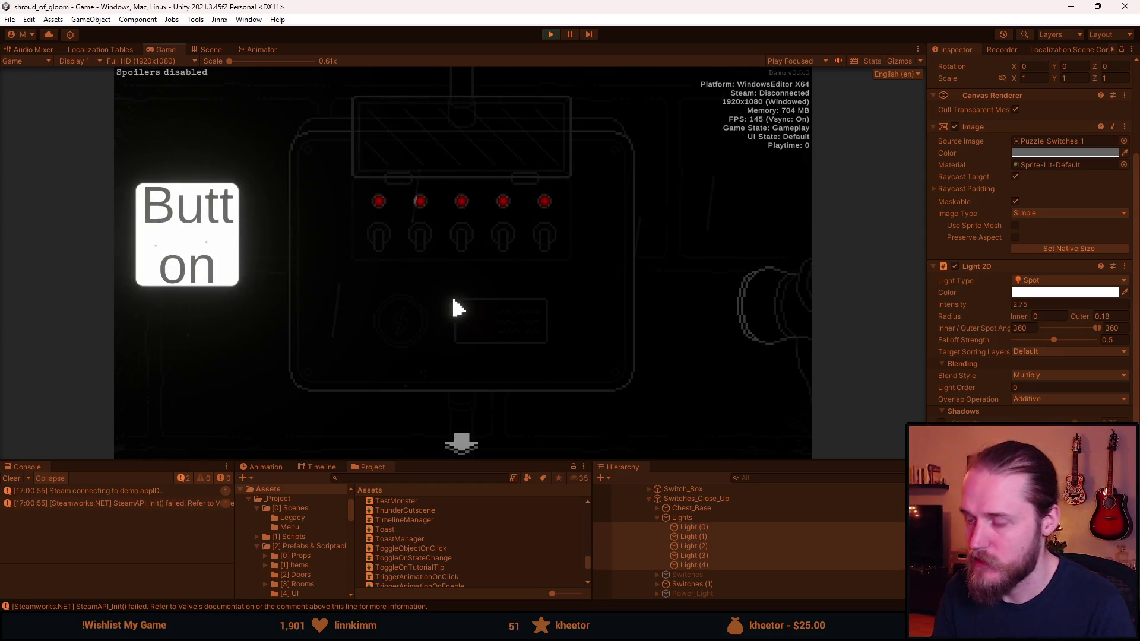
key(Escape)
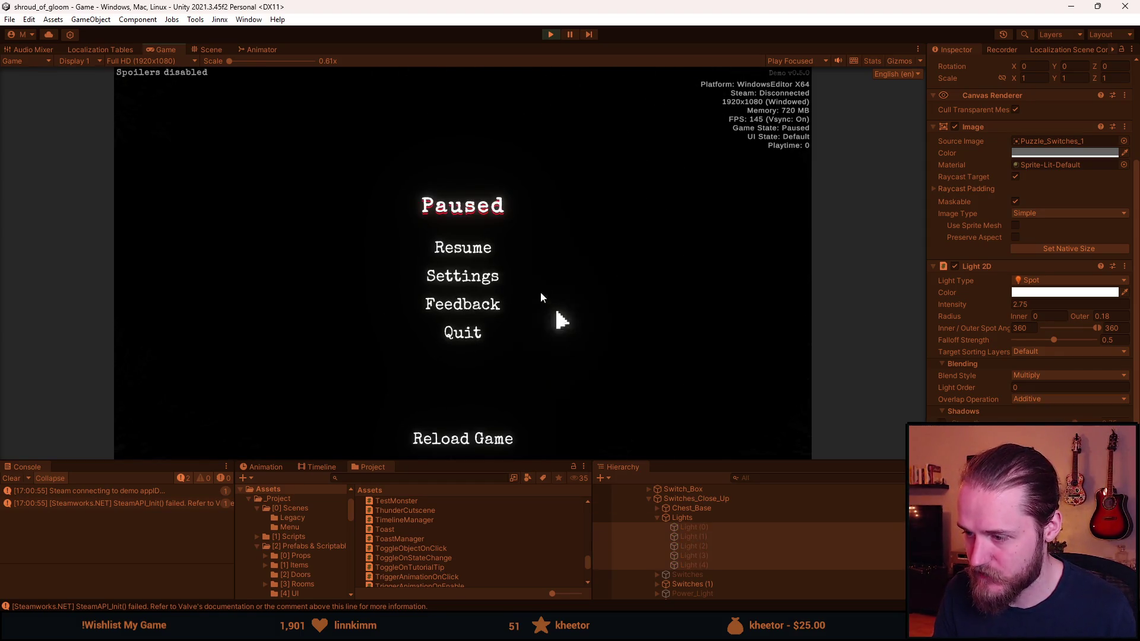
click(478, 252)
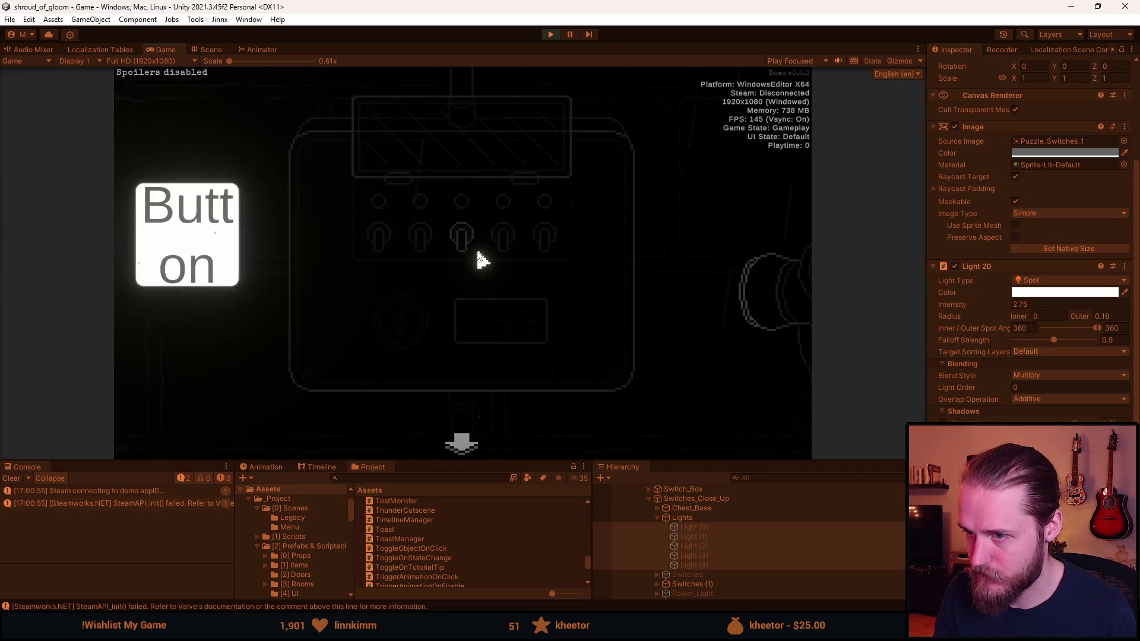
key(Escape)
click(478, 253)
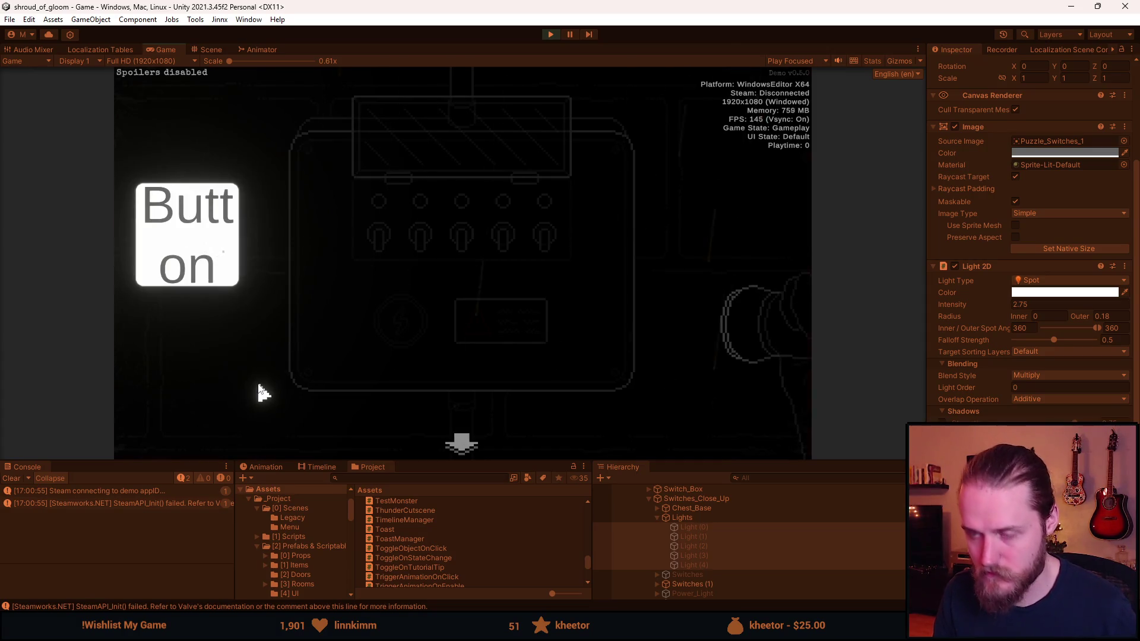
key(F1)
key(F1)
key(i)
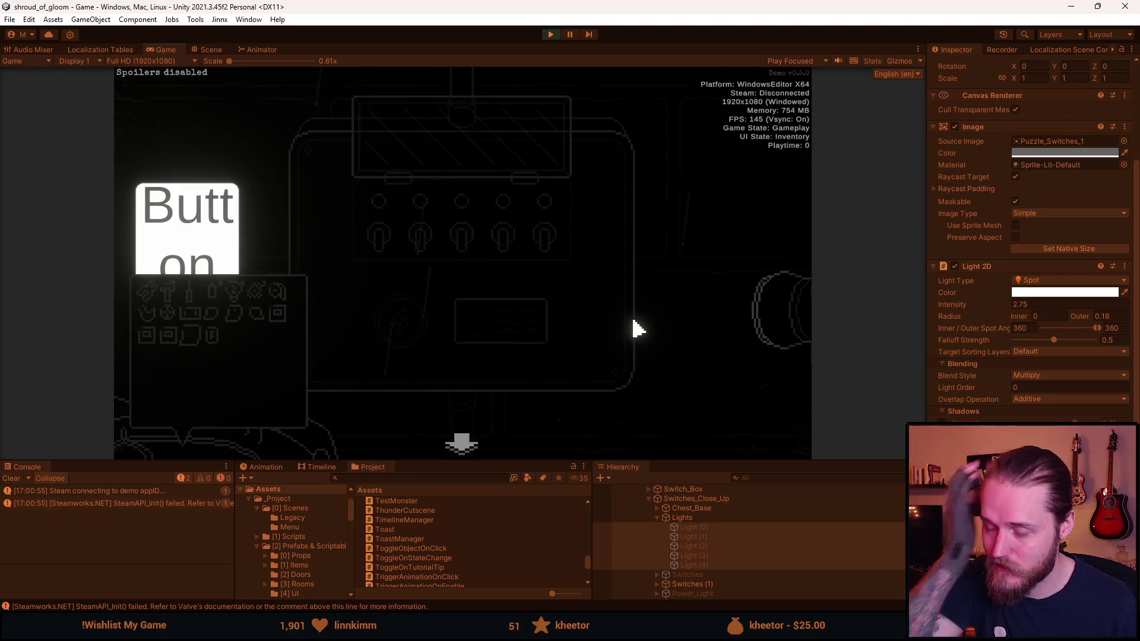
key(Escape)
key(Escape)
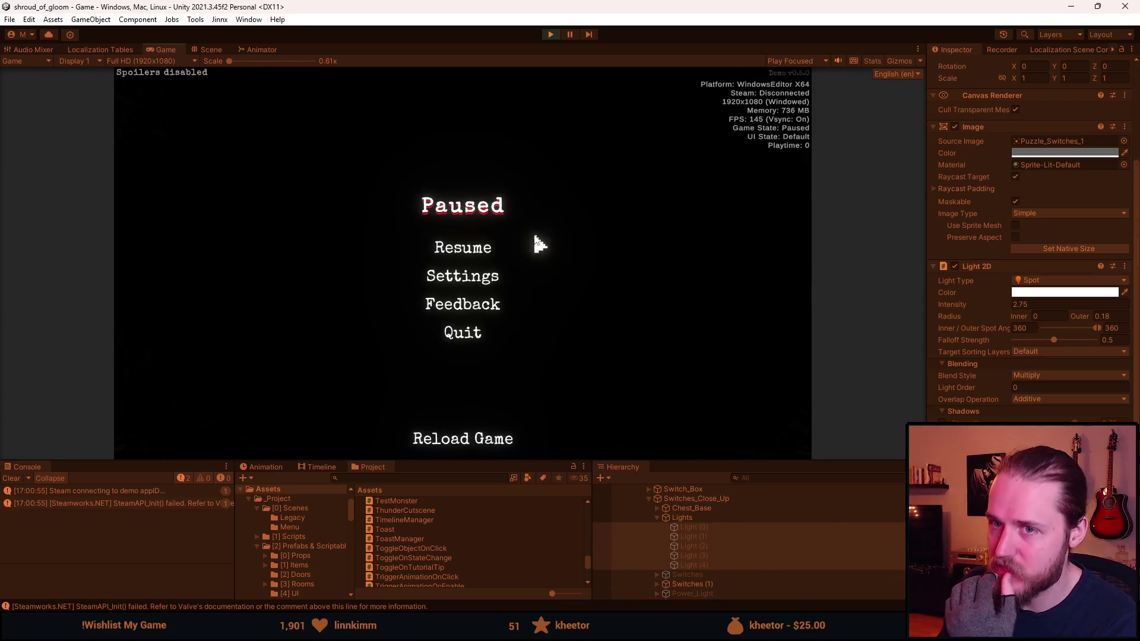
click(551, 34)
key(alt+Tab)
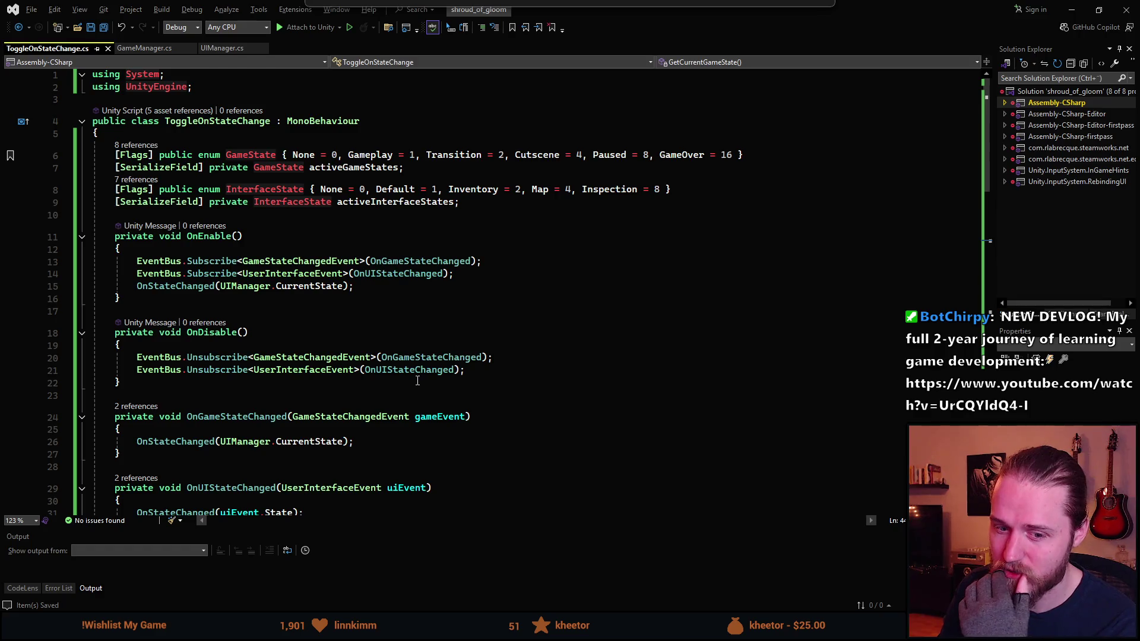
Use the sfpr snippet after line 9 to declare a GameObject[] field _objectsToToggle, then save.
click(482, 205)
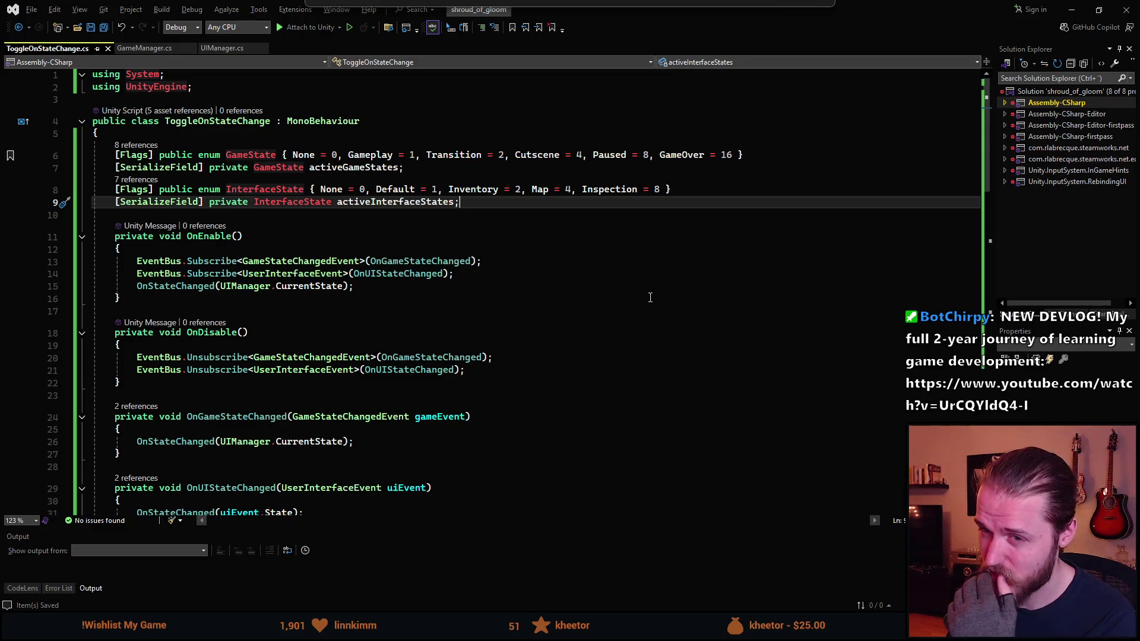
key(Return)
key(Return)
text(sfpr)
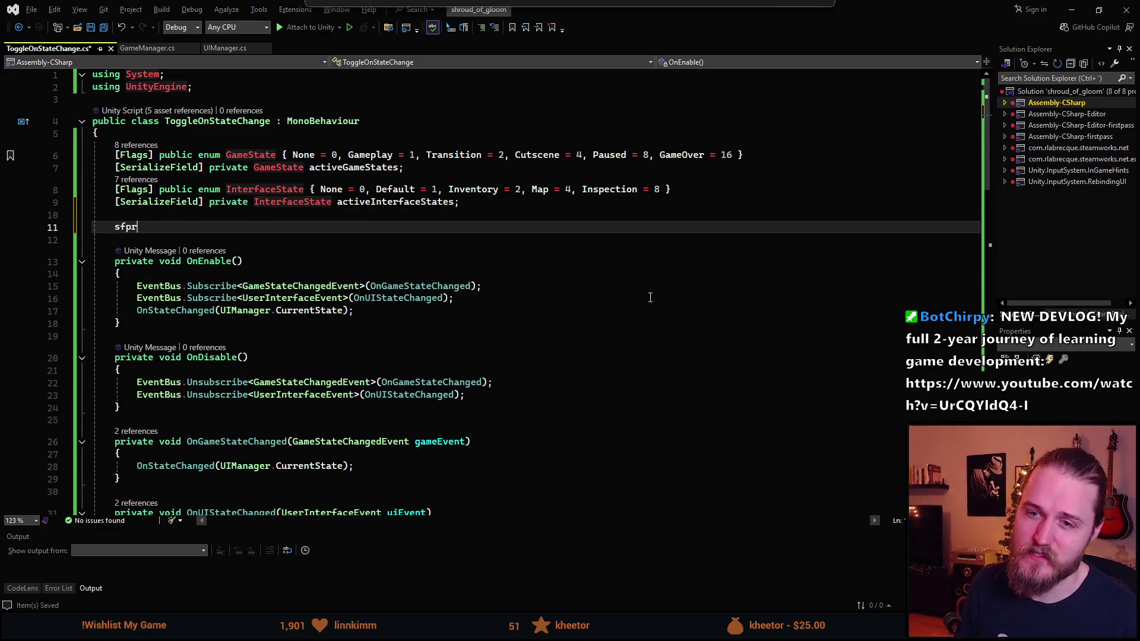
key(Tab)
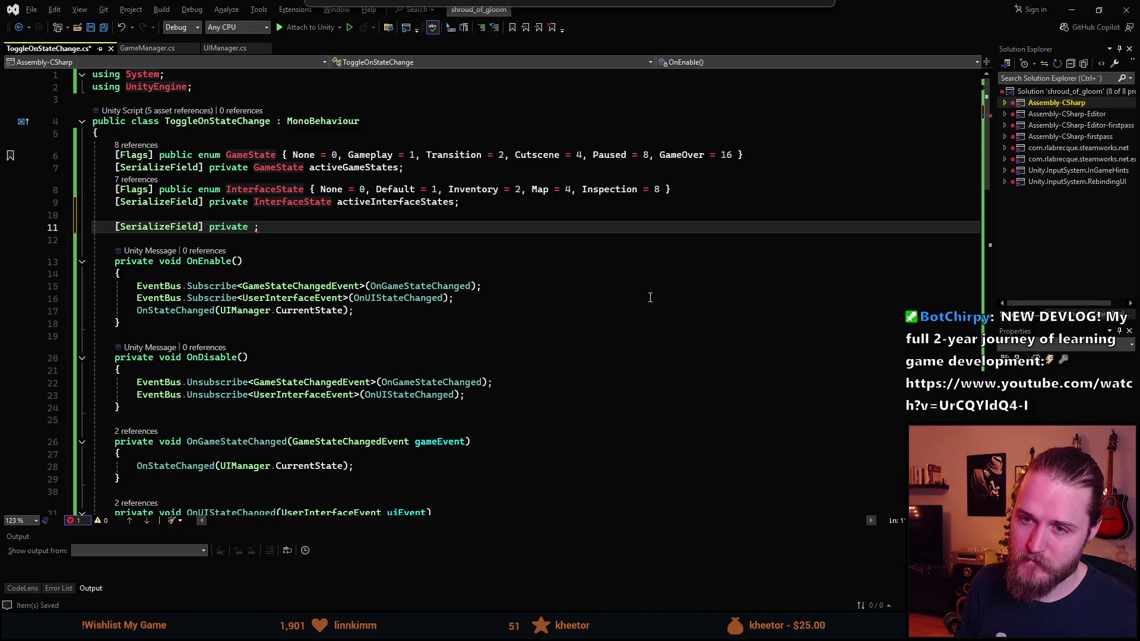
text(GameOb)
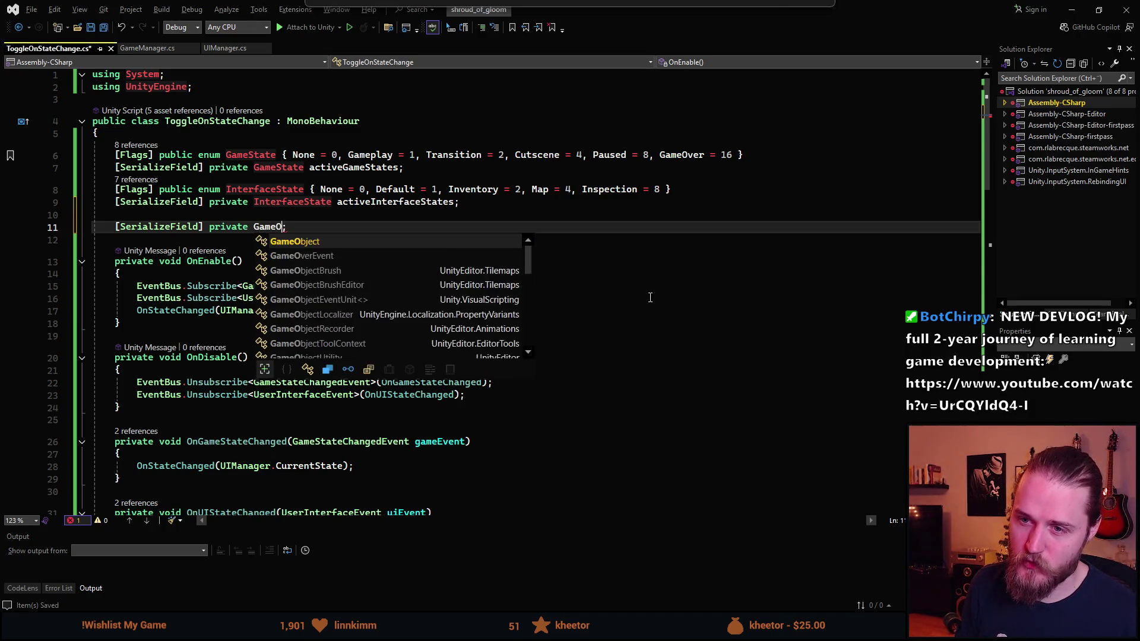
key(Tab)
text([])
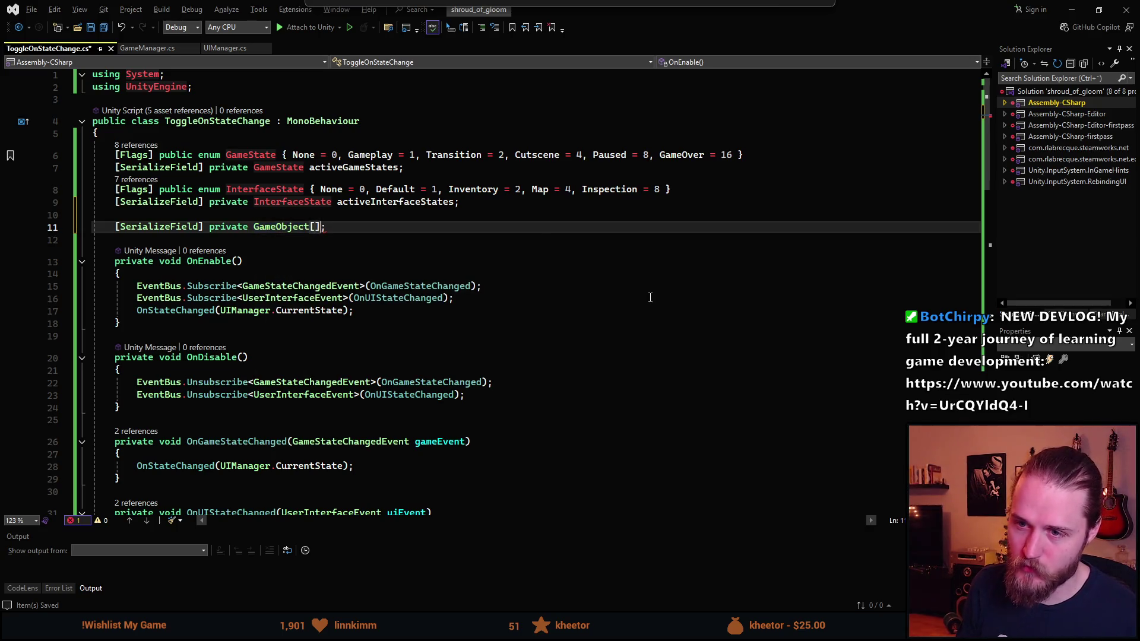
key(Tab)
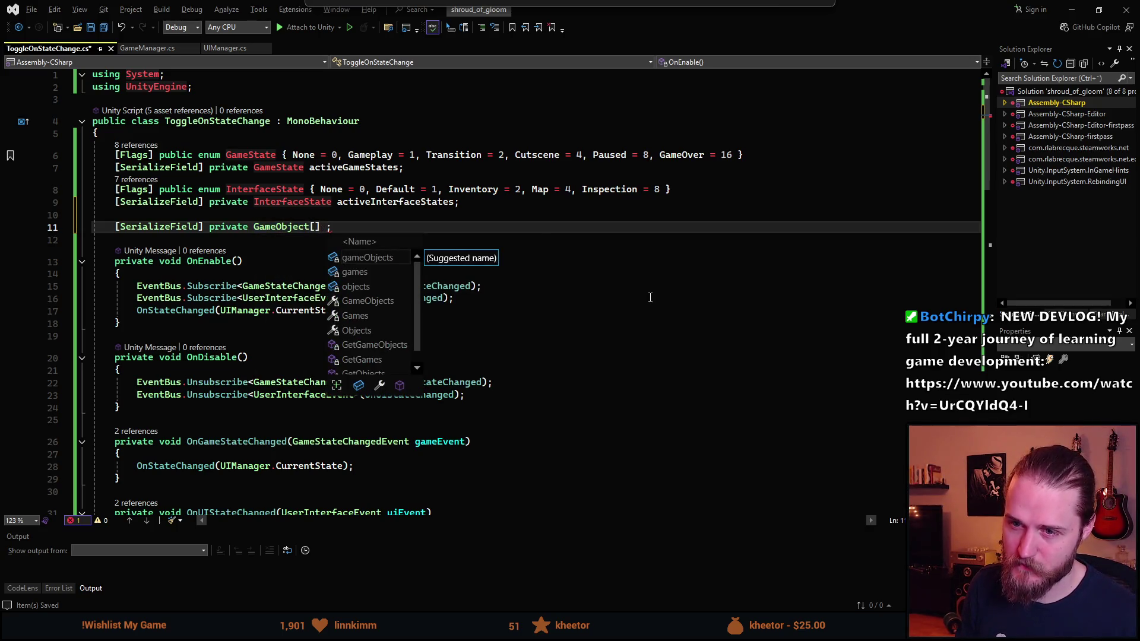
text(_objects)
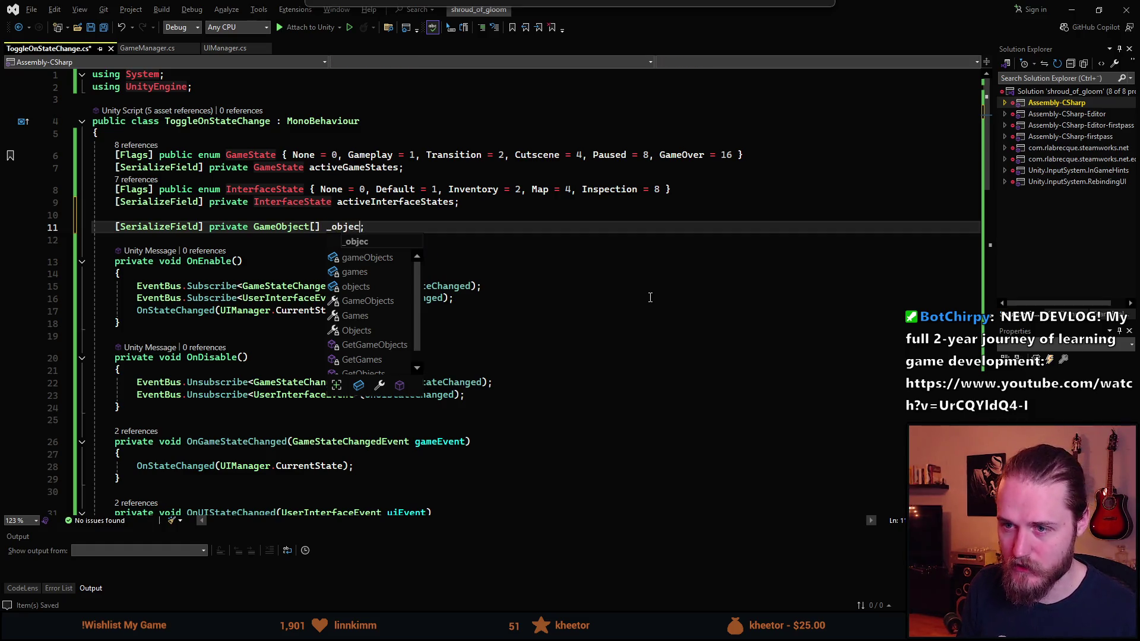
text(ToToggle)
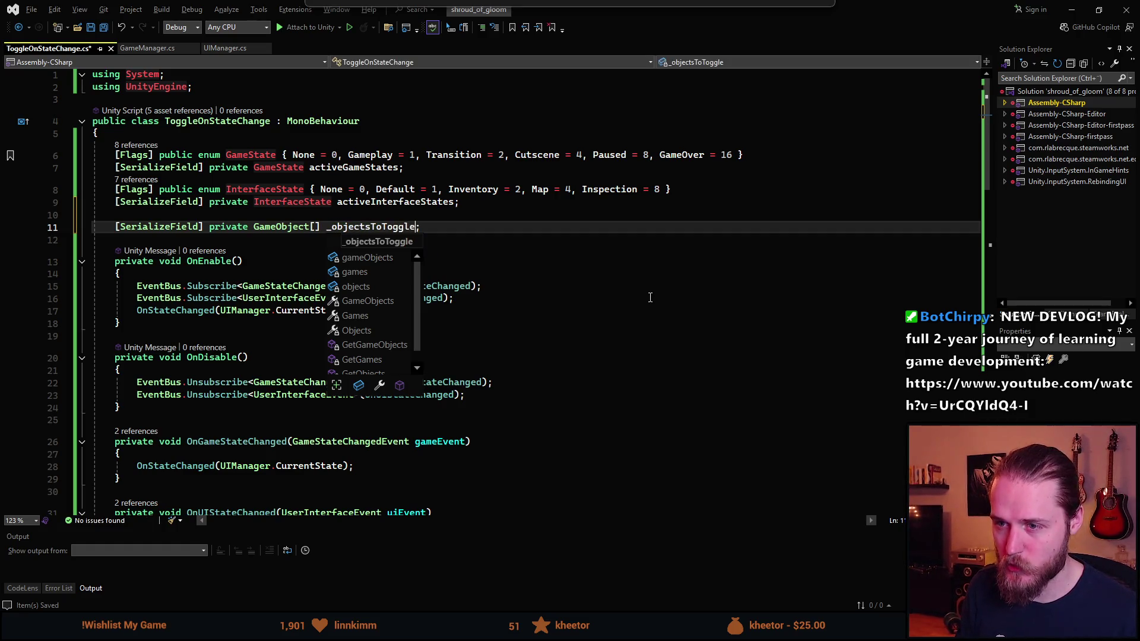
key(ctrl+s)
scroll(542, 420, down, 8)
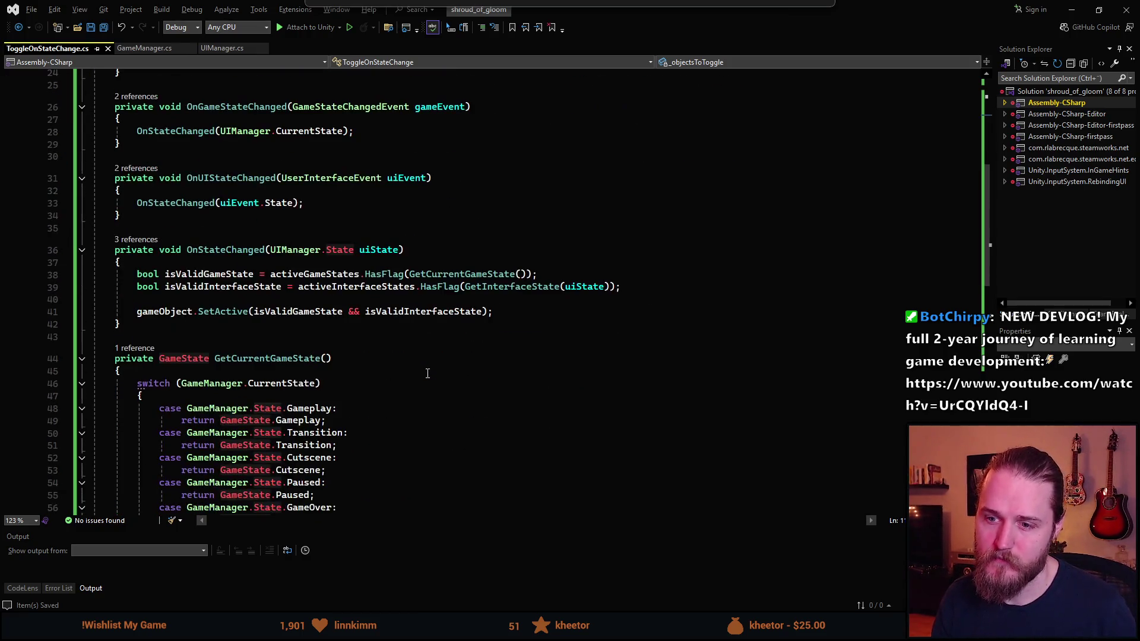
Add a bool isValid declaration on the empty line above the old SetActive call.
drag(501, 310, 167, 315)
click(538, 311)
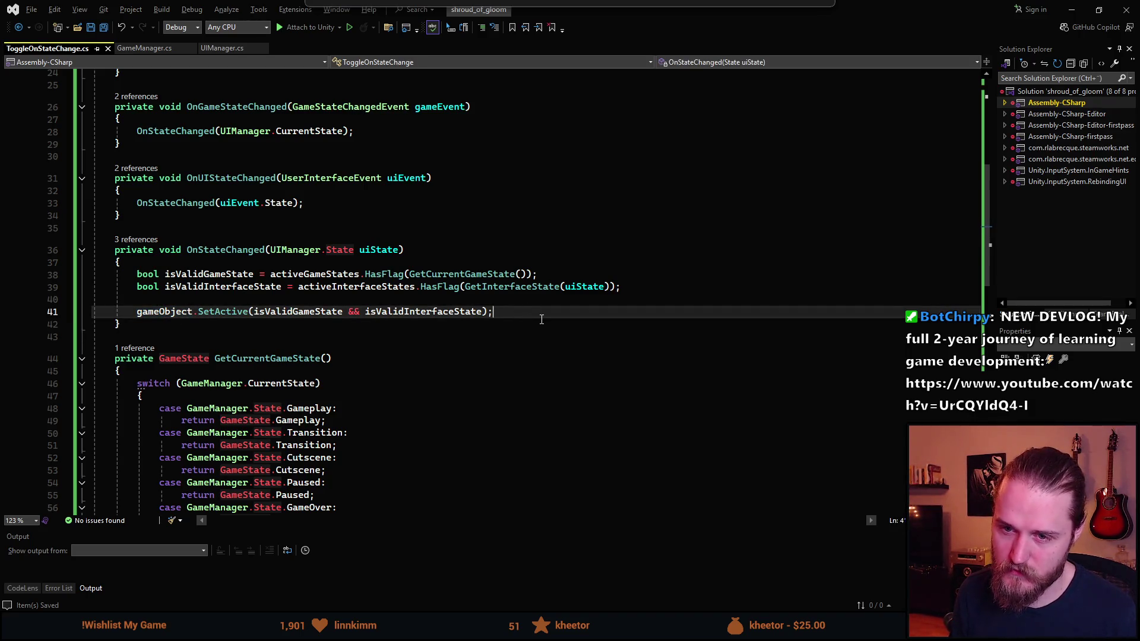
key(Up)
text(bool isValid)
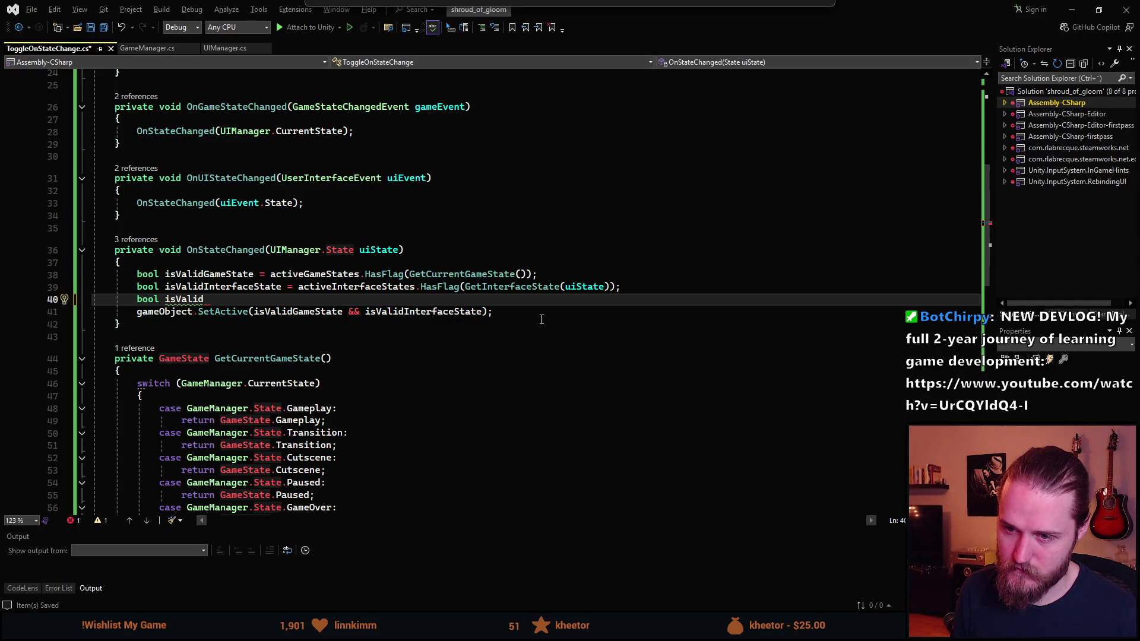
text( =)
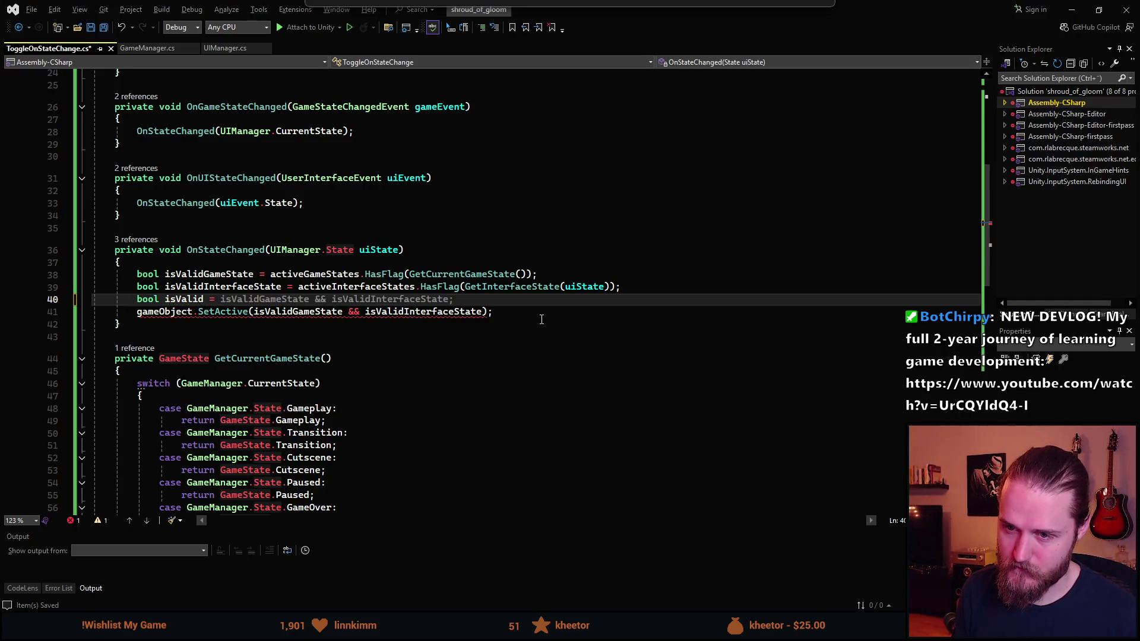
key(Tab)
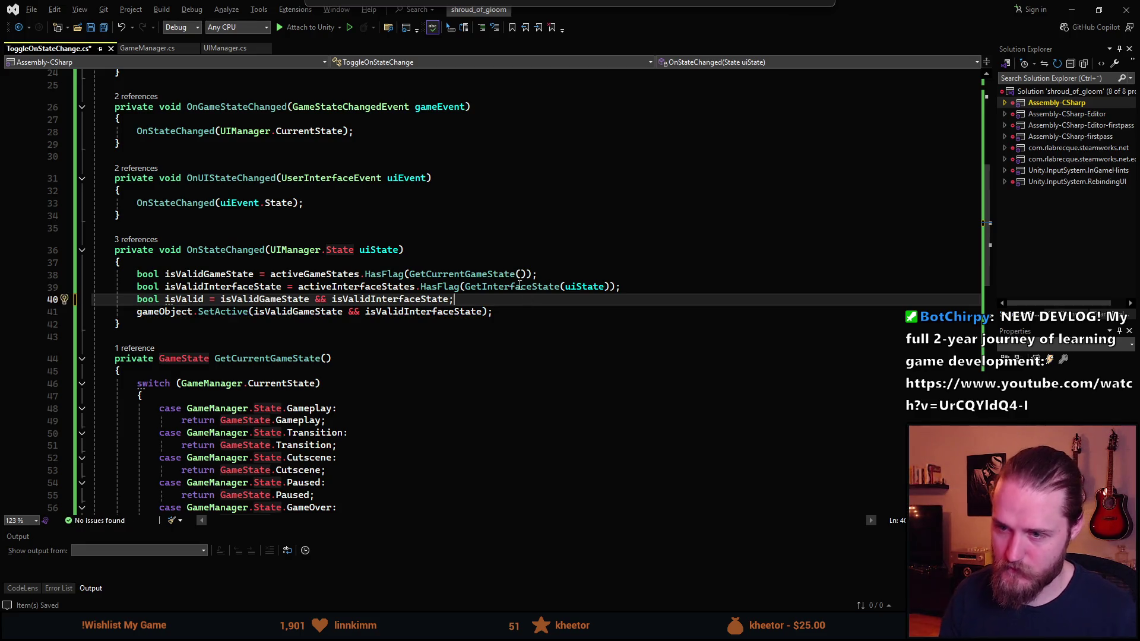
Add a foreach loop over the objects, with loop variable go, calling go.SetActive(isValid).
key(Return)
key(Return)
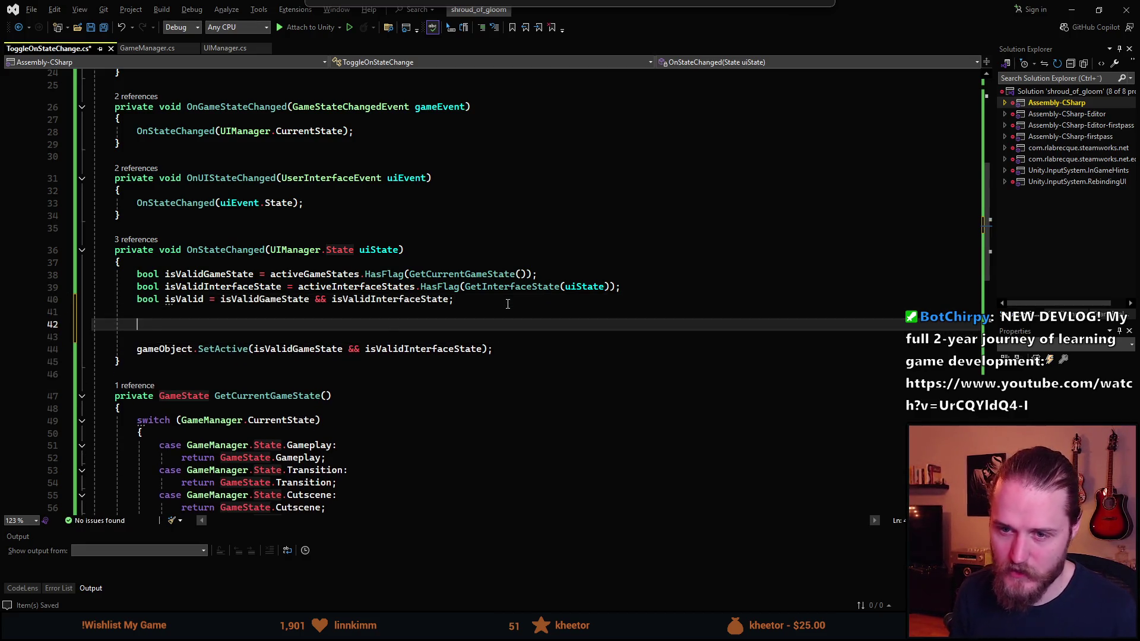
text(foreach)
key(Escape)
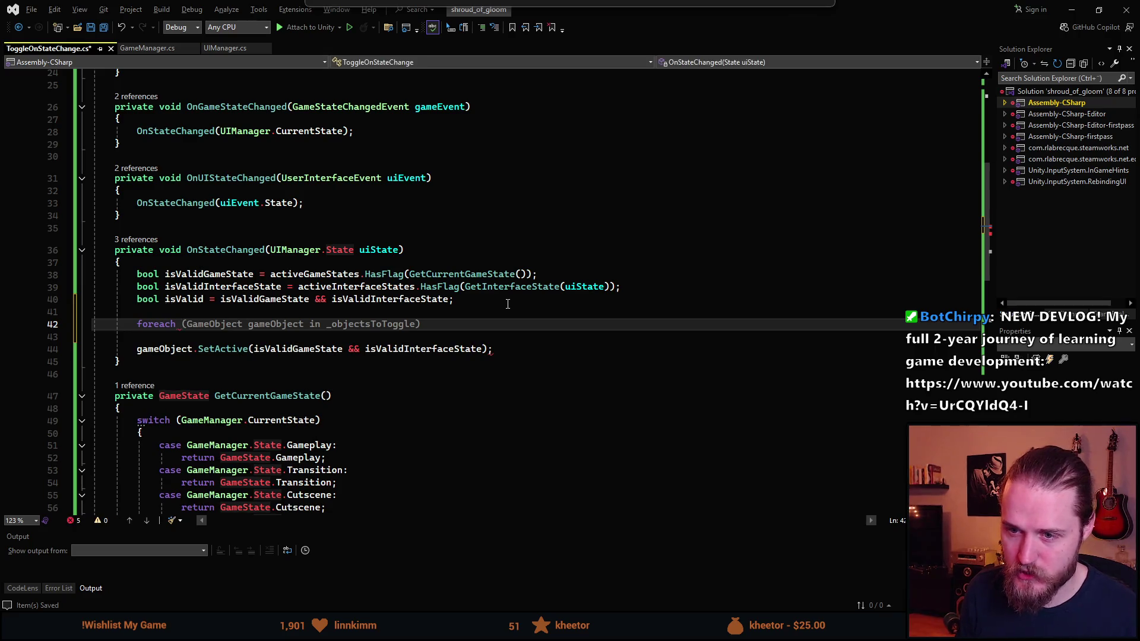
key(Tab)
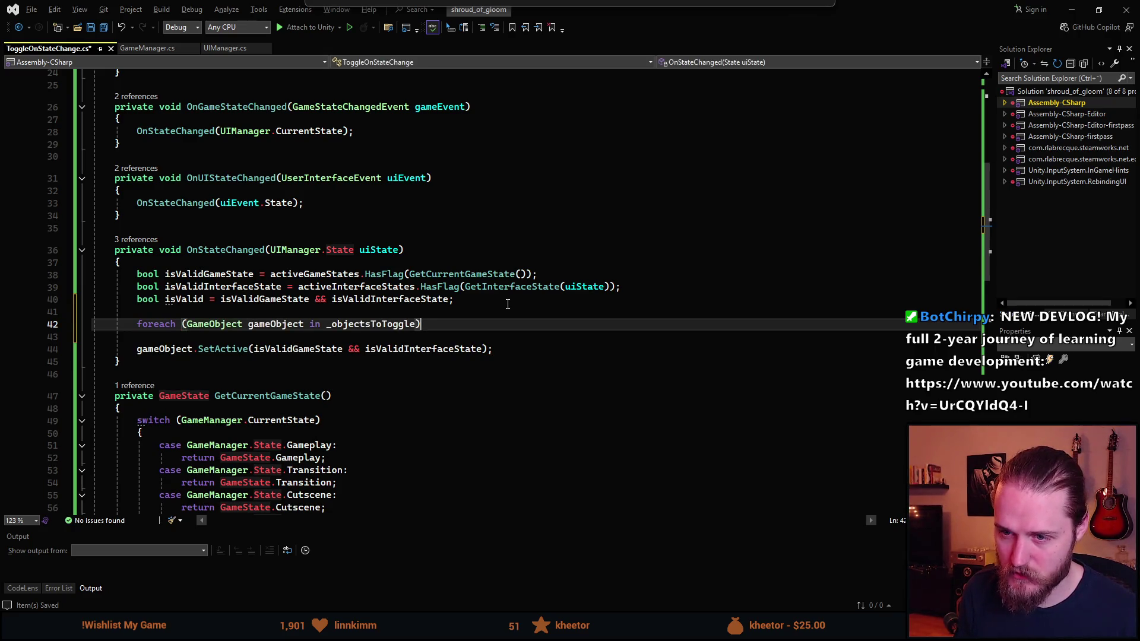
key(Return)
text({)
key(Return)
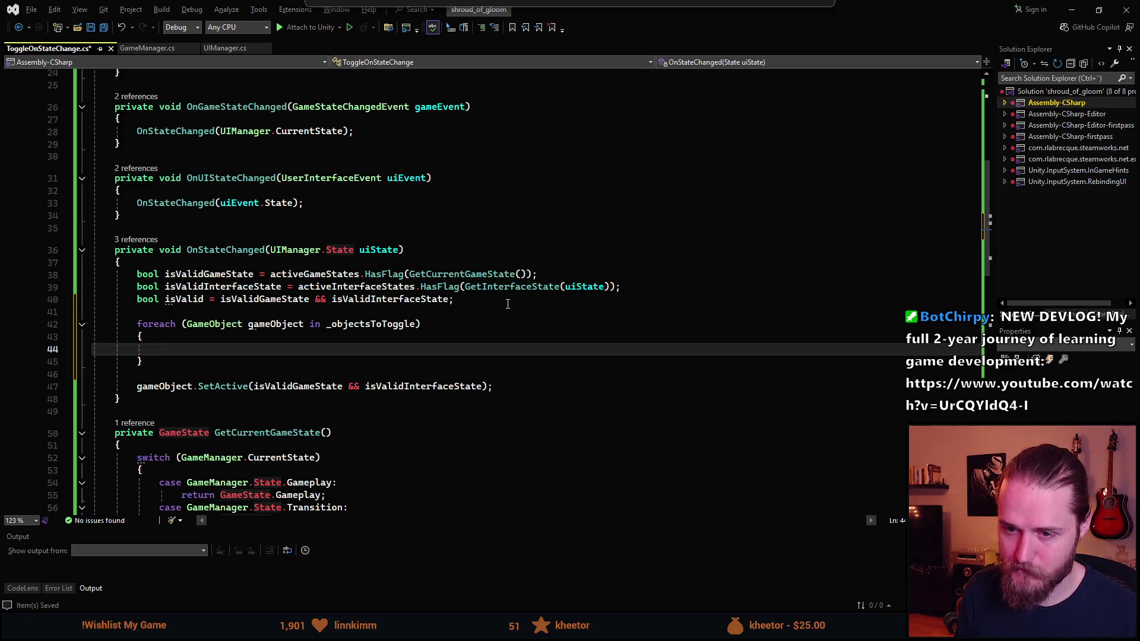
text(game)
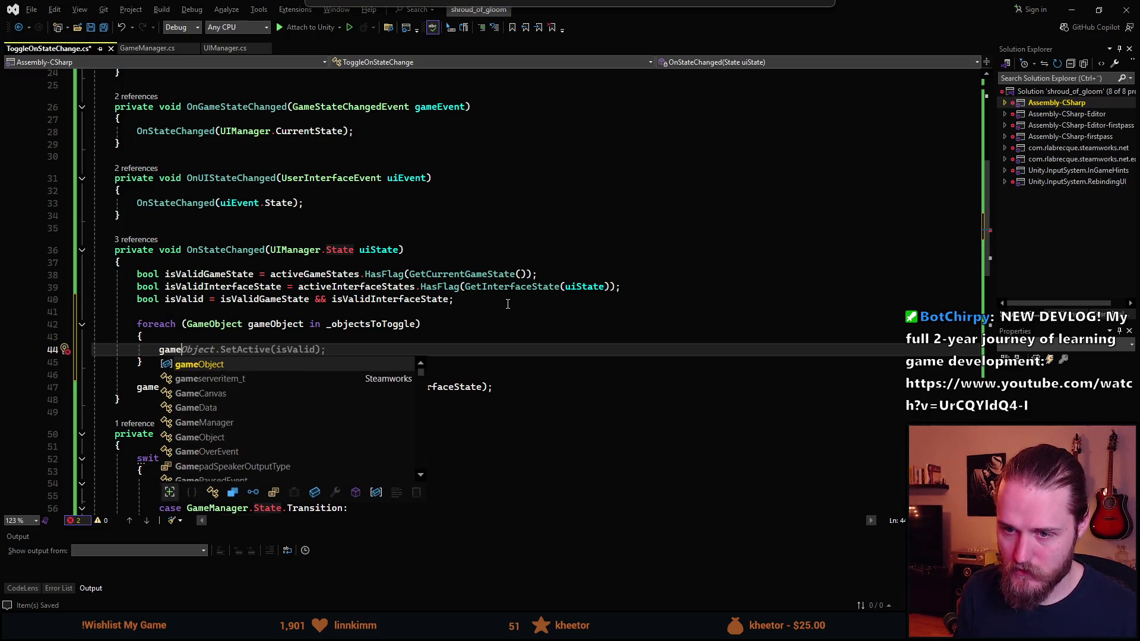
click(284, 323)
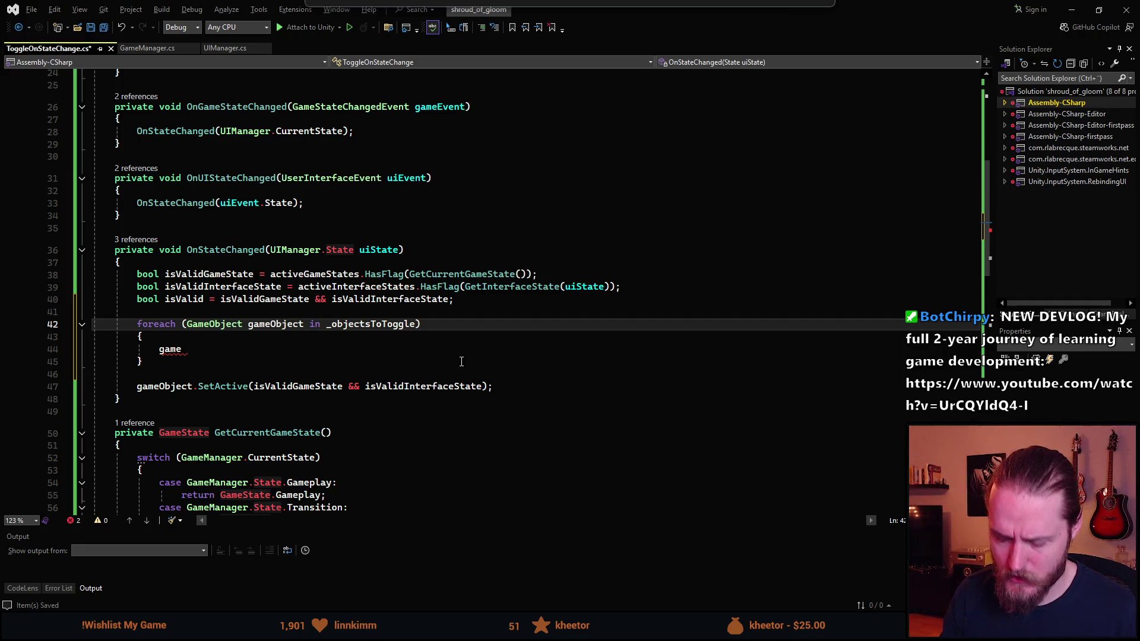
key(ctrl+w)
text(go)
key(Down)
key(Down)
key(ctrl+BackSpace)
text(go)
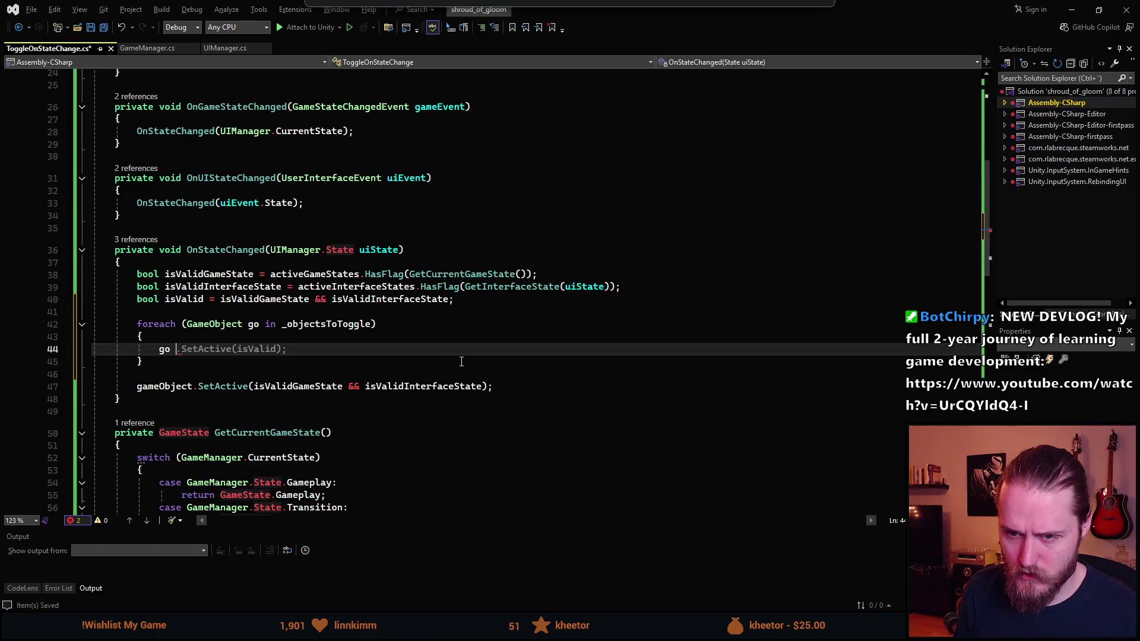
text(.setA)
key(Tab)
text((isValid))
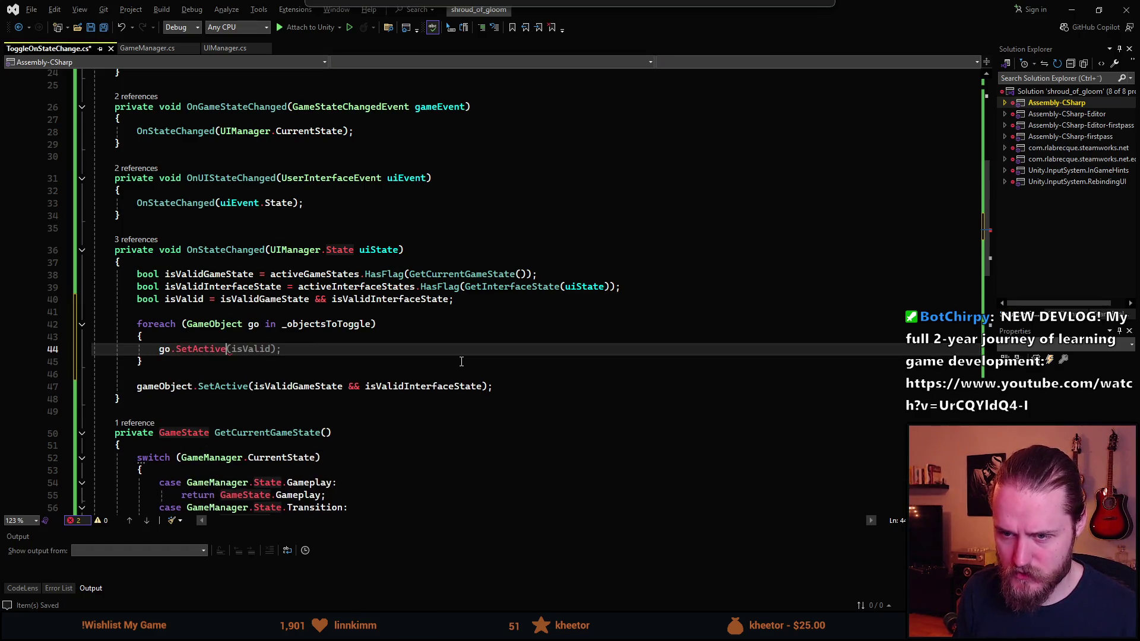
text(;)
Delete the old gameObject.SetActive line and its leftover blank line, then save the script.
click(289, 386)
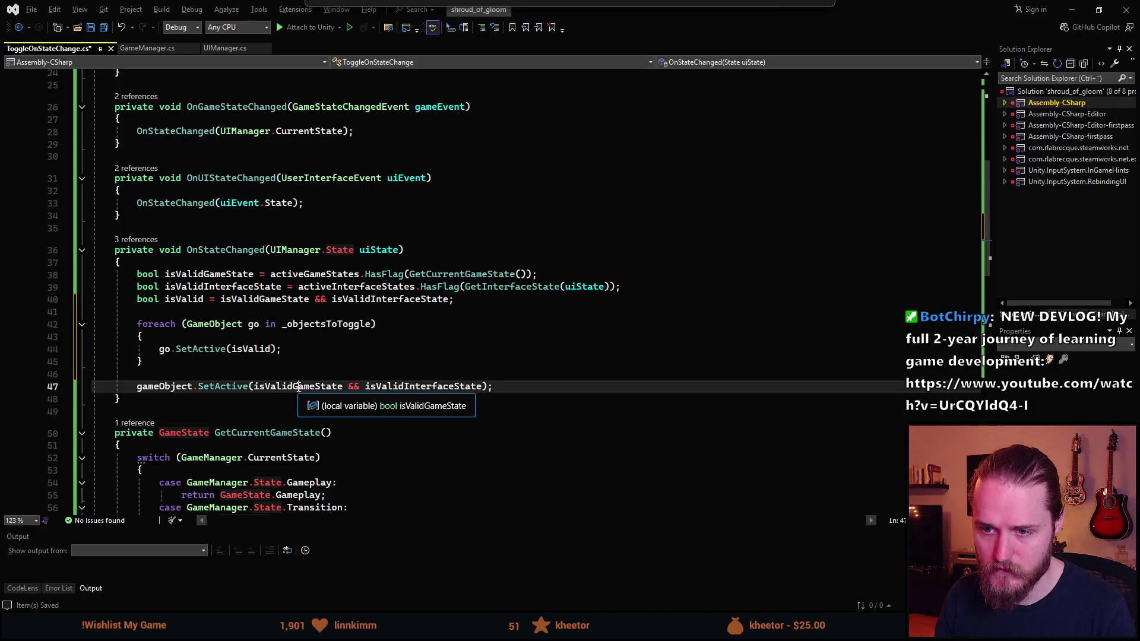
key(ctrl+shift+l)
key(Up)
key(ctrl+shift+l)
key(ctrl+s)
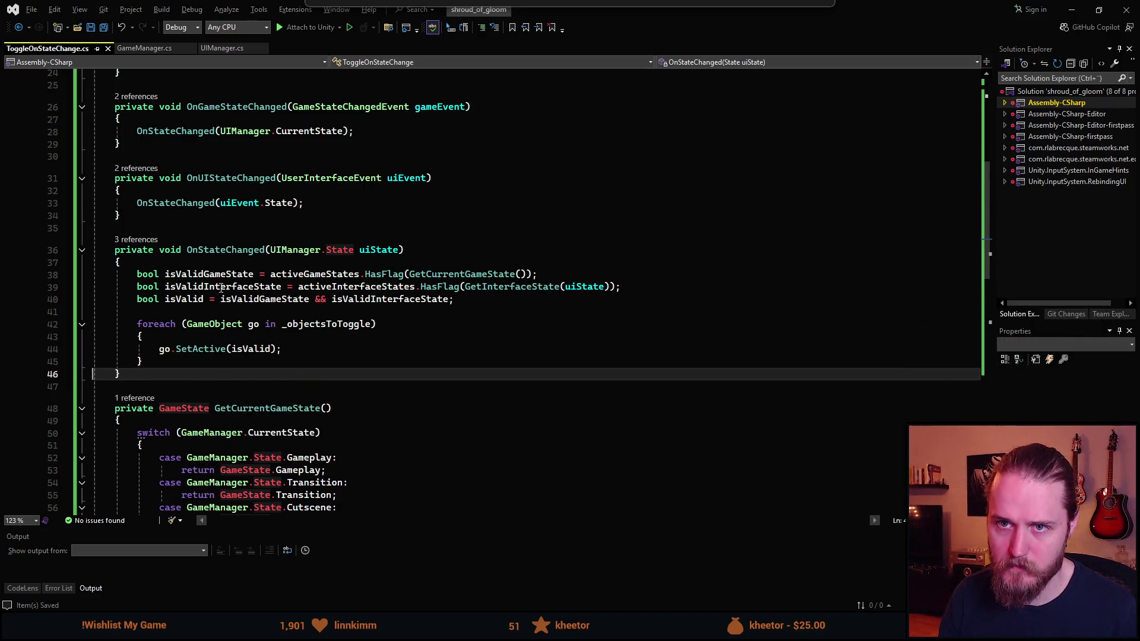
Go back to Unity after recompiling, recheck the script once, and clear the Console warnings.
key(alt+Tab)
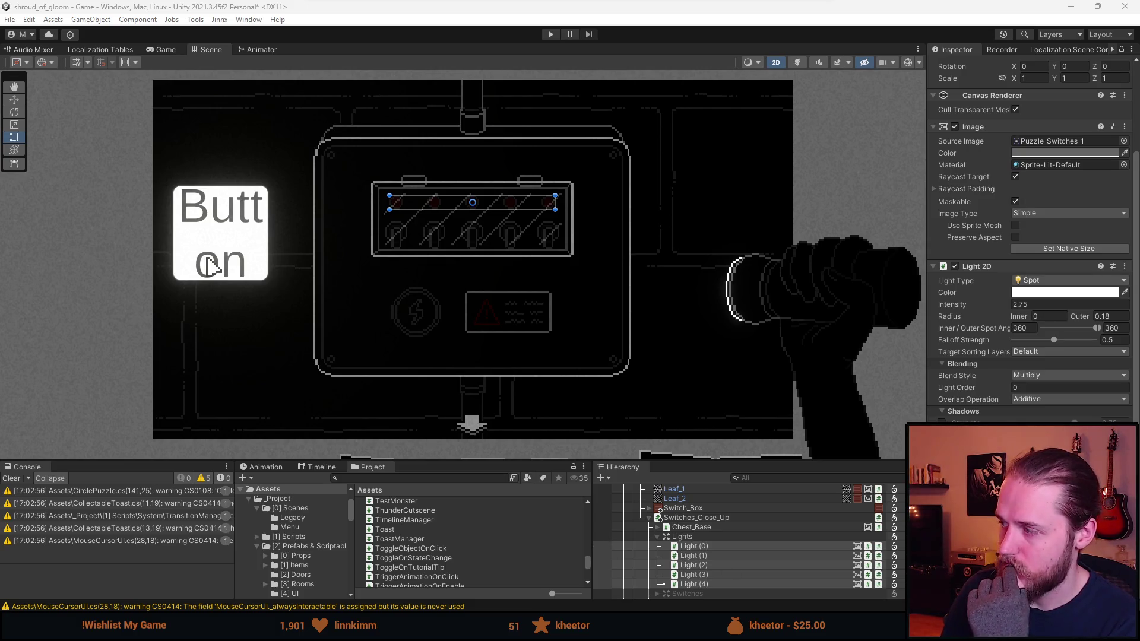
key(alt+Tab)
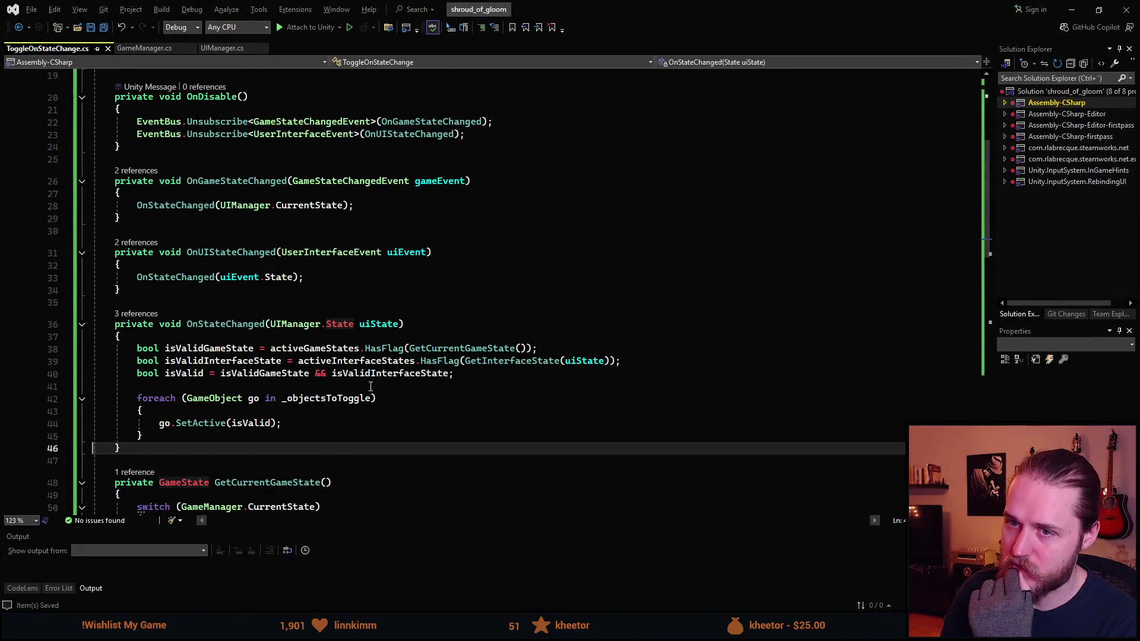
key(alt+Tab)
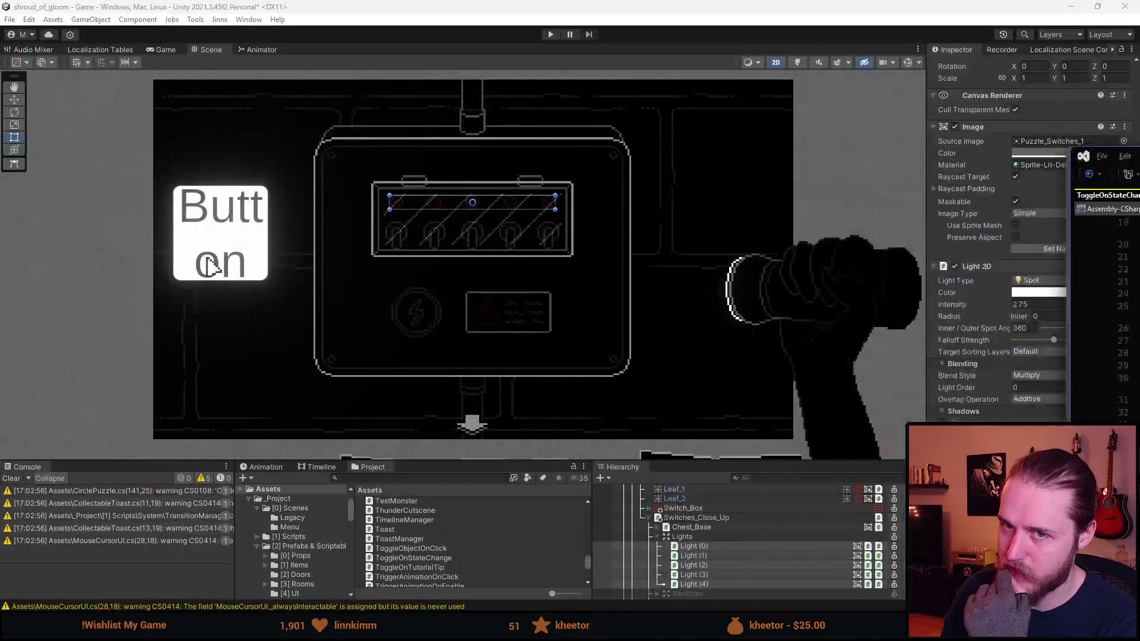
click(12, 478)
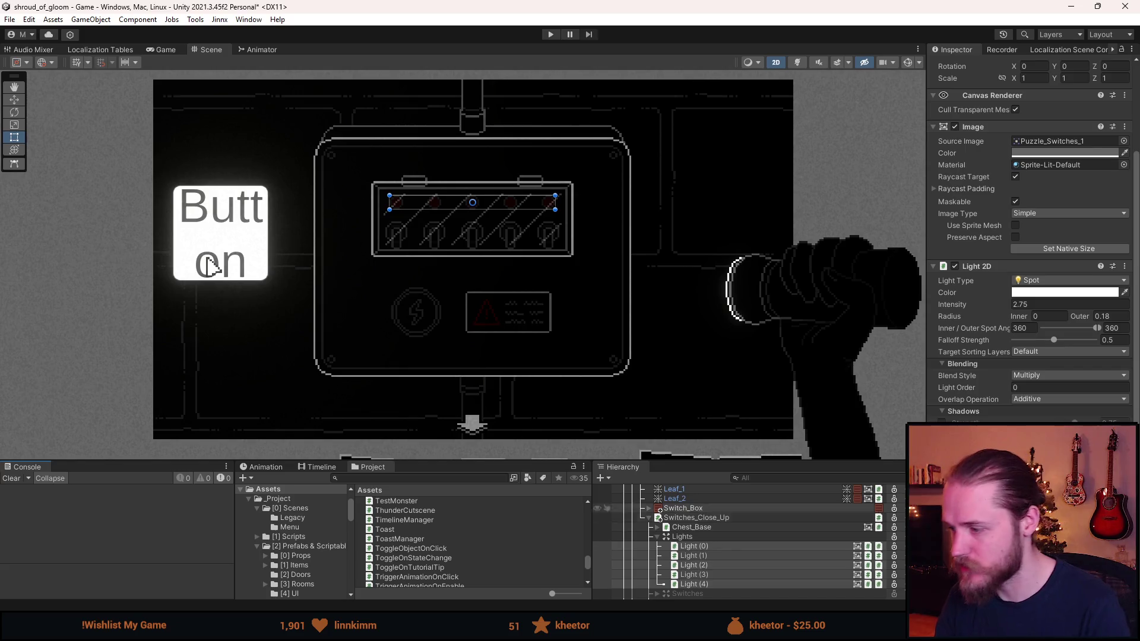
Select Light (0) through Light (4) in the Hierarchy and make the lower panels taller.
click(693, 546)
shift+click(693, 584)
drag(724, 460, 724, 414)
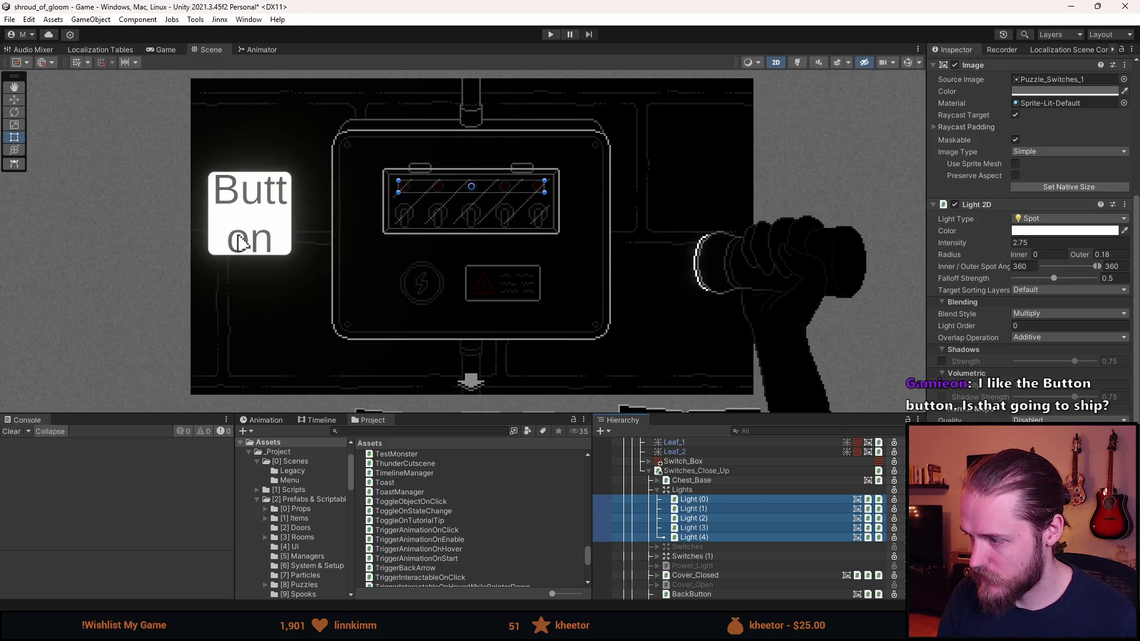
Add Toggle On State Change to Lights with Gameplay, Transition and Cutscene as active game states.
click(716, 491)
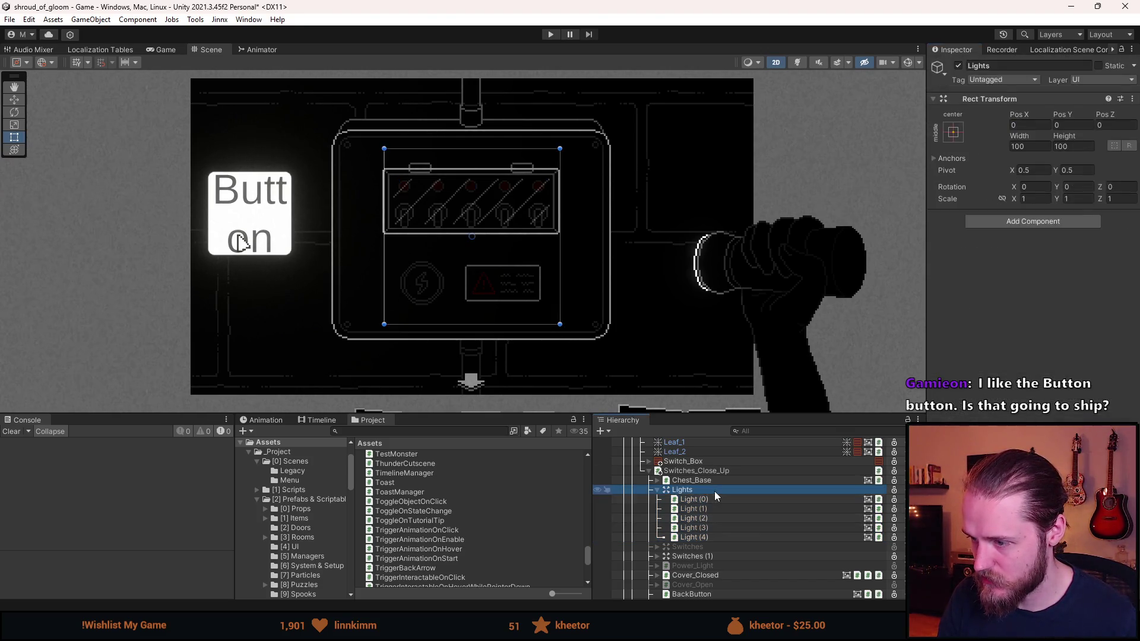
click(1000, 223)
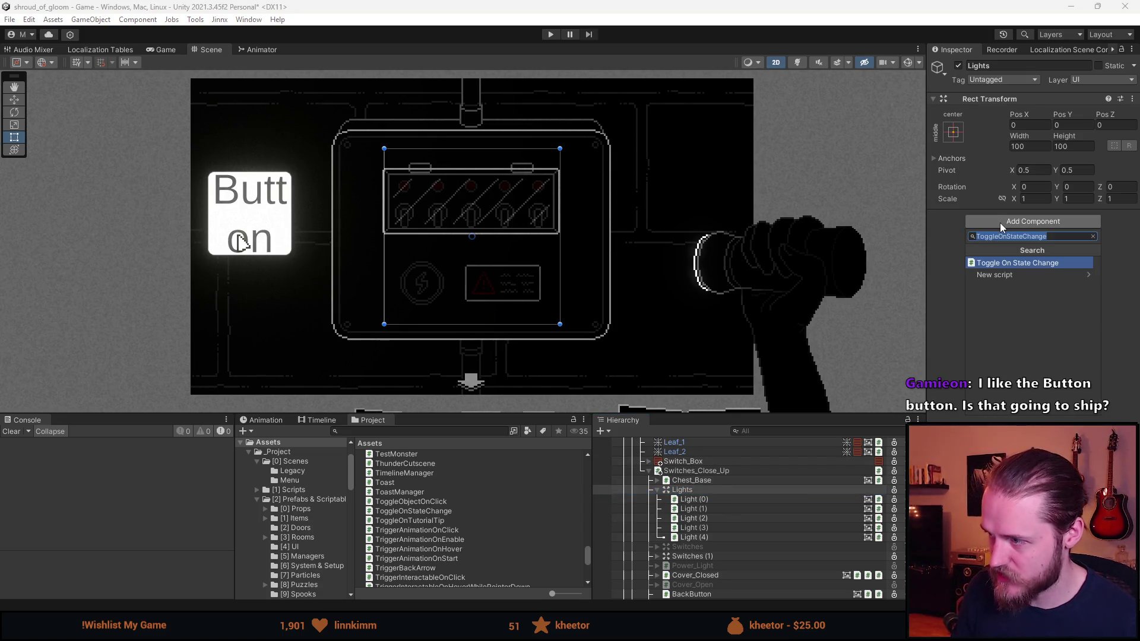
key(Return)
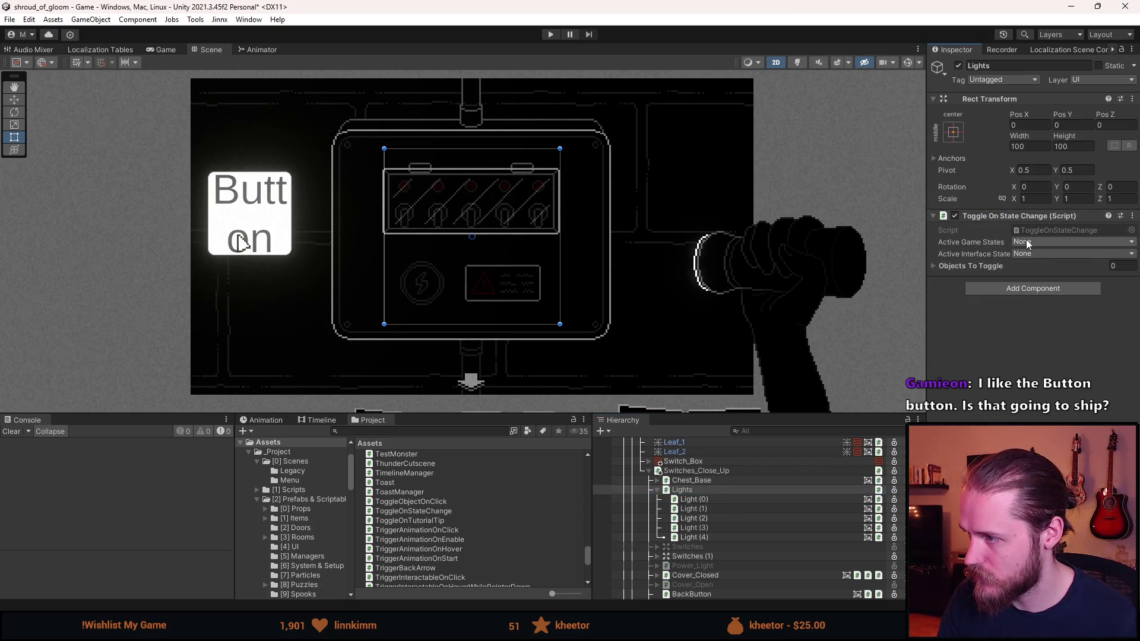
click(1027, 242)
click(1040, 280)
click(1040, 242)
click(1048, 294)
click(1048, 242)
click(1054, 308)
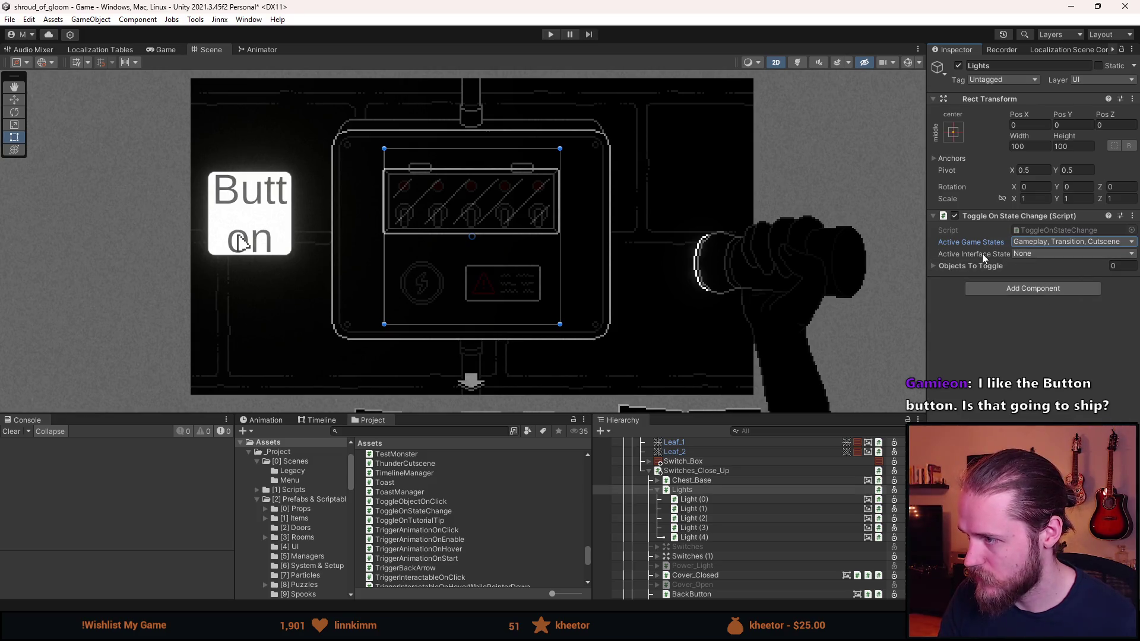
Set the component's active interface states to Default and Inventory.
click(1017, 255)
click(1051, 293)
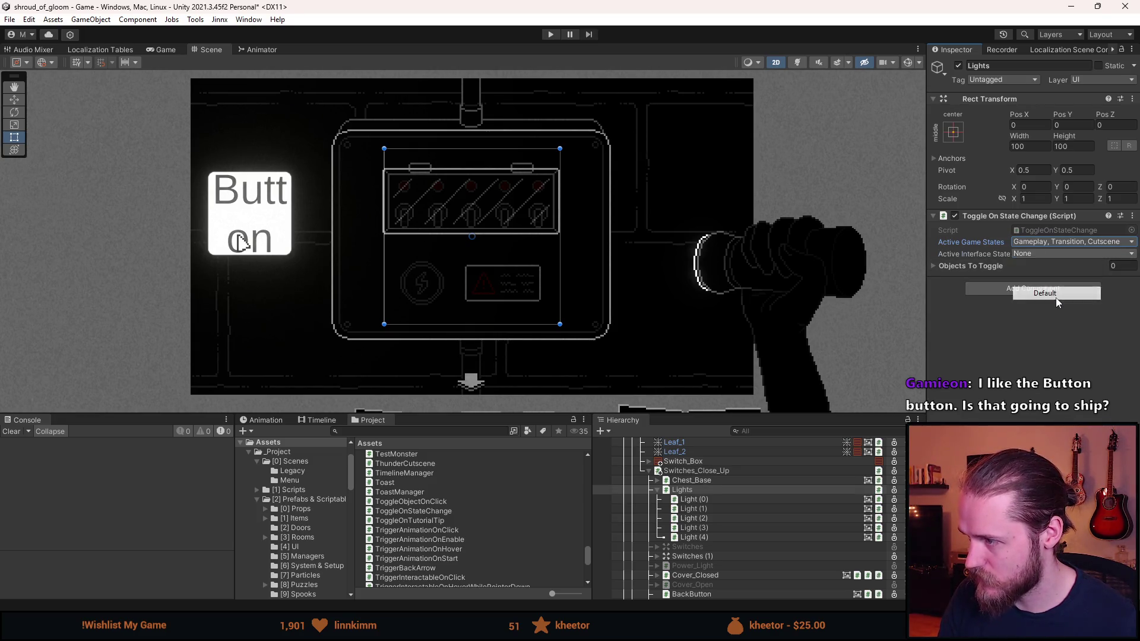
click(1050, 254)
click(1050, 305)
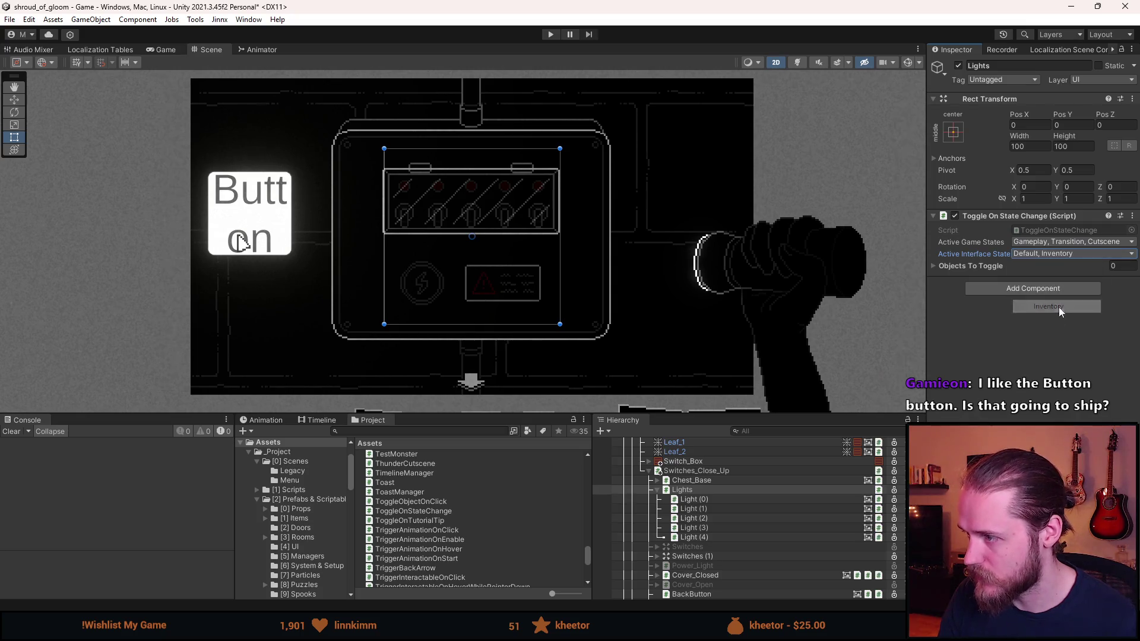
Drag Light (0)–Light (4) into the Objects To Toggle list.
click(968, 266)
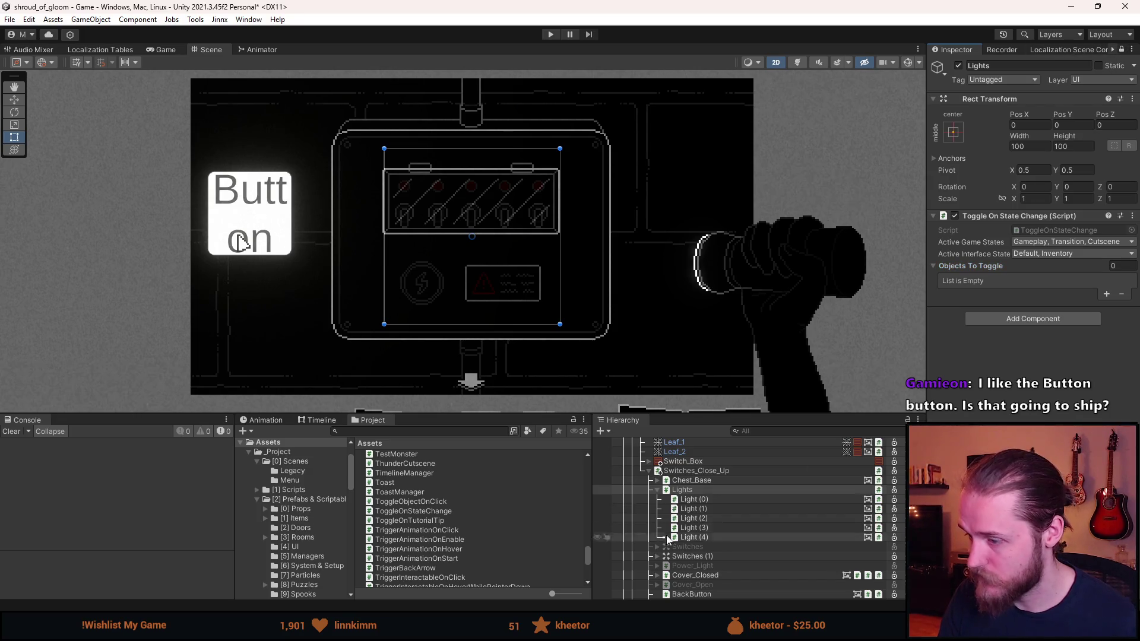
click(699, 502)
shift+click(703, 531)
shift+click(704, 538)
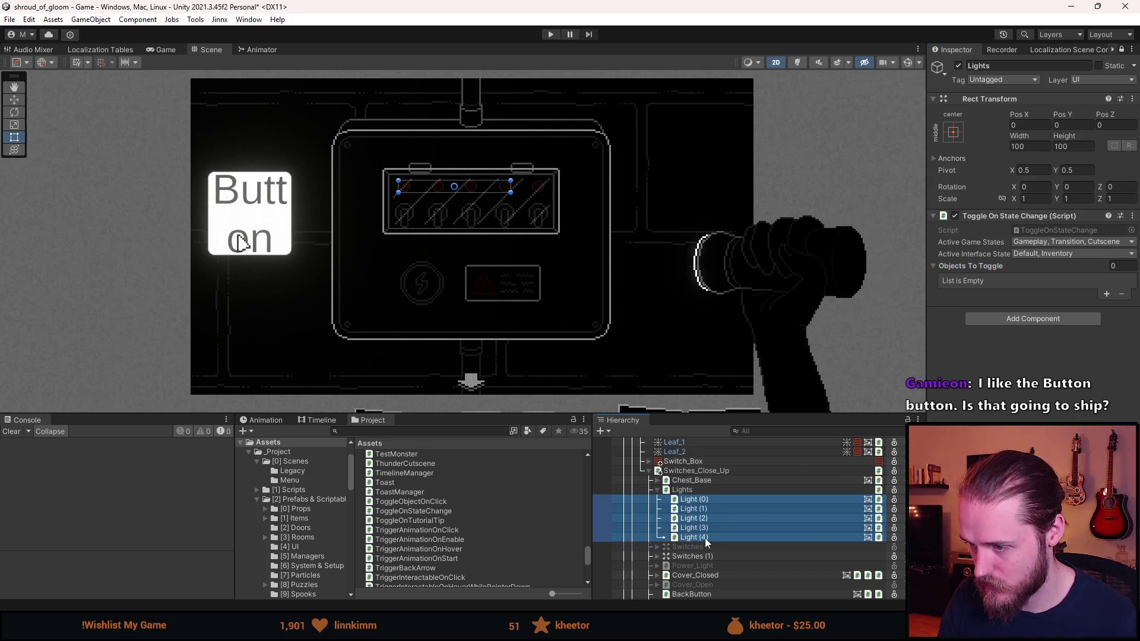
mouse_move(704, 500)
mouse_down()
mouse_move(1013, 262)
mouse_move(1002, 262)
mouse_up()
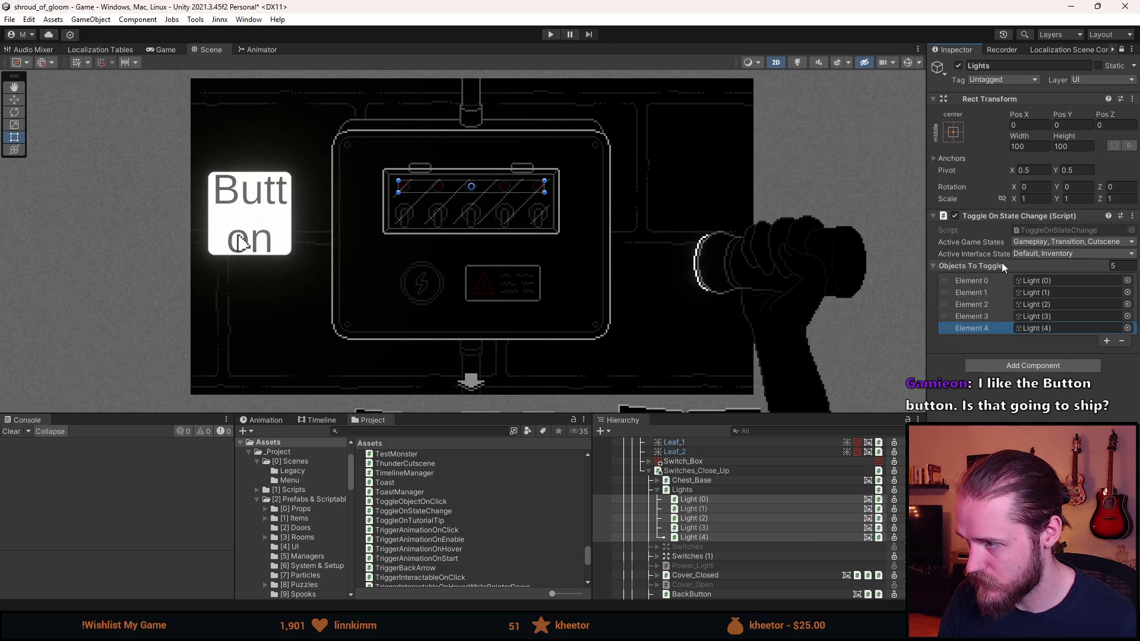
scroll(719, 565, down, 1)
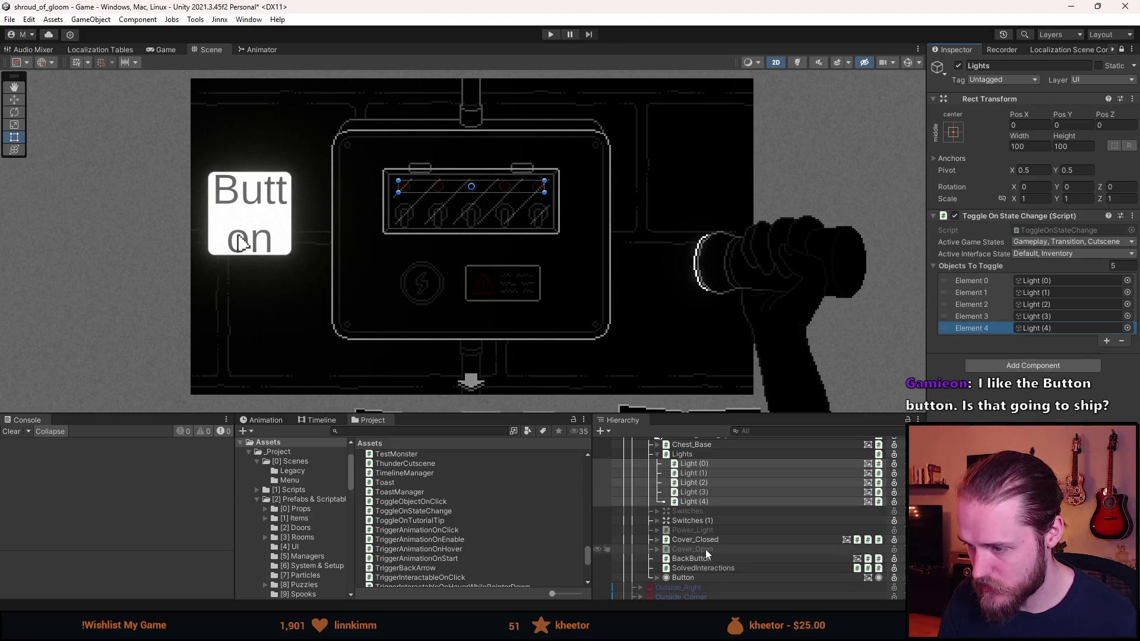
click(657, 531)
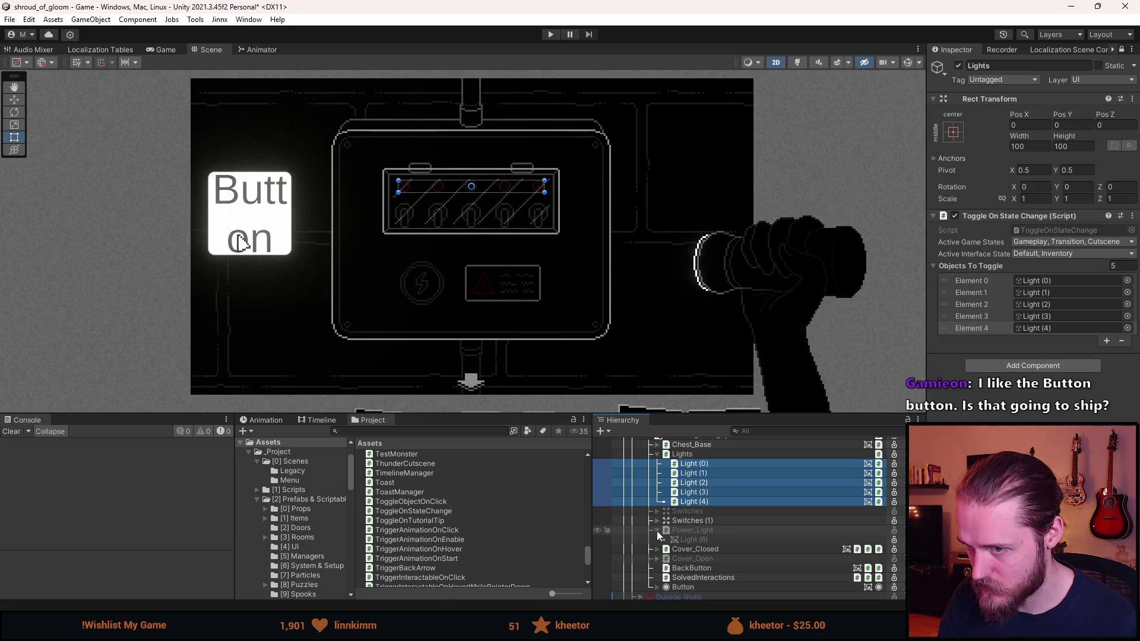
Select and activate Power_Light, enlarge the Scene view, and start play mode.
click(695, 532)
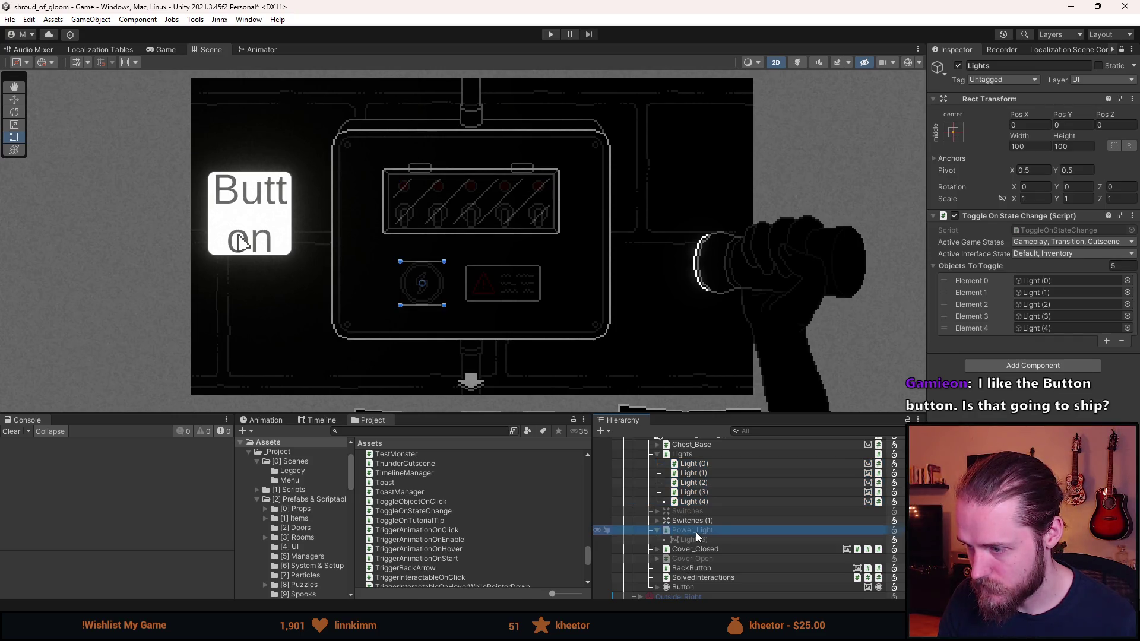
click(1121, 49)
scroll(1023, 389, down, 2)
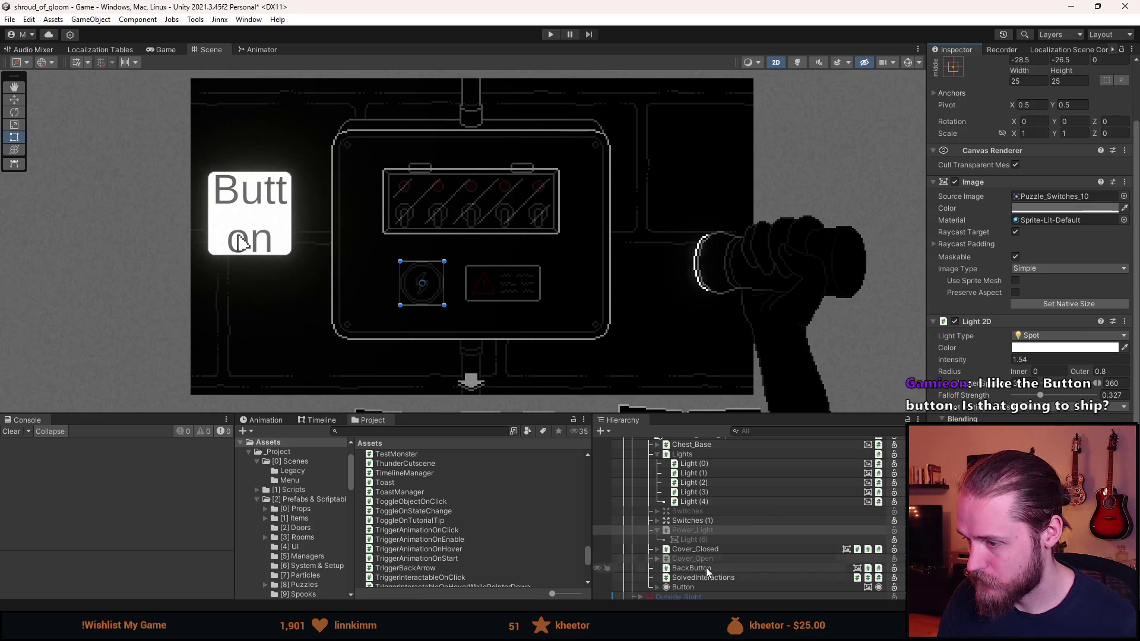
click(711, 530)
key(alt+shift+a)
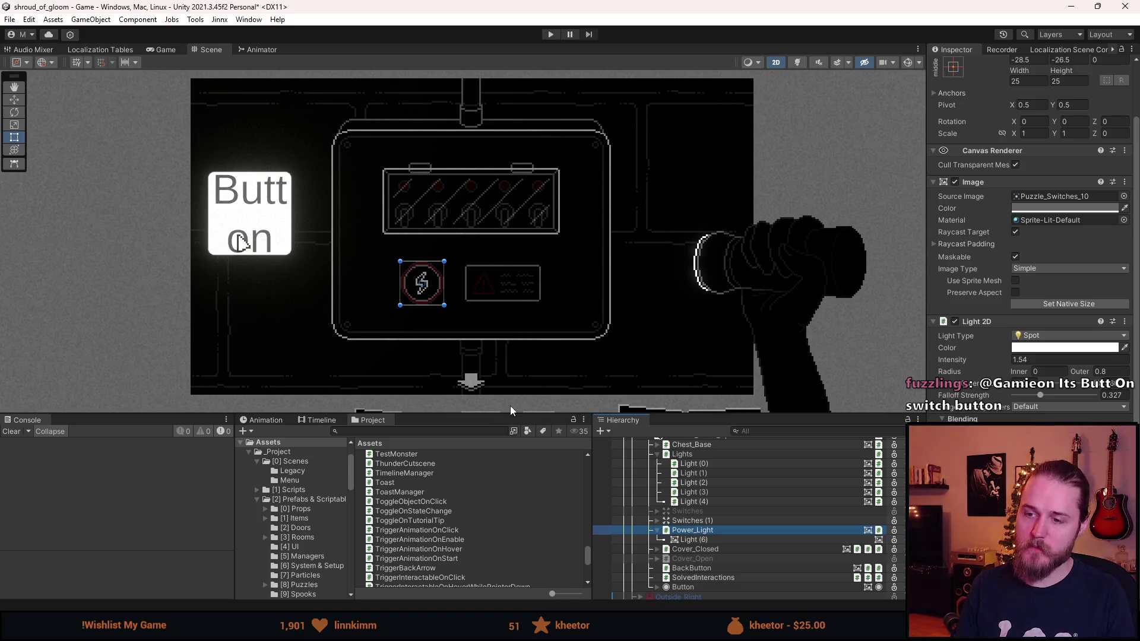
drag(510, 413, 509, 514)
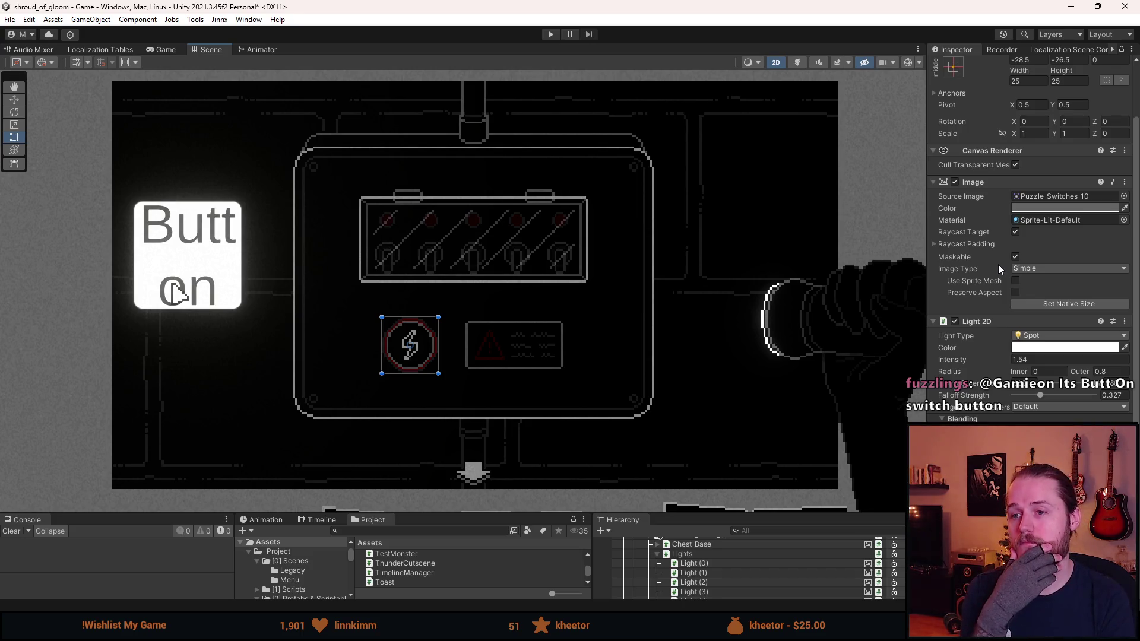
click(550, 35)
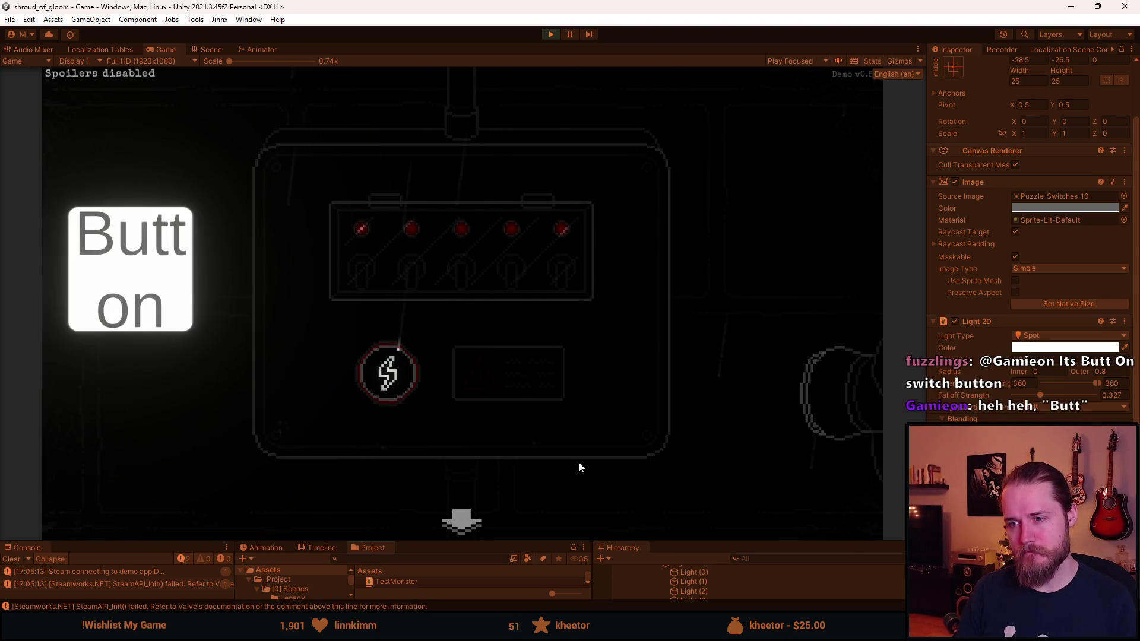
key(F1)
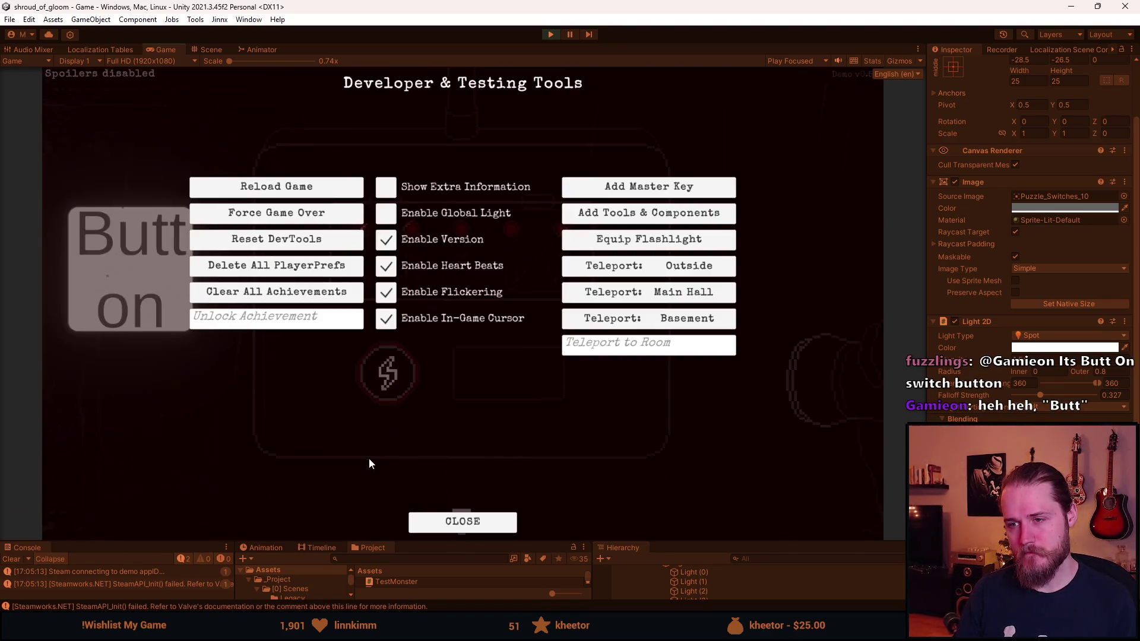
click(617, 223)
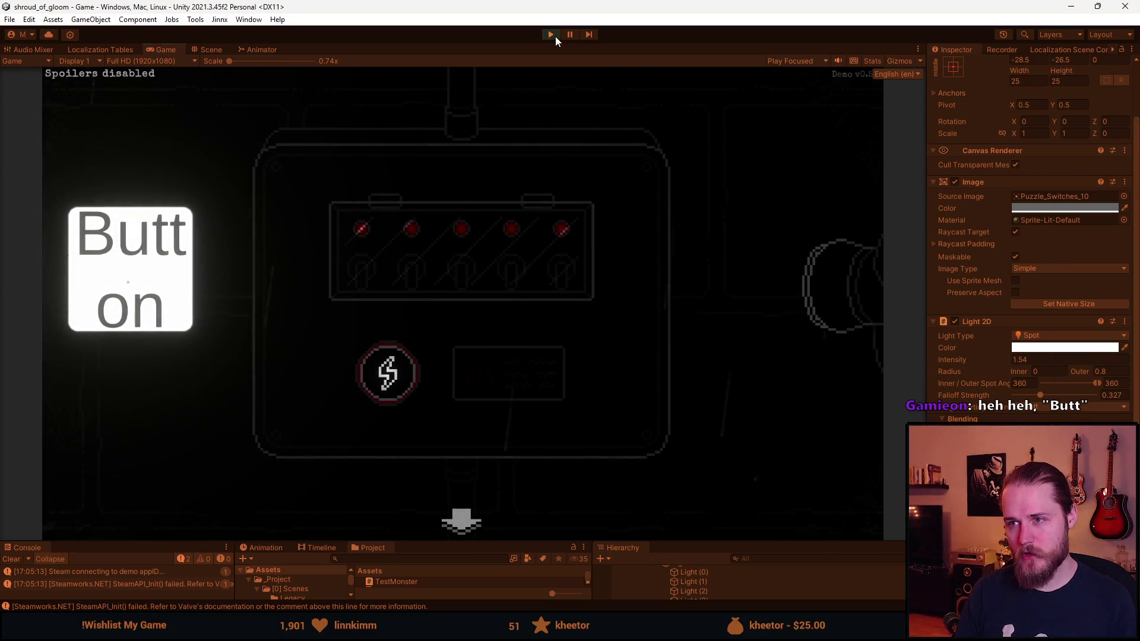
click(550, 34)
drag(745, 541, 745, 408)
click(709, 457)
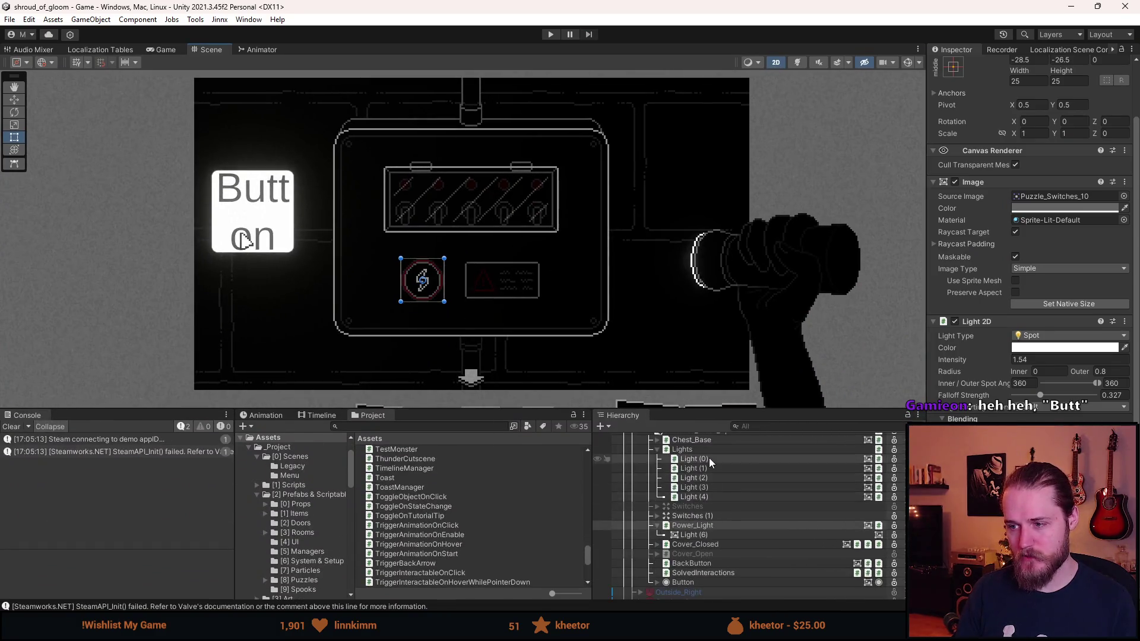
Untick the active checkbox for Light (0)–Light (4), run the game, and resize the Game view and lower panels.
shift+click(710, 498)
scroll(991, 106, up, 2)
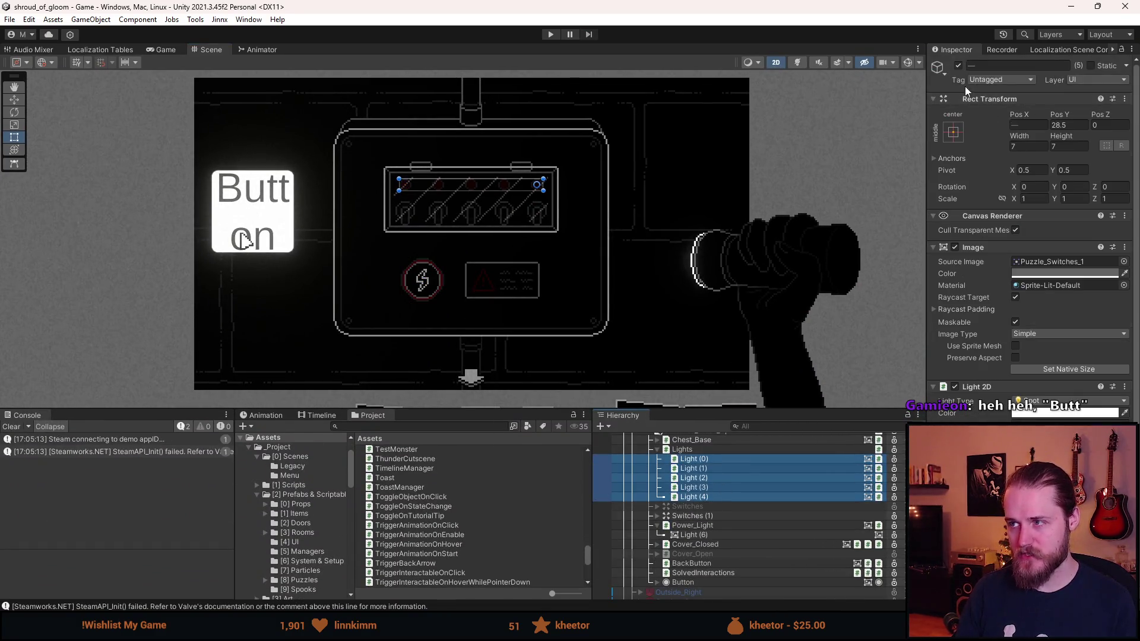
click(957, 66)
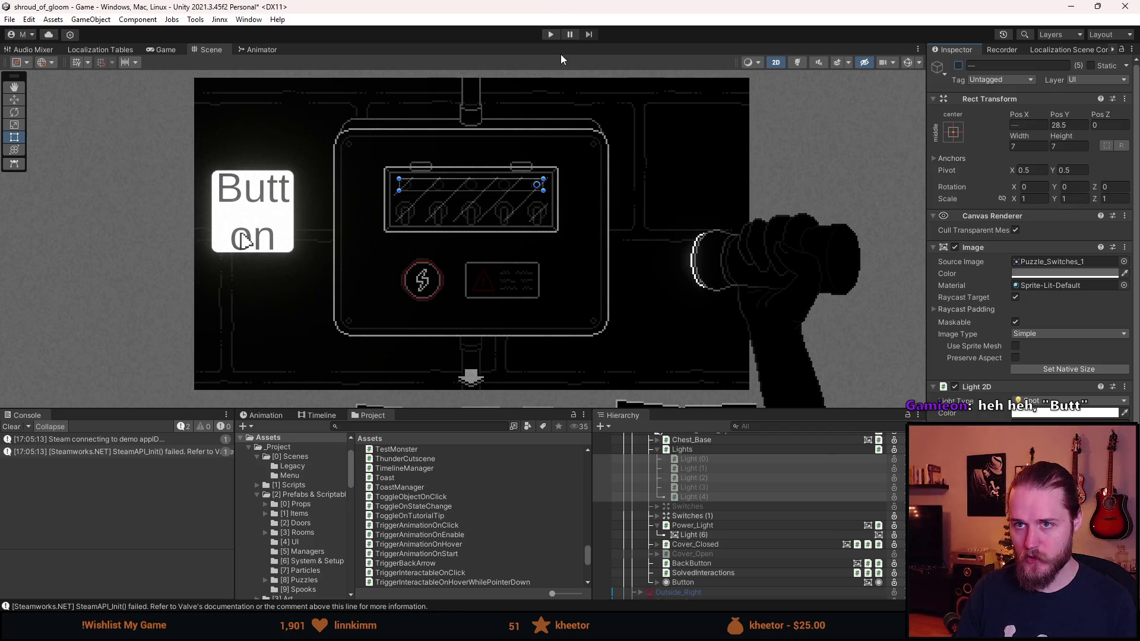
click(551, 34)
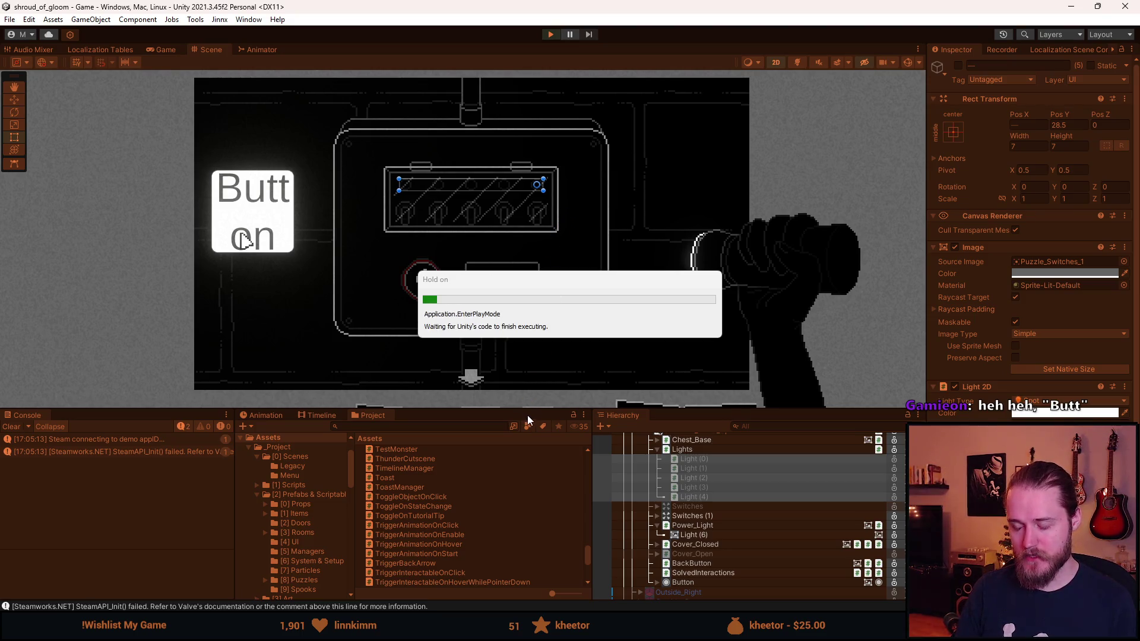
mouse_move(535, 413)
mouse_down()
mouse_move(535, 542)
mouse_move(535, 500)
mouse_up()
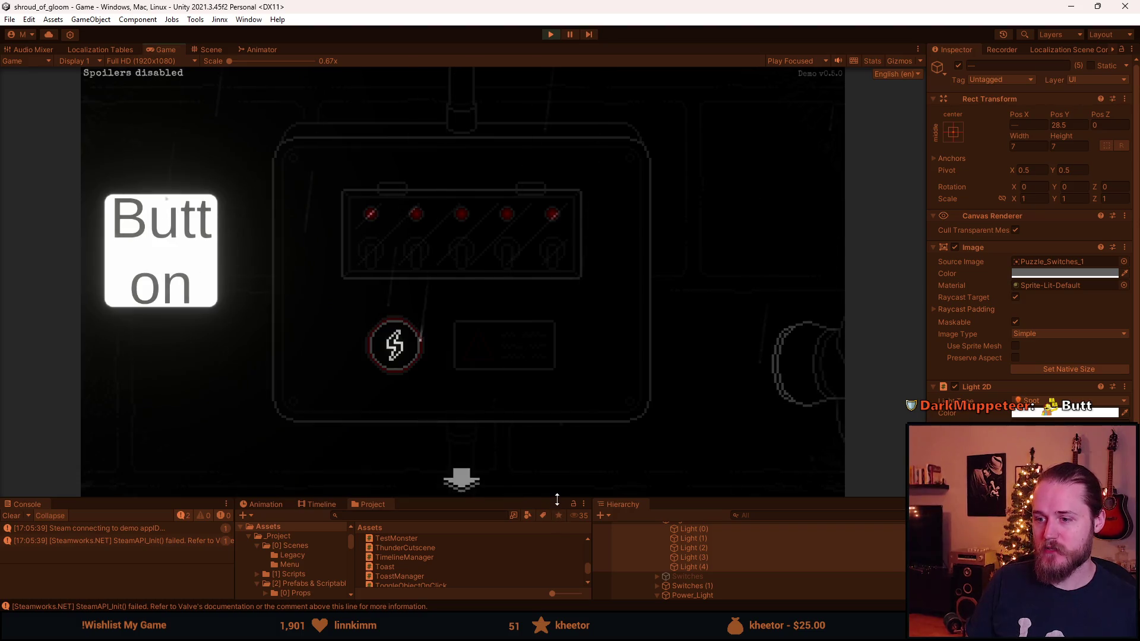
drag(556, 497, 555, 458)
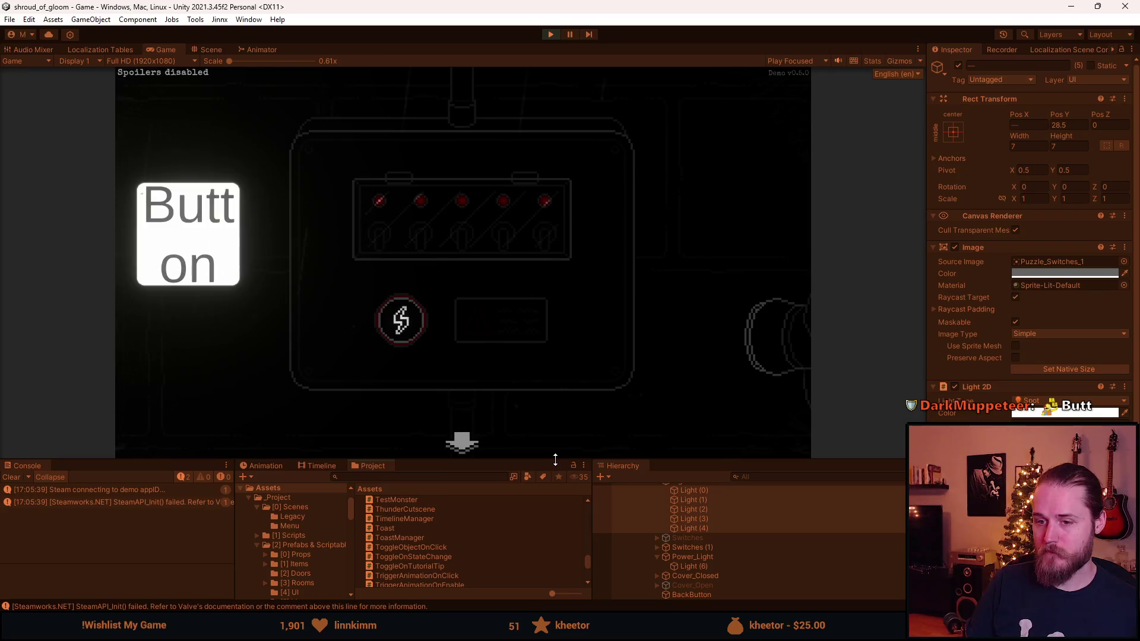
Clear the console, open the switch-panel cover, and pause and resume while enlarging the Game view.
click(11, 477)
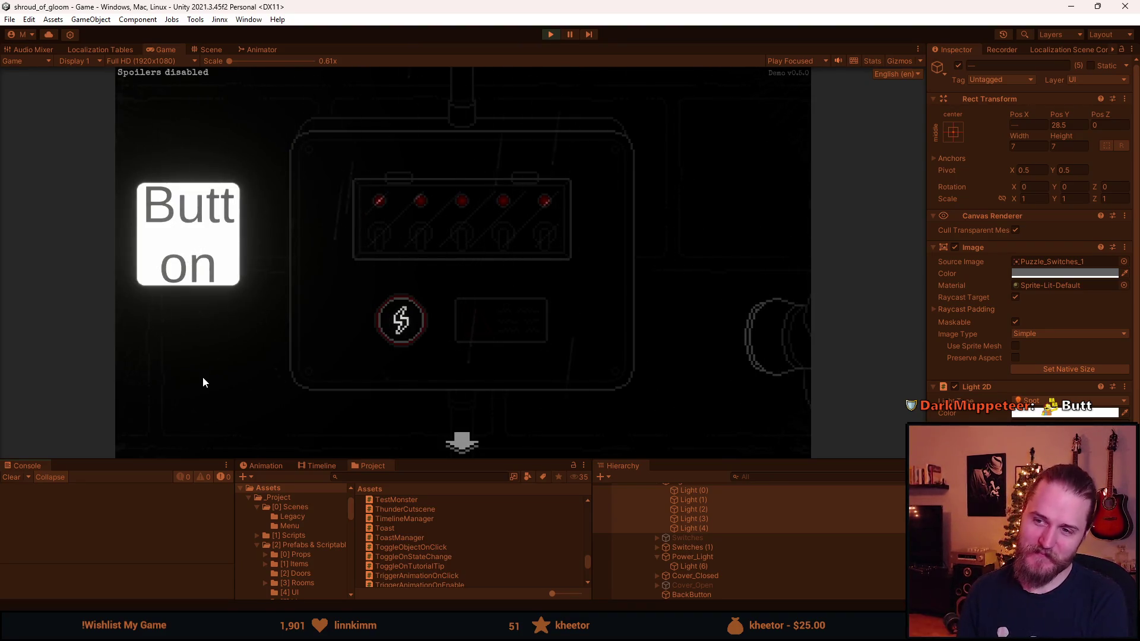
click(412, 312)
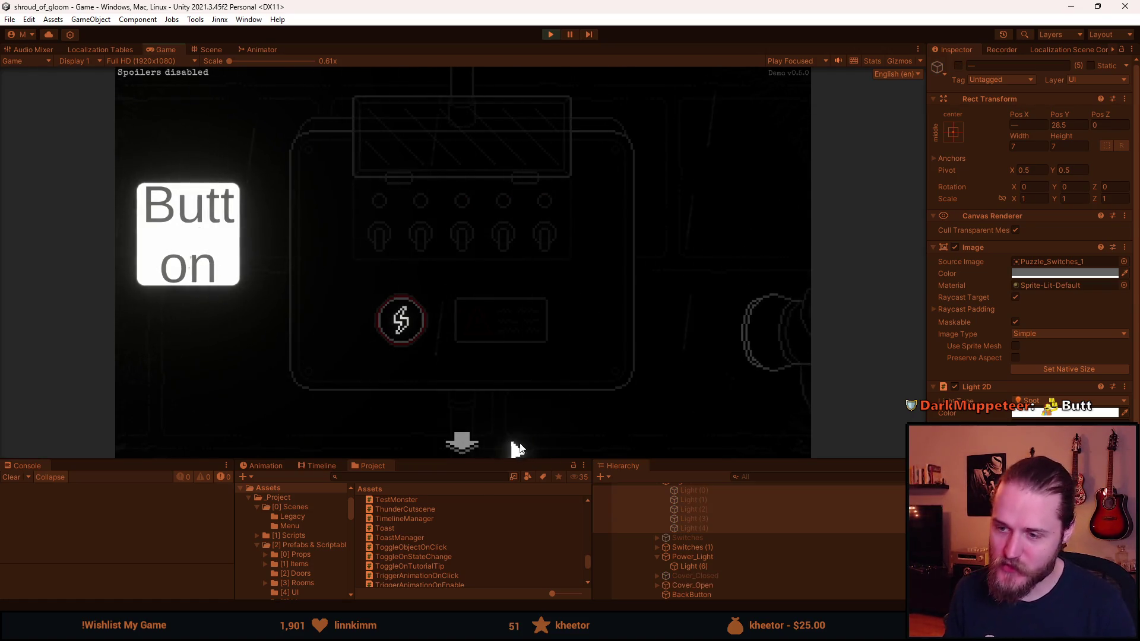
key(Escape)
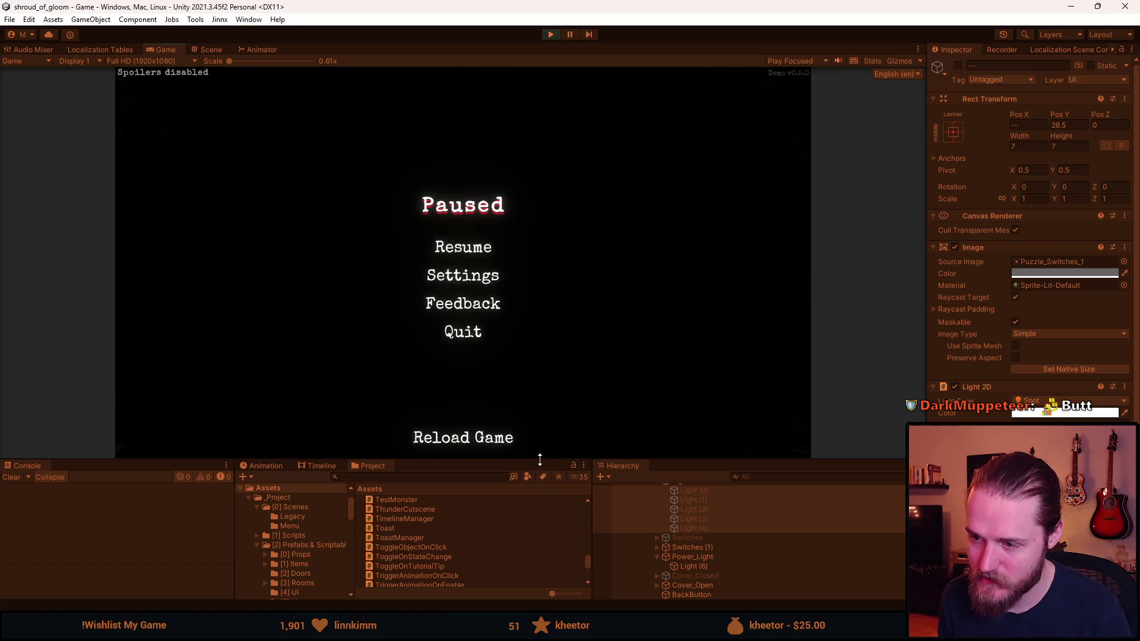
drag(540, 460, 537, 541)
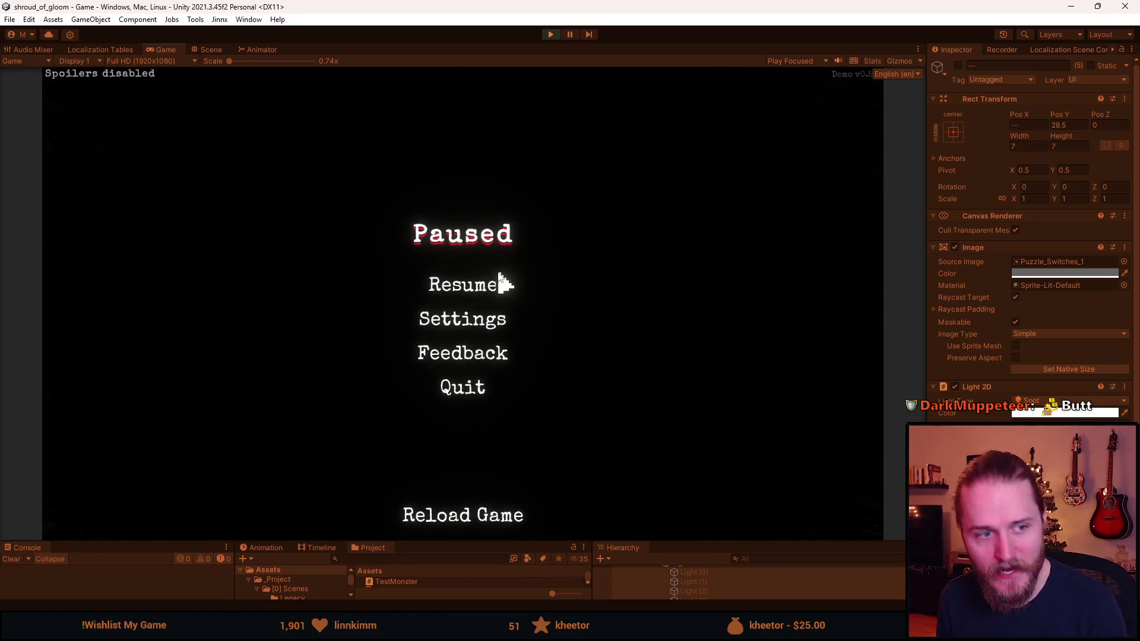
click(490, 288)
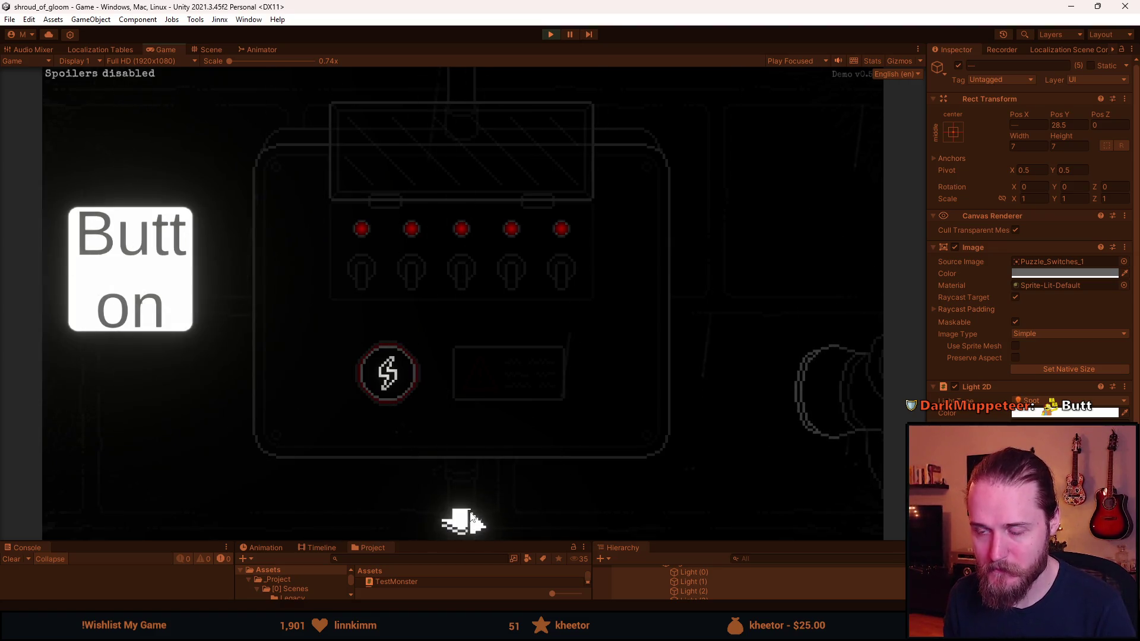
Flip the switches on and off with and without power, then pause and stop play mode.
click(407, 296)
click(465, 304)
click(509, 305)
click(555, 291)
click(394, 353)
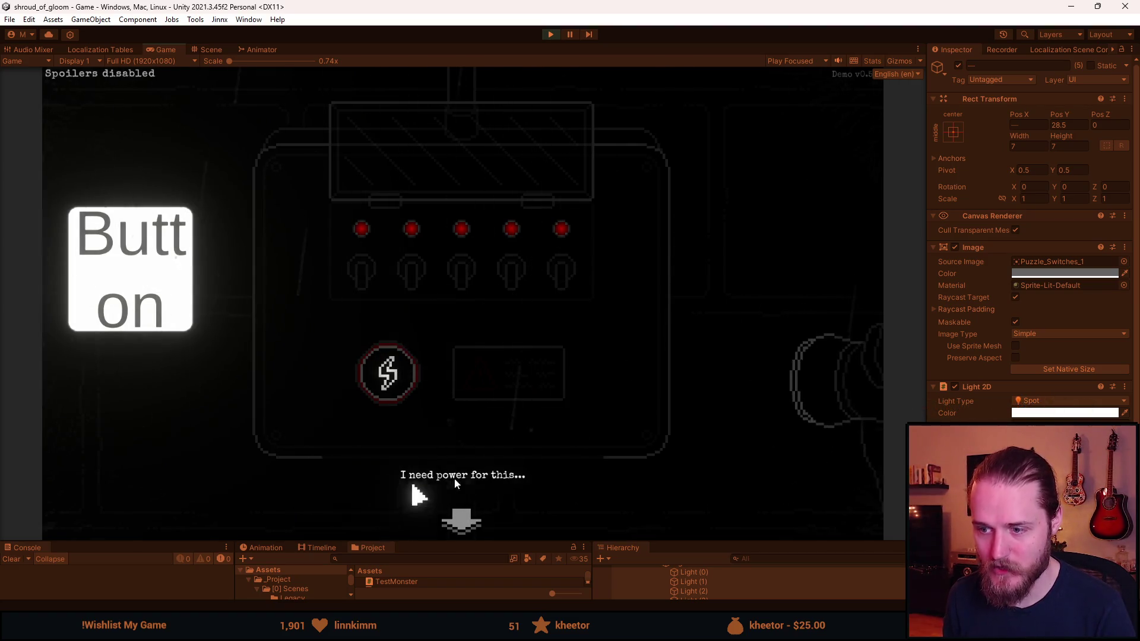
click(501, 297)
click(488, 287)
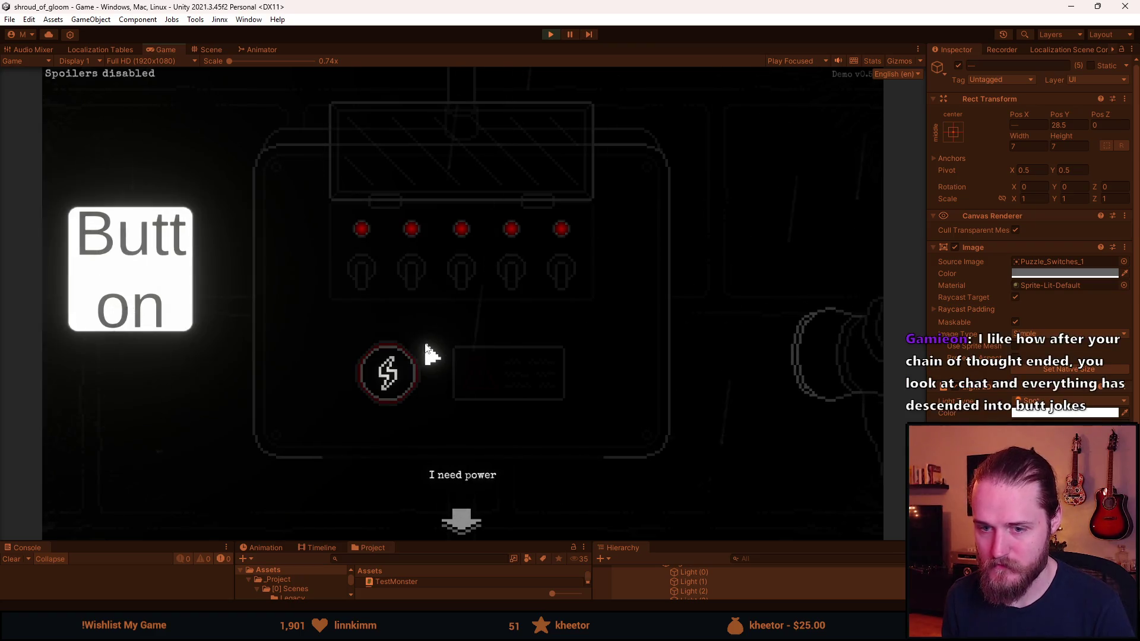
click(363, 270)
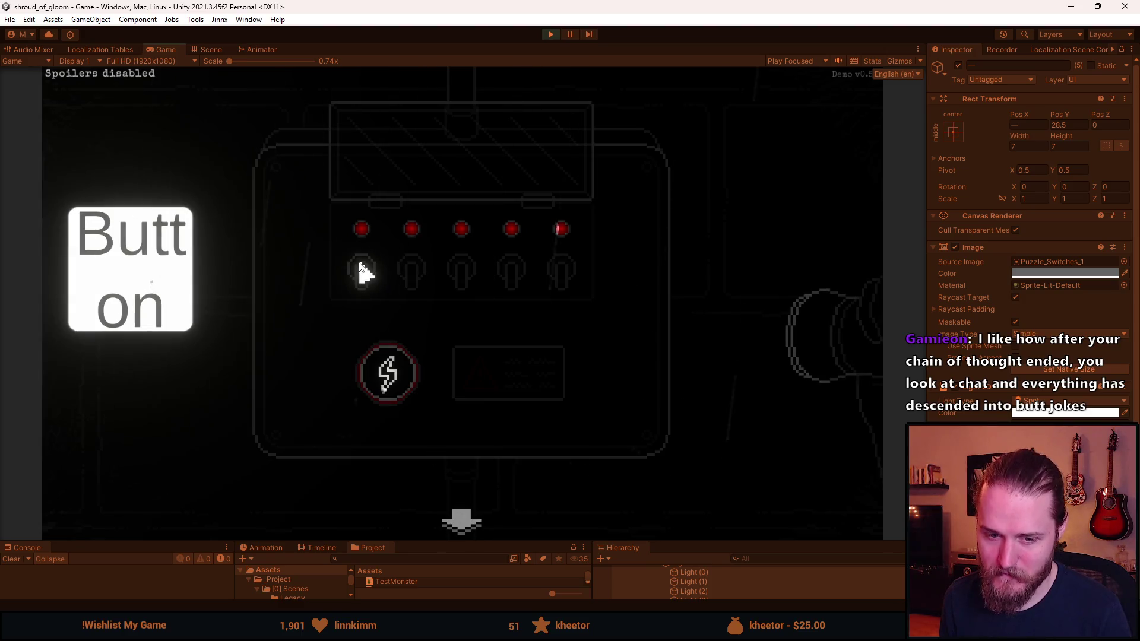
key(Escape)
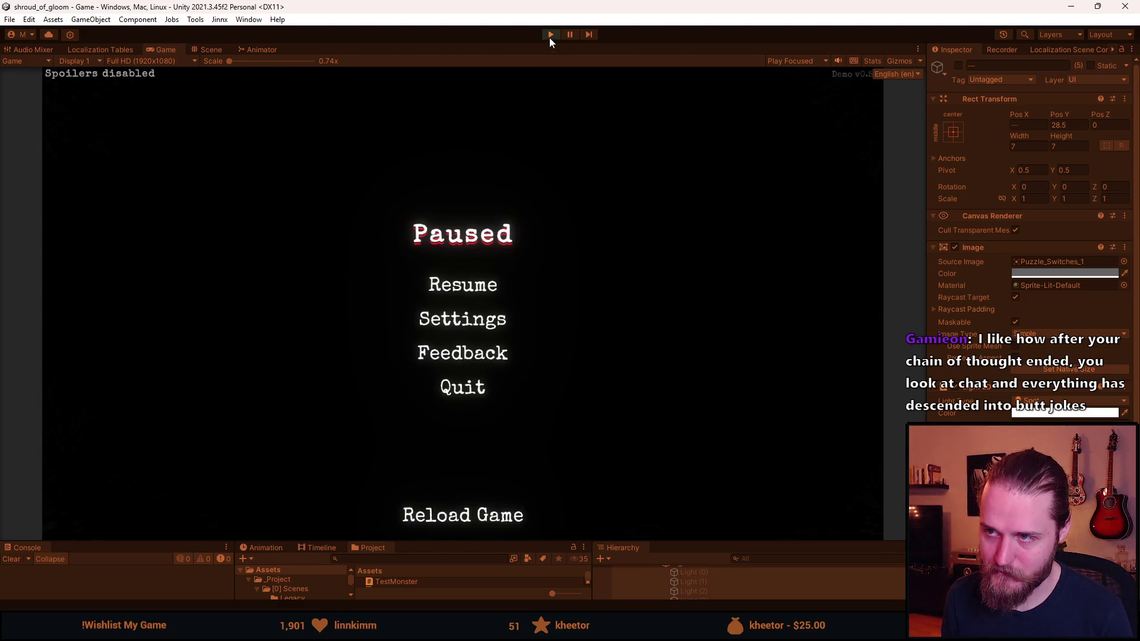
click(549, 37)
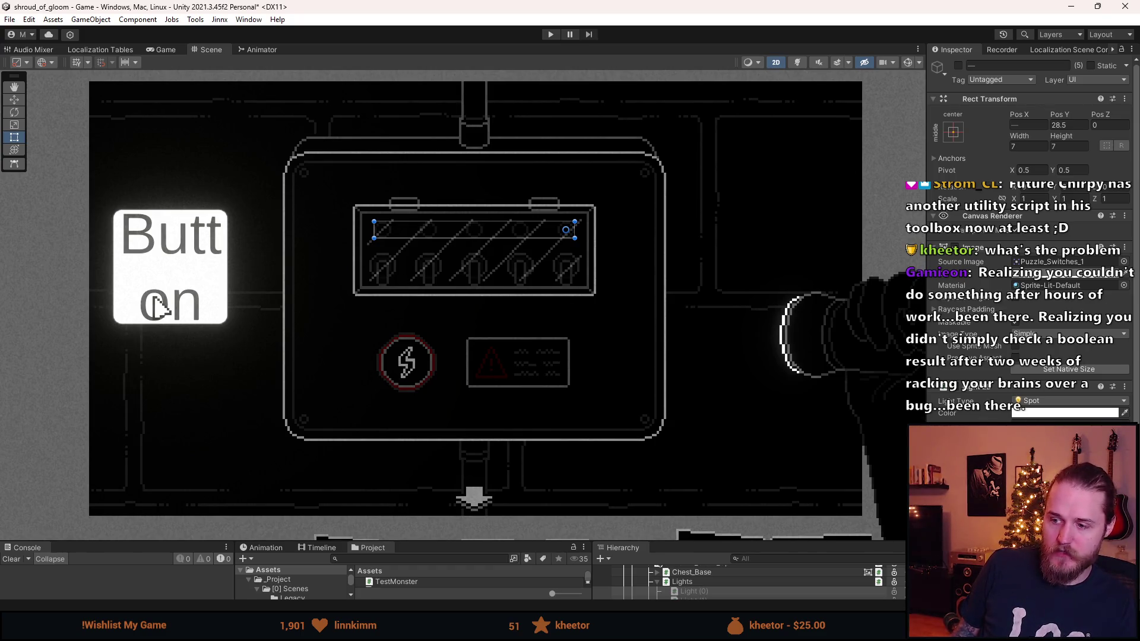
Enter play mode again and wait for the script assemblies to reload.
click(548, 35)
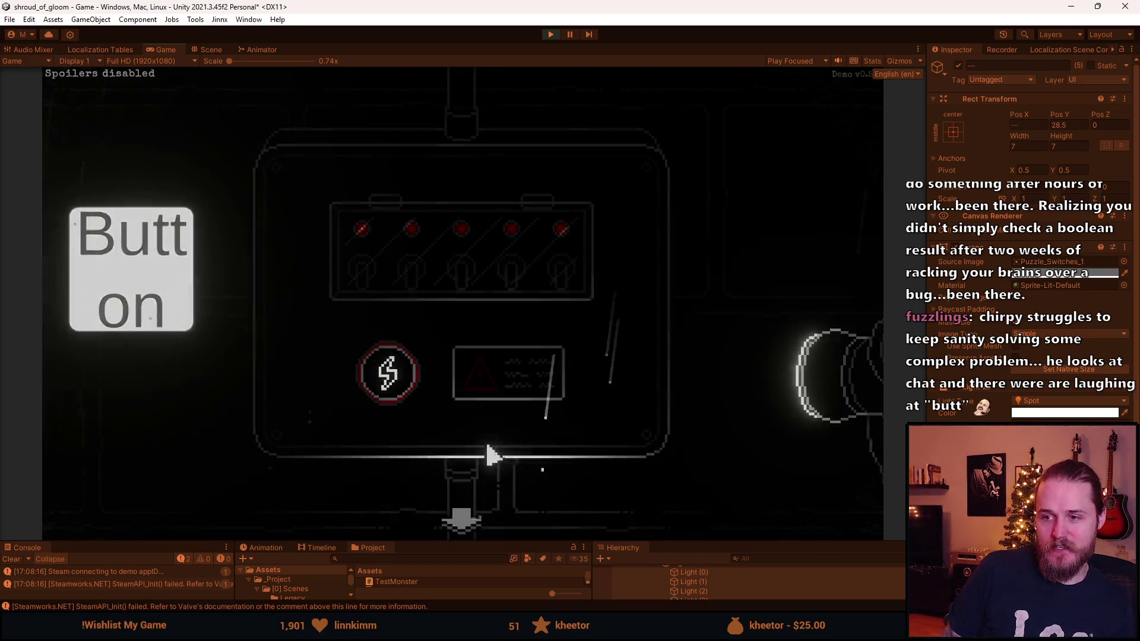
Zoom into the switch box, lift its glass cover and try flipping three switches, which need power.
click(685, 234)
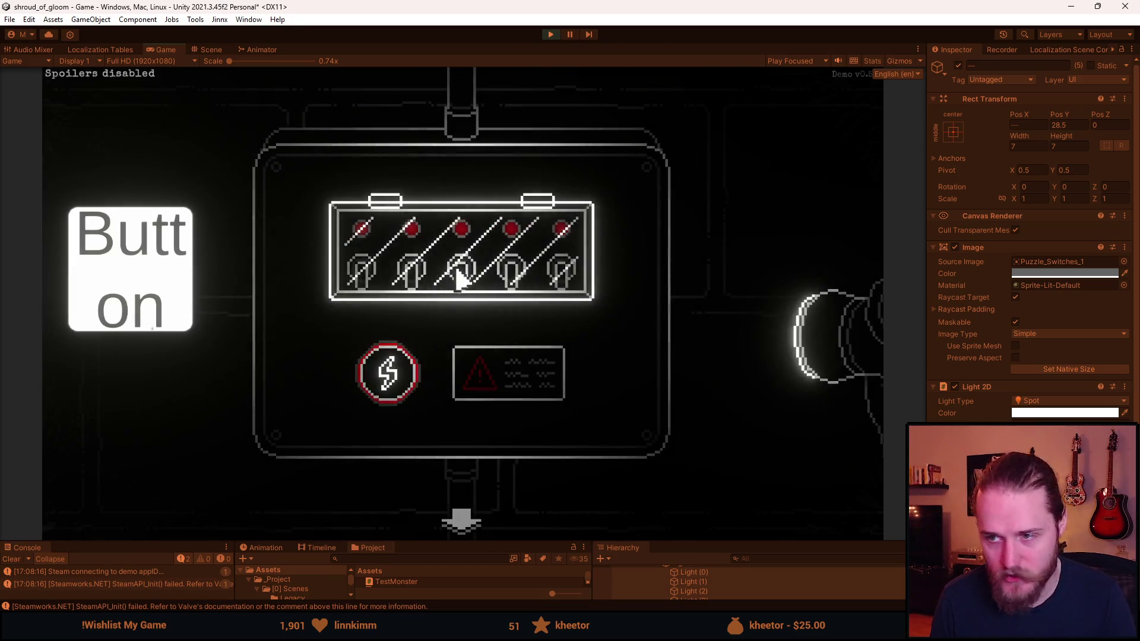
click(460, 275)
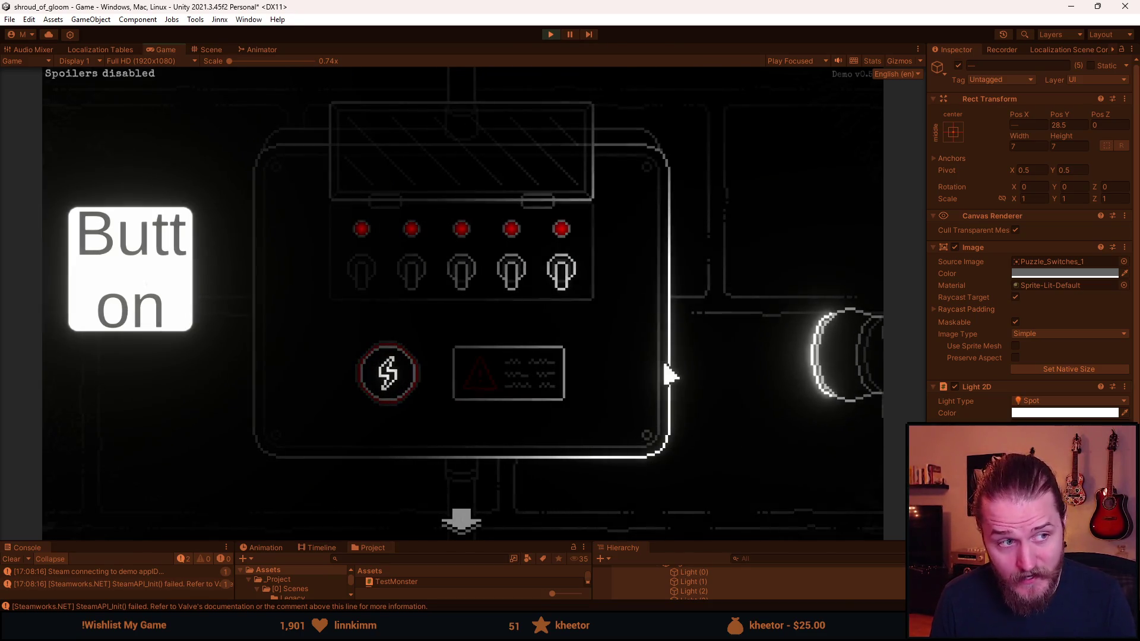
click(526, 279)
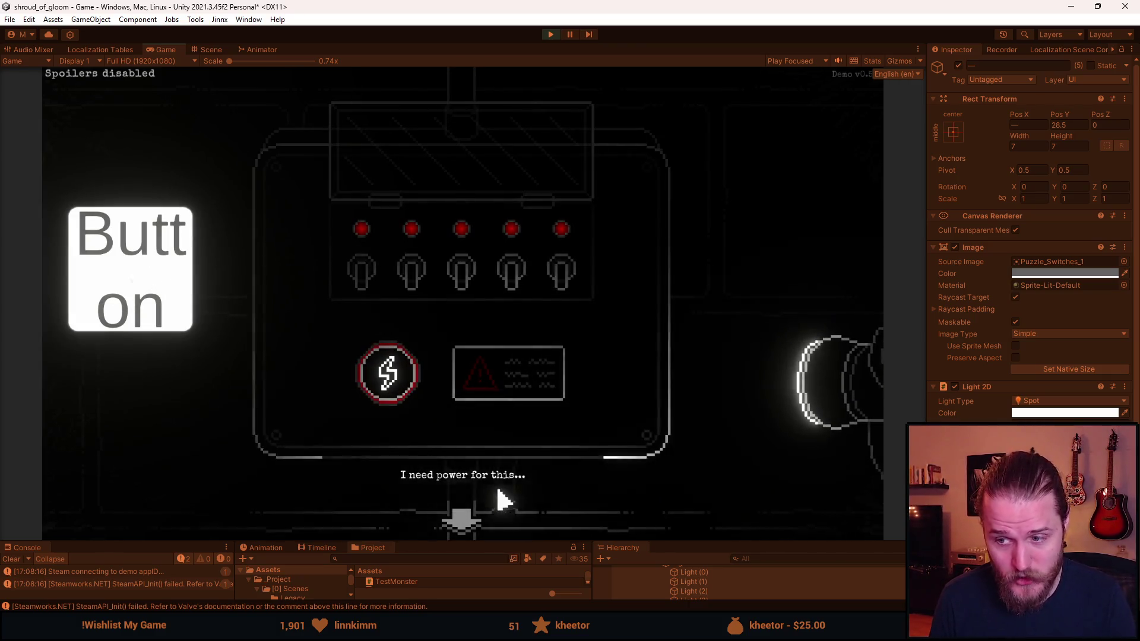
click(401, 273)
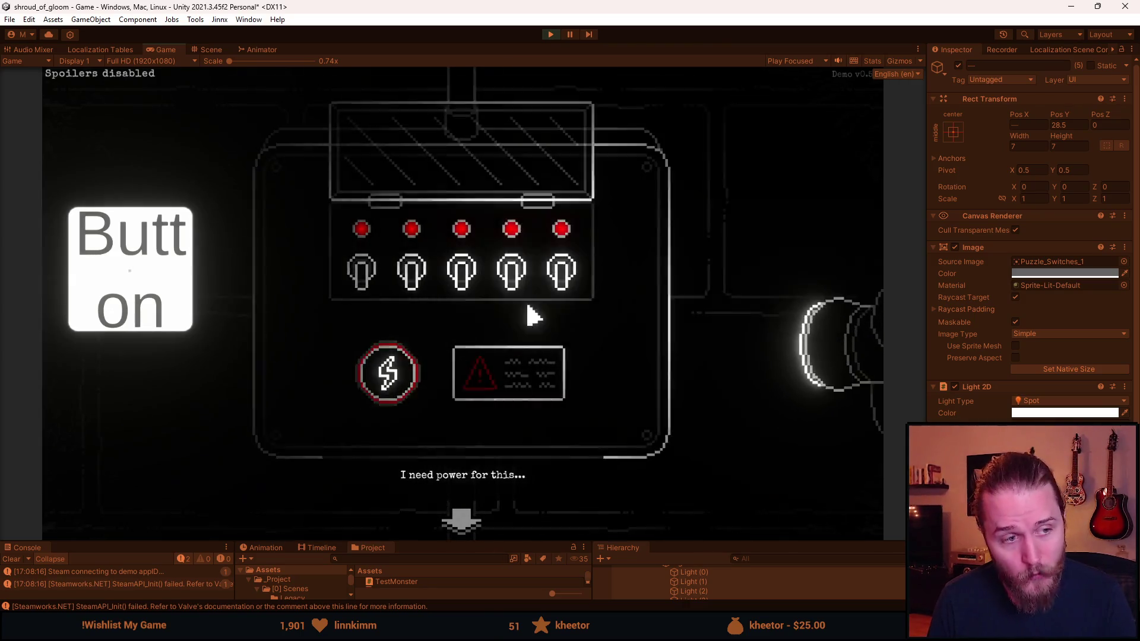
click(475, 285)
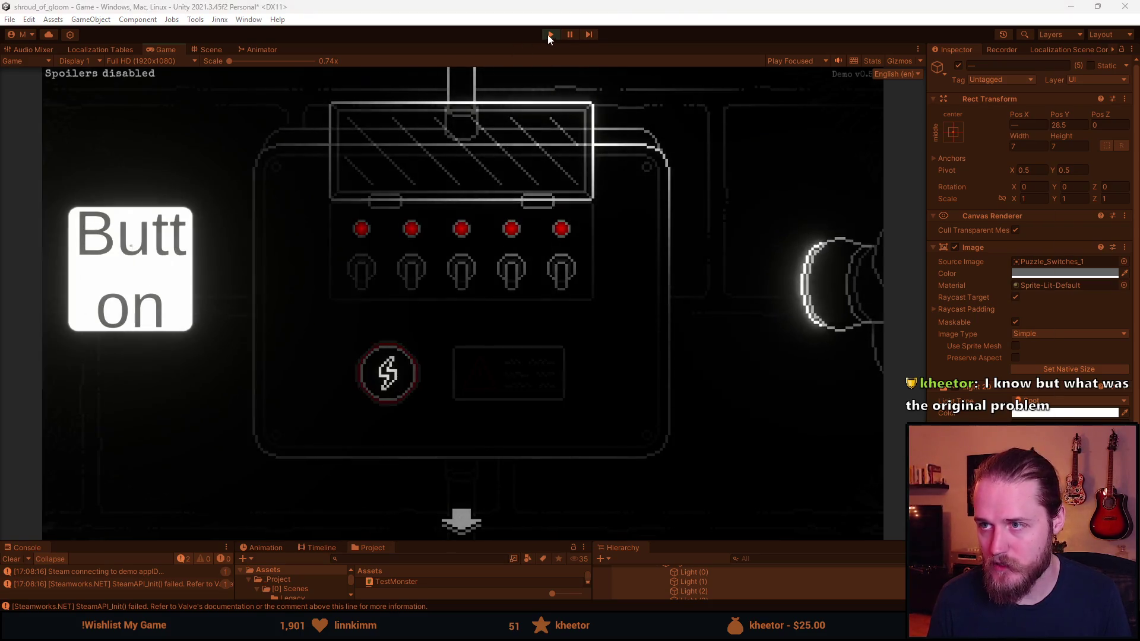
Stop play and disable Toggle On State Change on the Lights object under Switches_Close_Up.
key(ctrl+p)
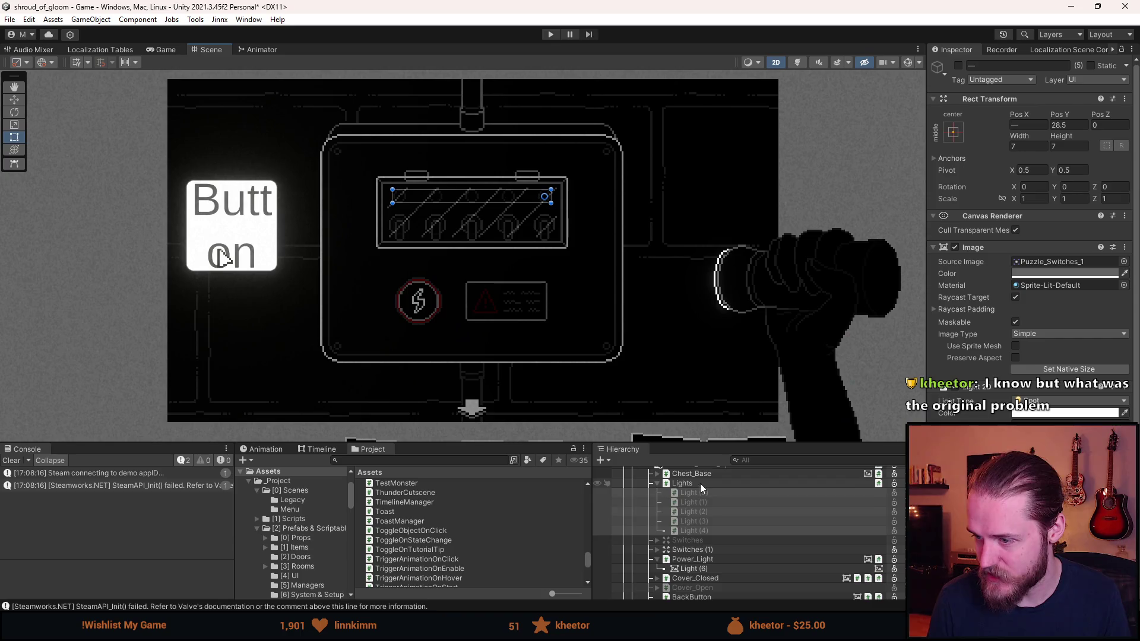
scroll(700, 483, up, 2)
click(705, 501)
click(704, 518)
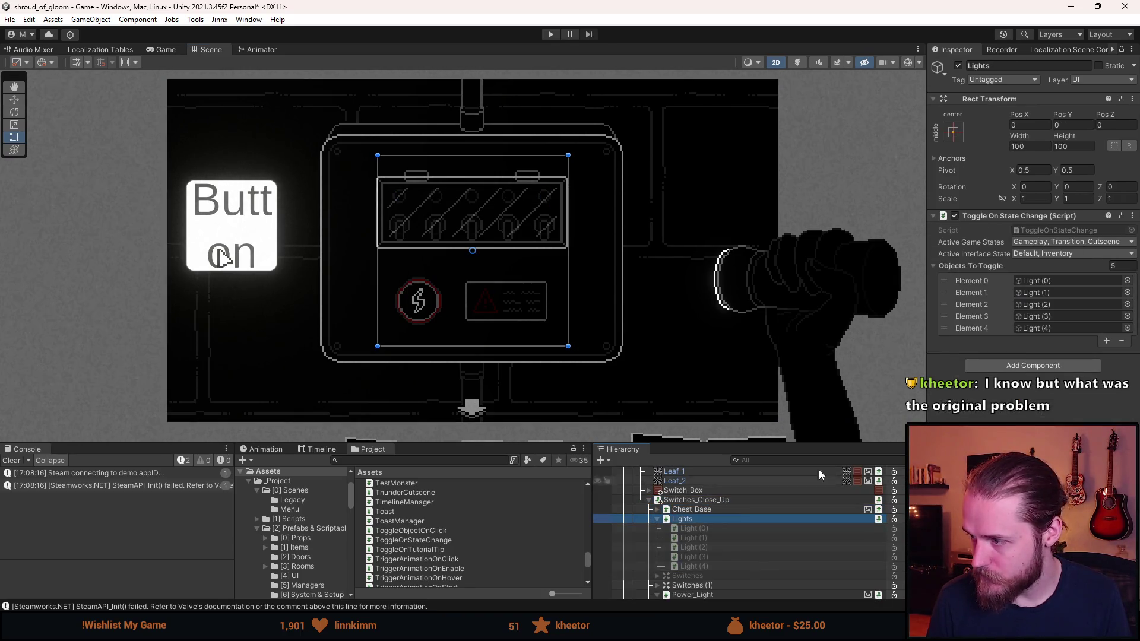
click(953, 216)
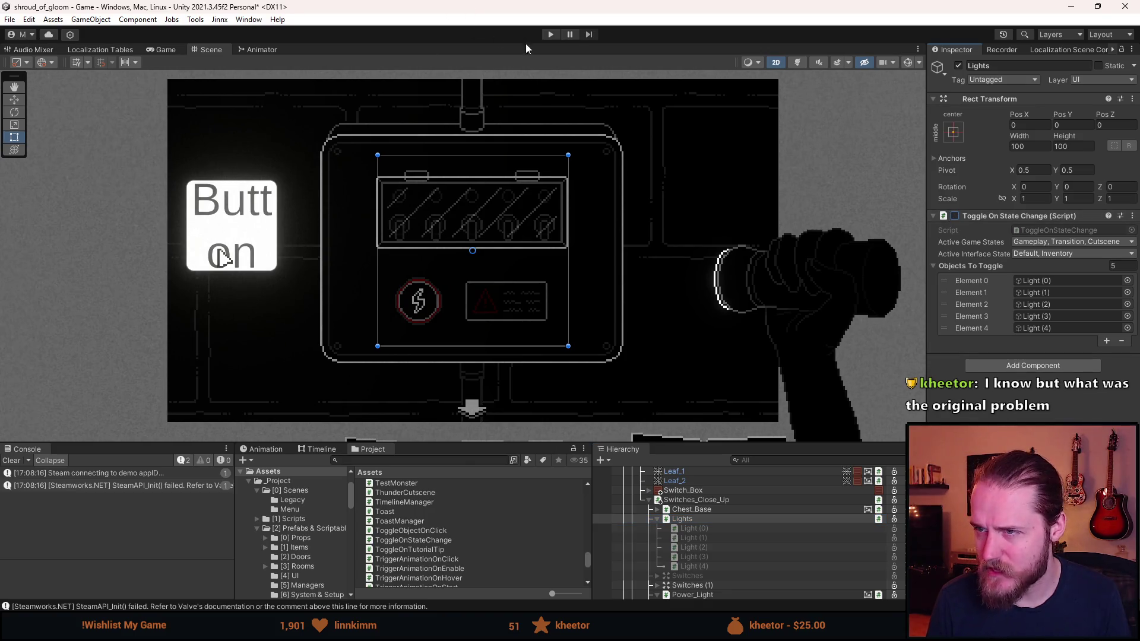
Start Play mode, enlarge the Game view and toggle the Main Floor map journal.
click(551, 34)
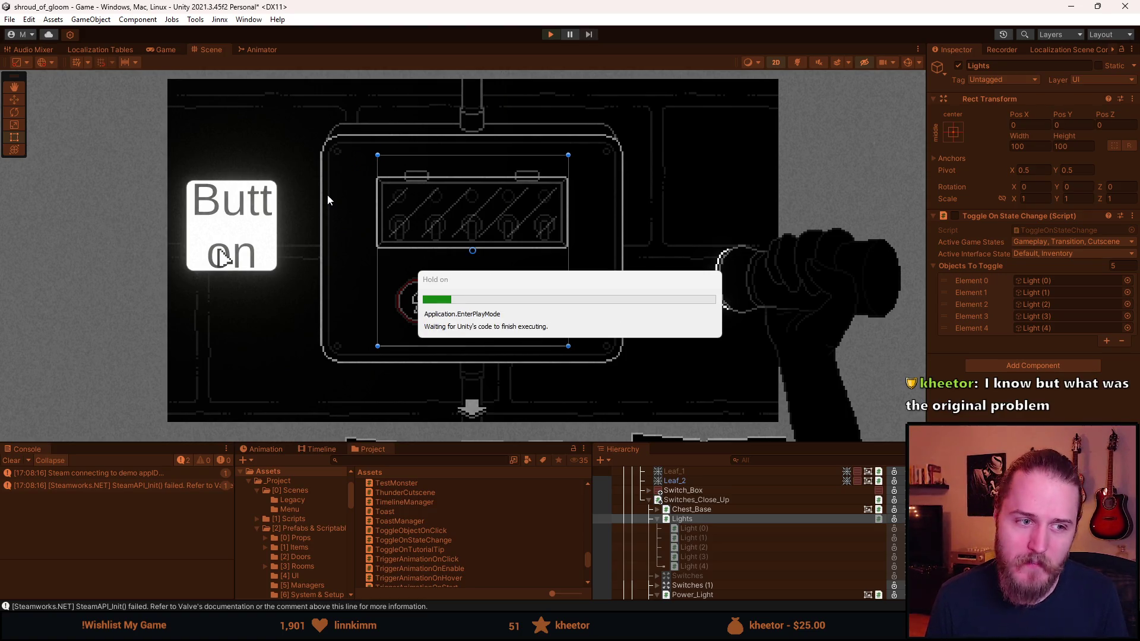
drag(457, 443, 483, 517)
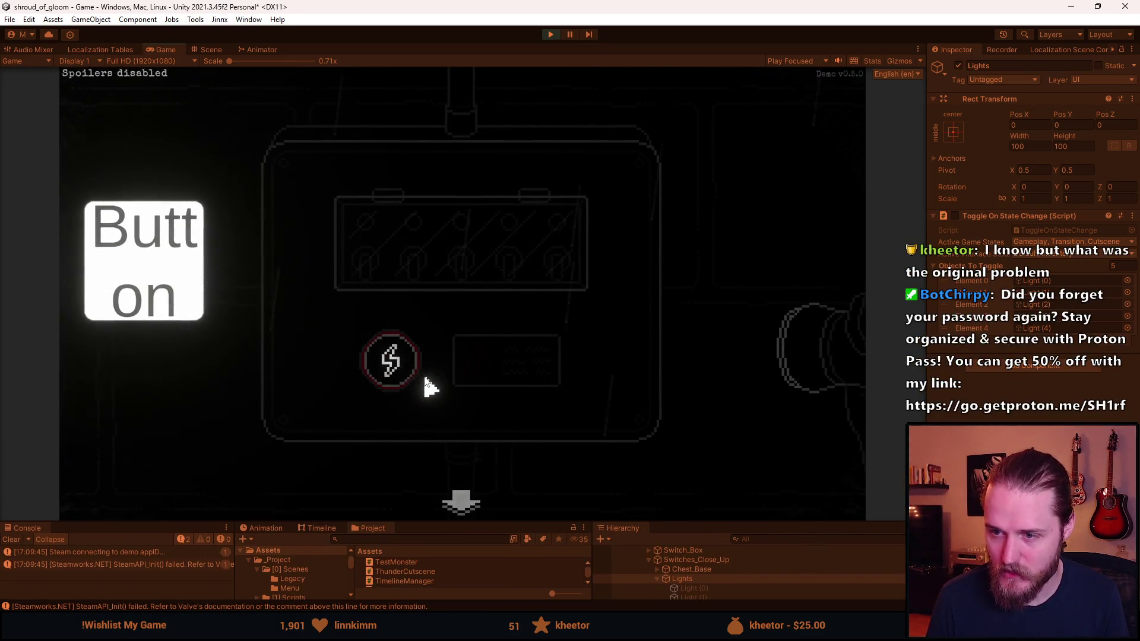
key(Tab)
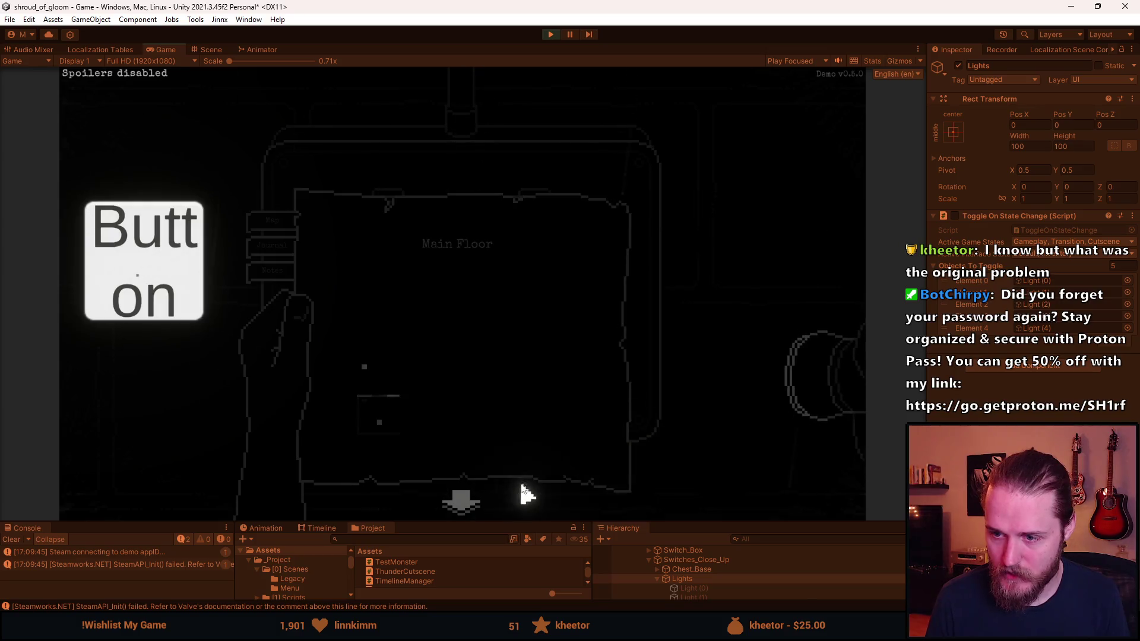
click(465, 503)
click(465, 503)
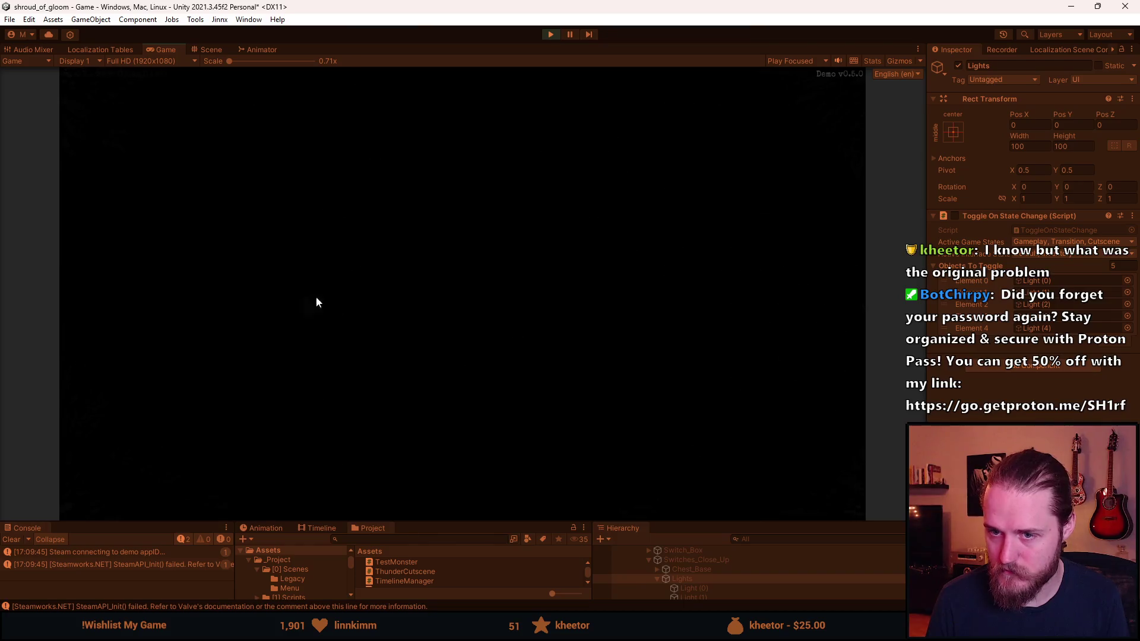
Reopen the switch-box close-up, opening and closing the Main Floor journal along the way.
click(686, 216)
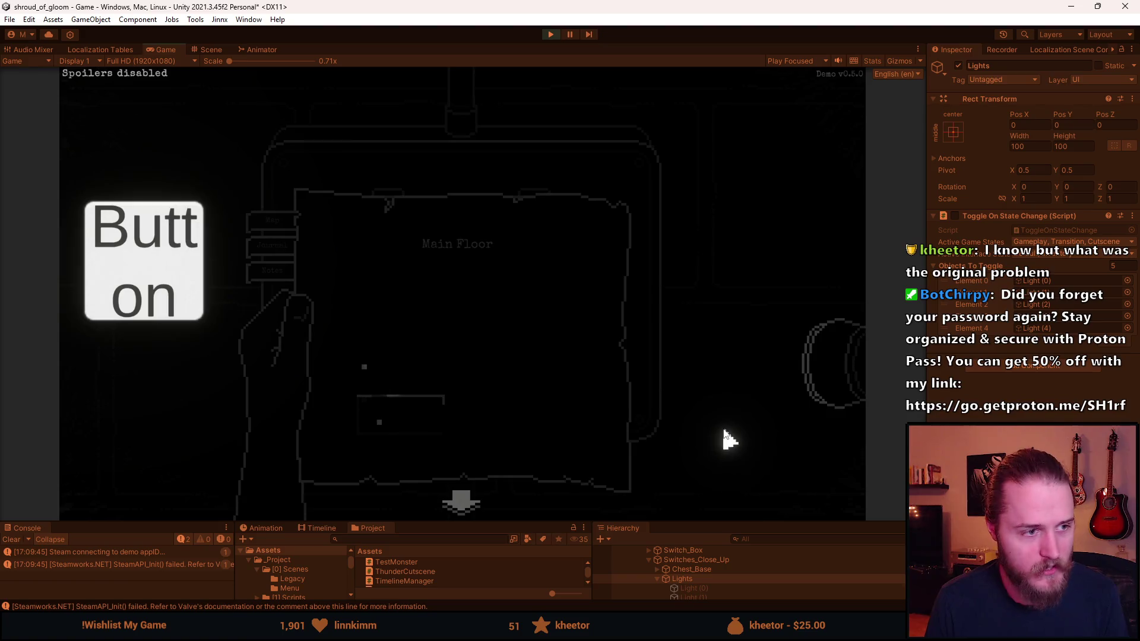
click(398, 427)
click(404, 405)
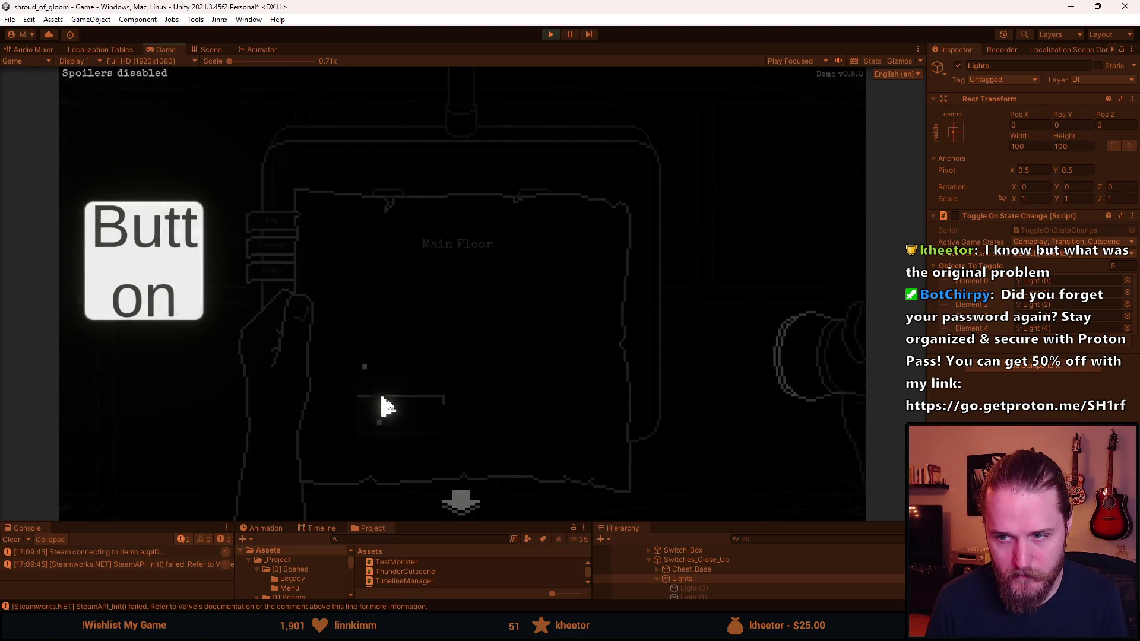
click(620, 321)
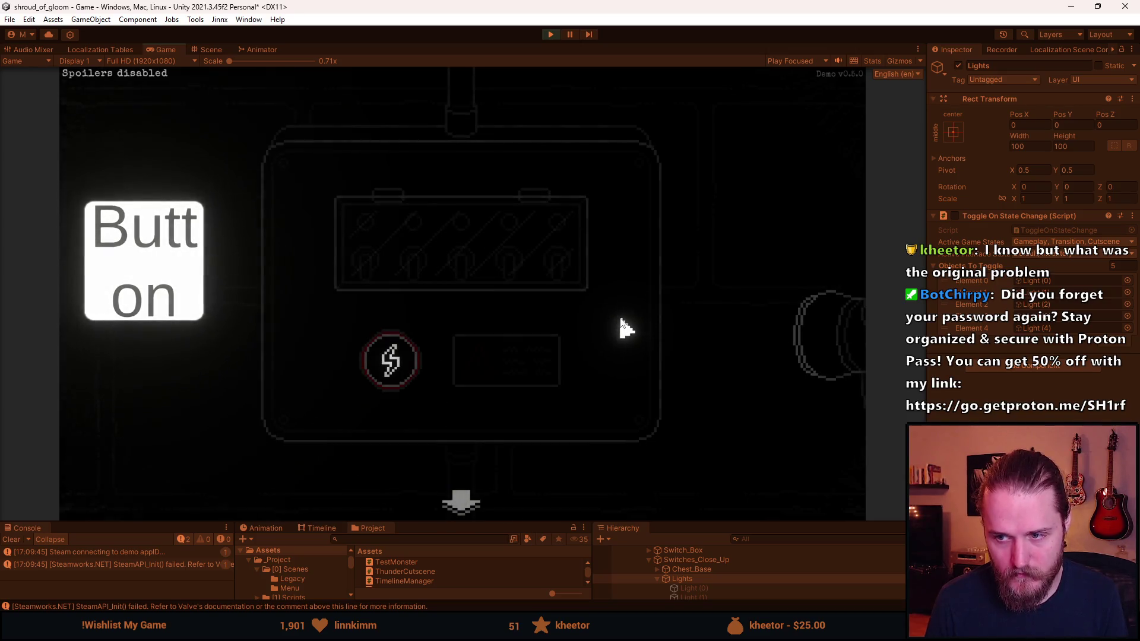
click(465, 510)
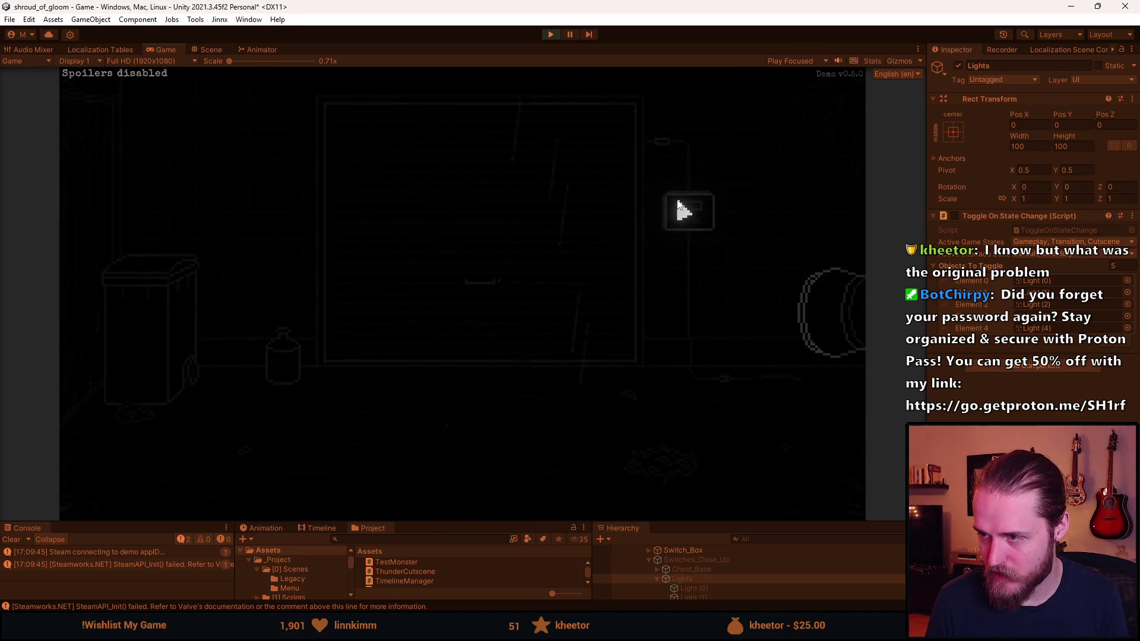
click(682, 209)
Lift the glass cover and flip the middle switch, switches 2 and 4, then the middle again.
click(463, 221)
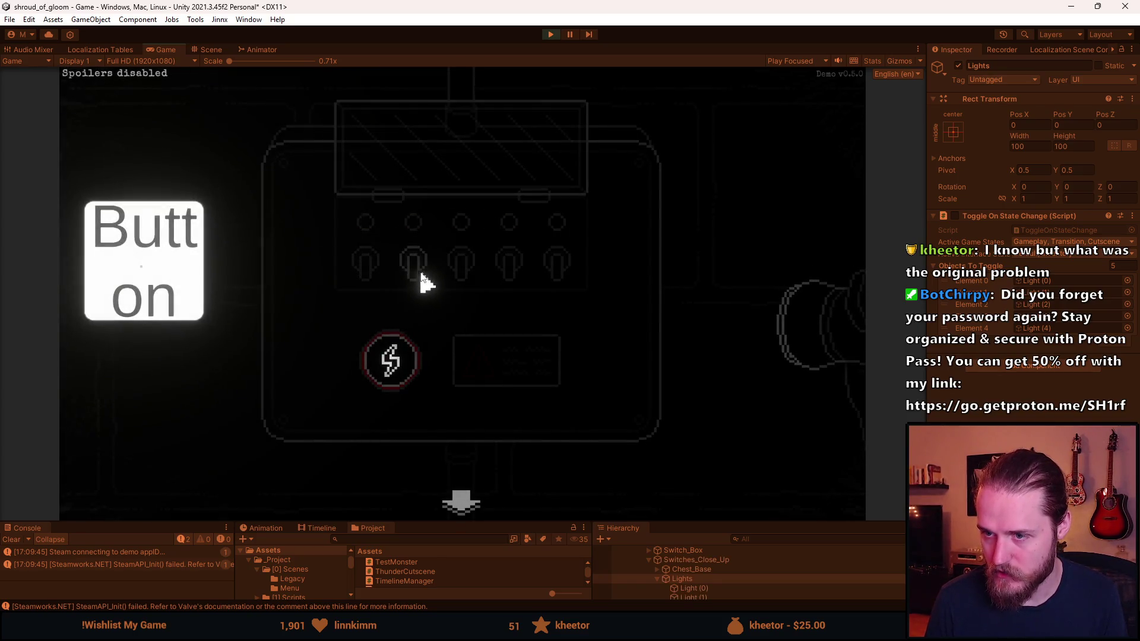
click(460, 270)
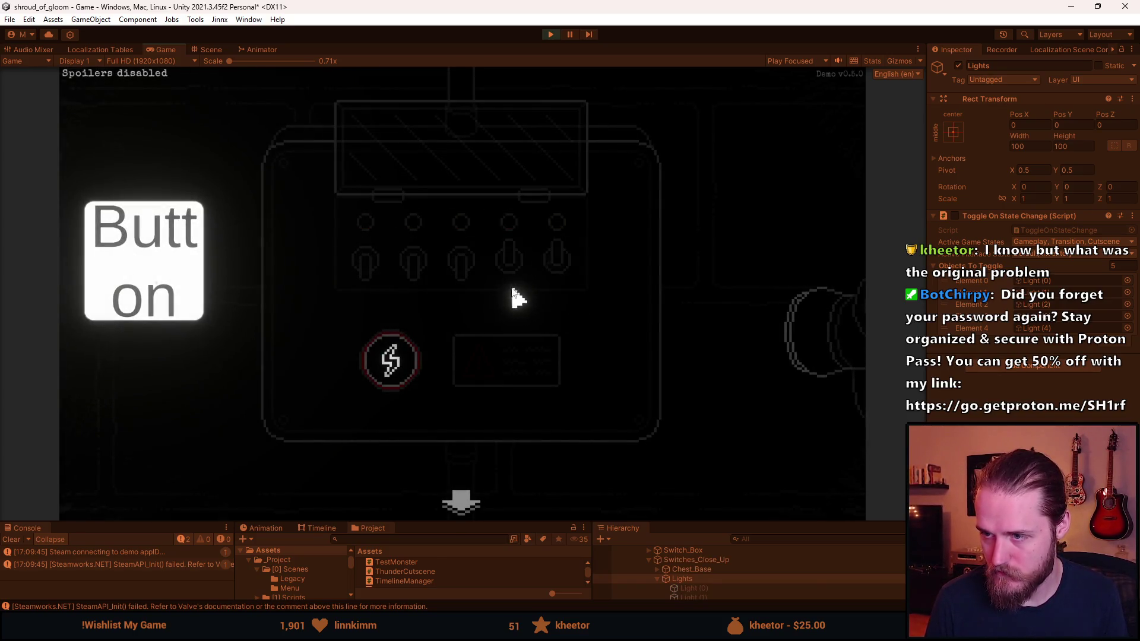
click(442, 279)
click(508, 265)
click(412, 261)
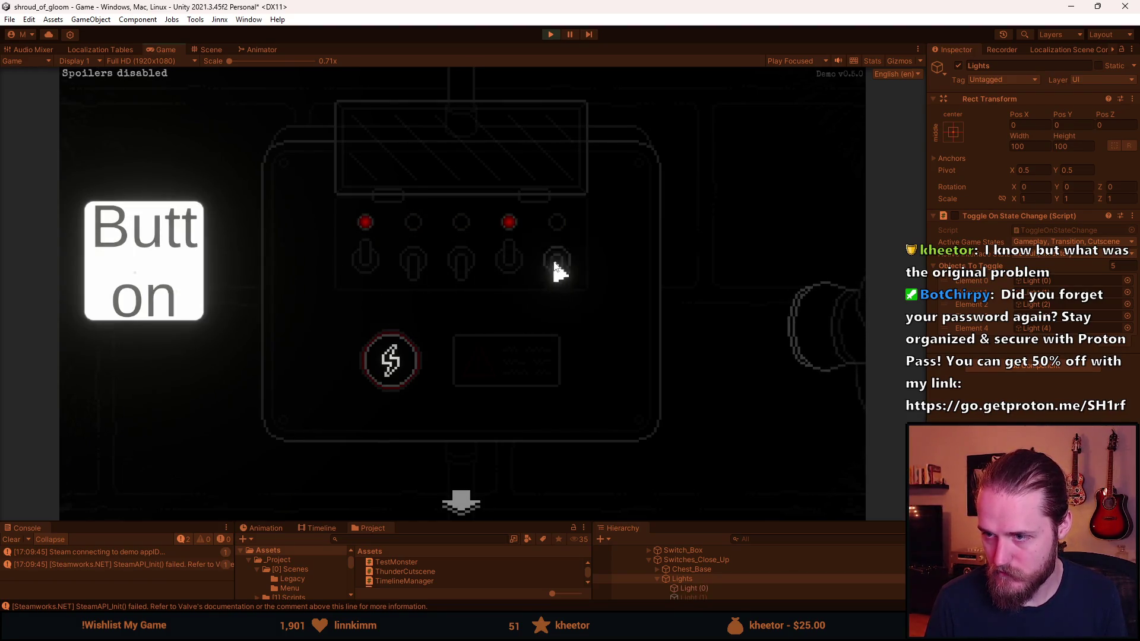
click(460, 270)
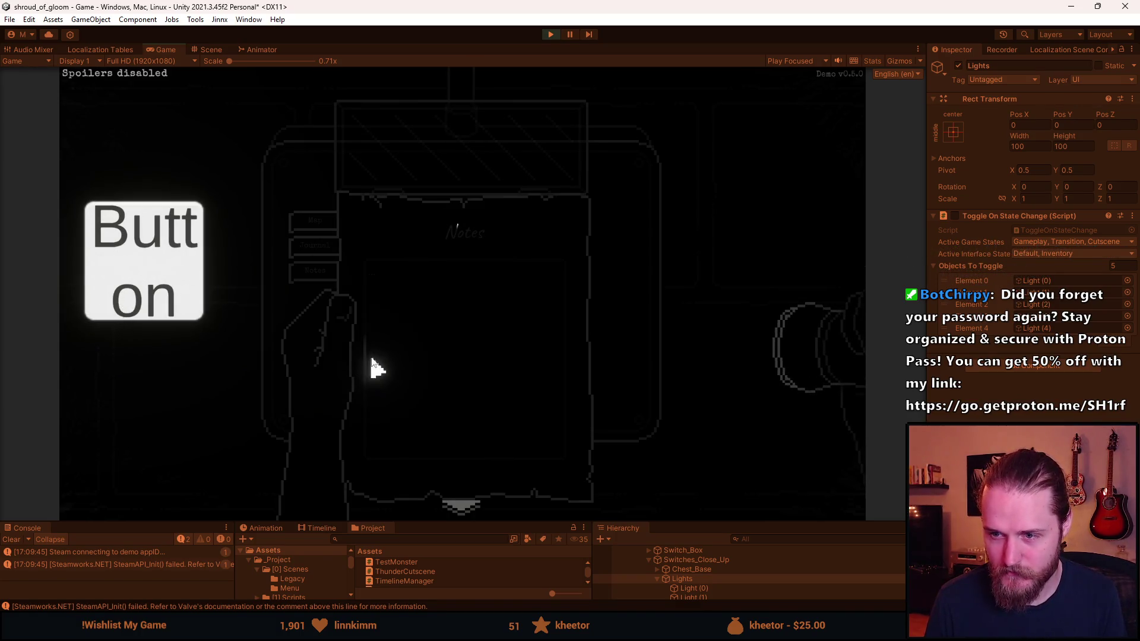
Put away the Notes page, bring up the Main Floor map, and enlarge the Hierarchy panel.
right_click(430, 266)
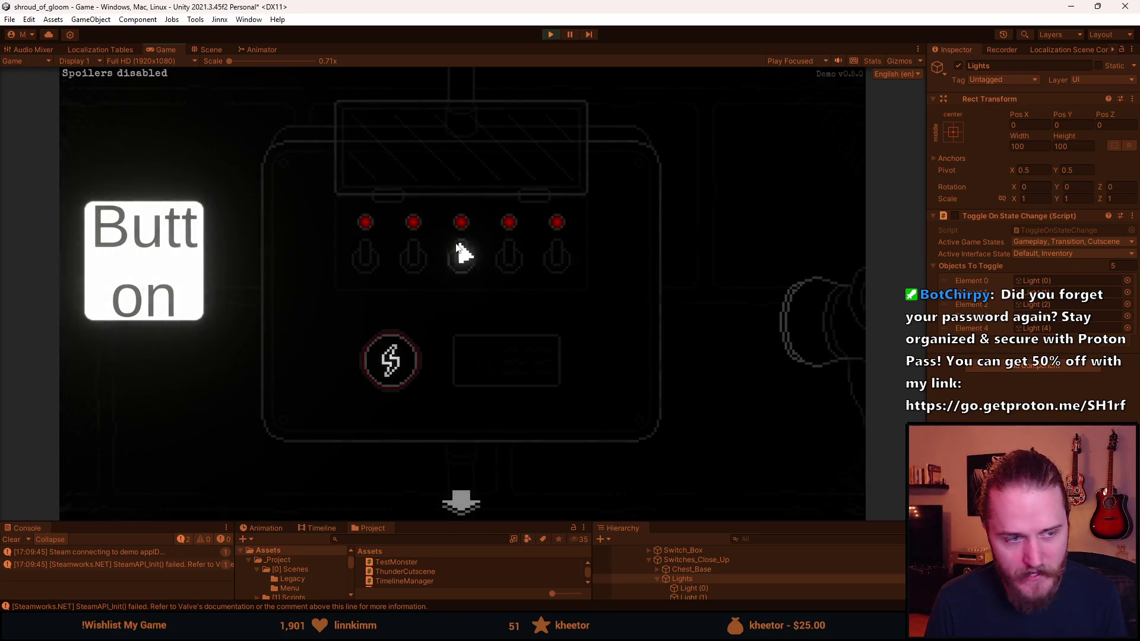
right_click(458, 245)
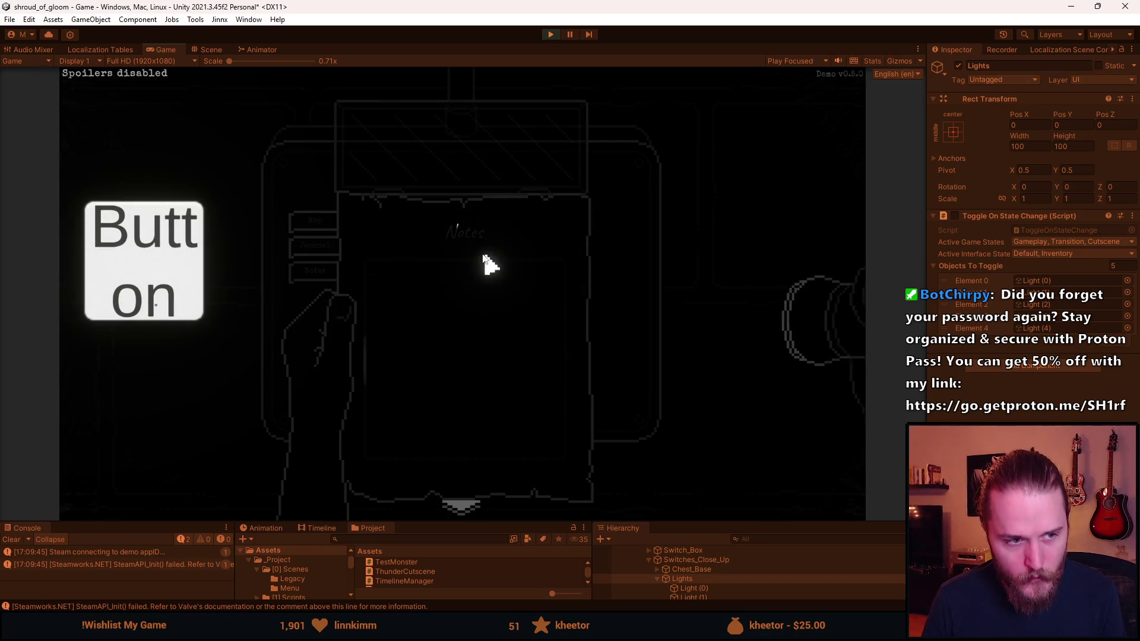
right_click(425, 233)
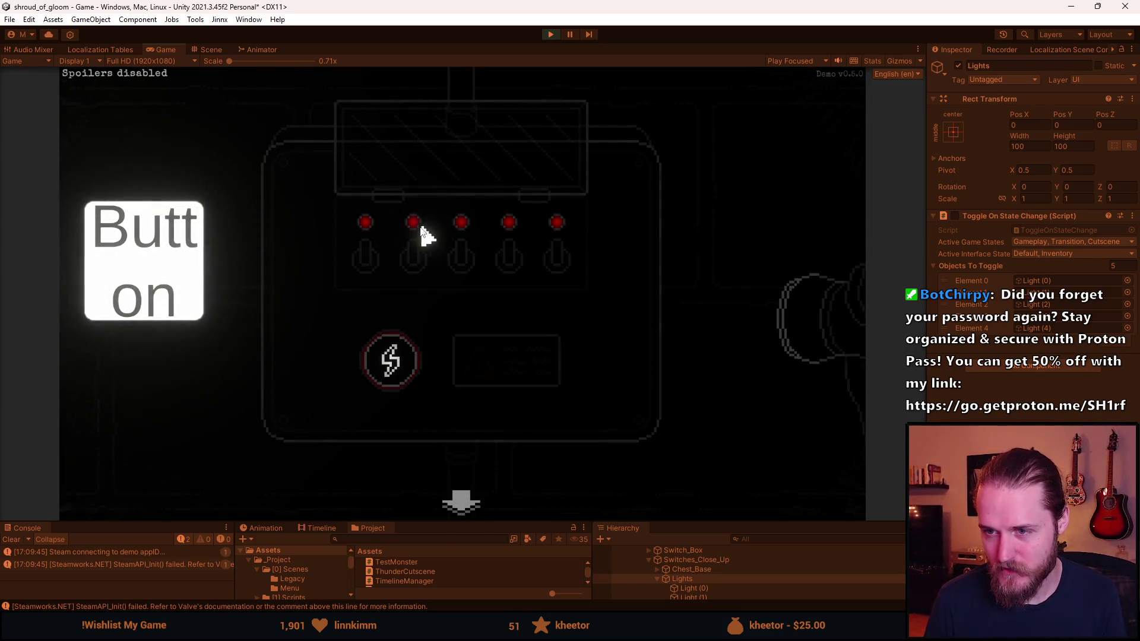
right_click(408, 239)
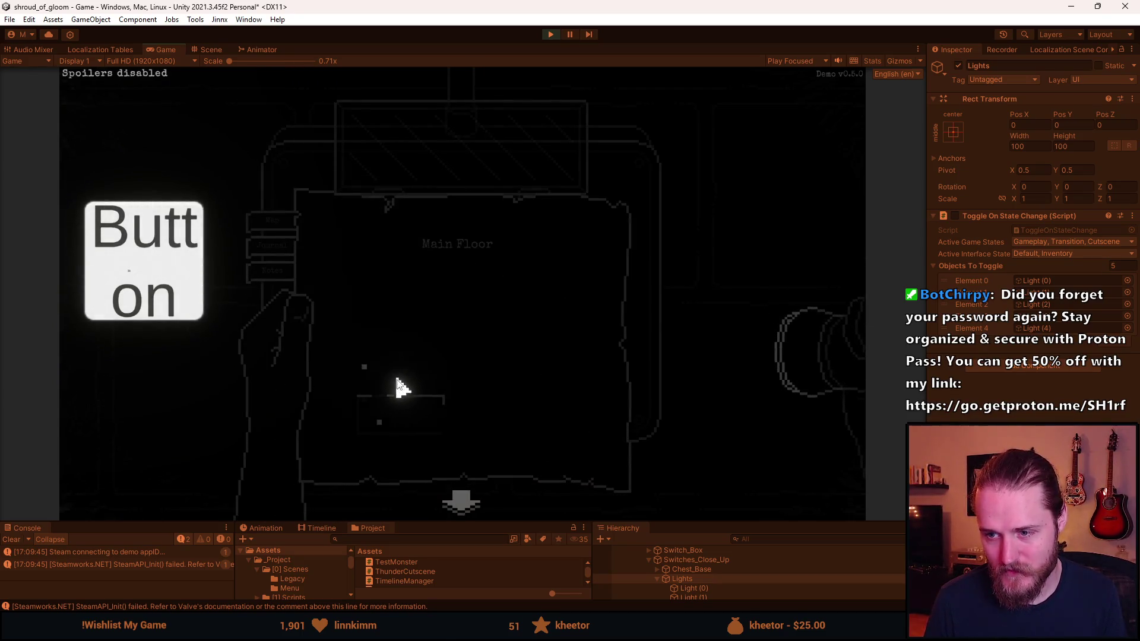
drag(729, 523, 731, 426)
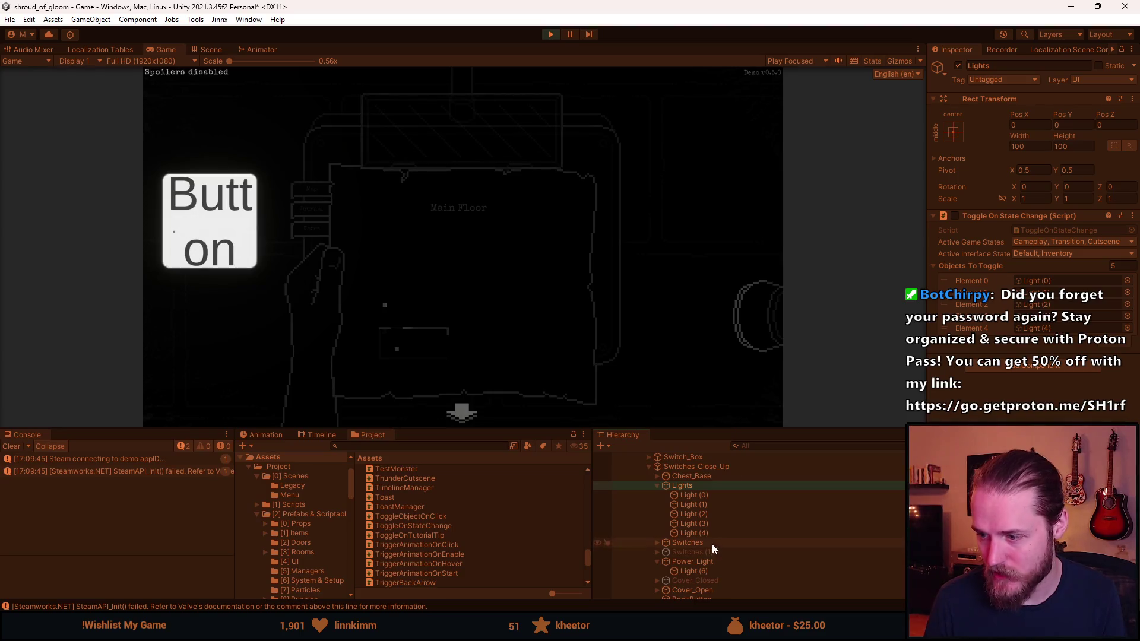
Inspect Light (6) then Power_Light, enlarge the Game view and close the Main Floor map.
click(699, 572)
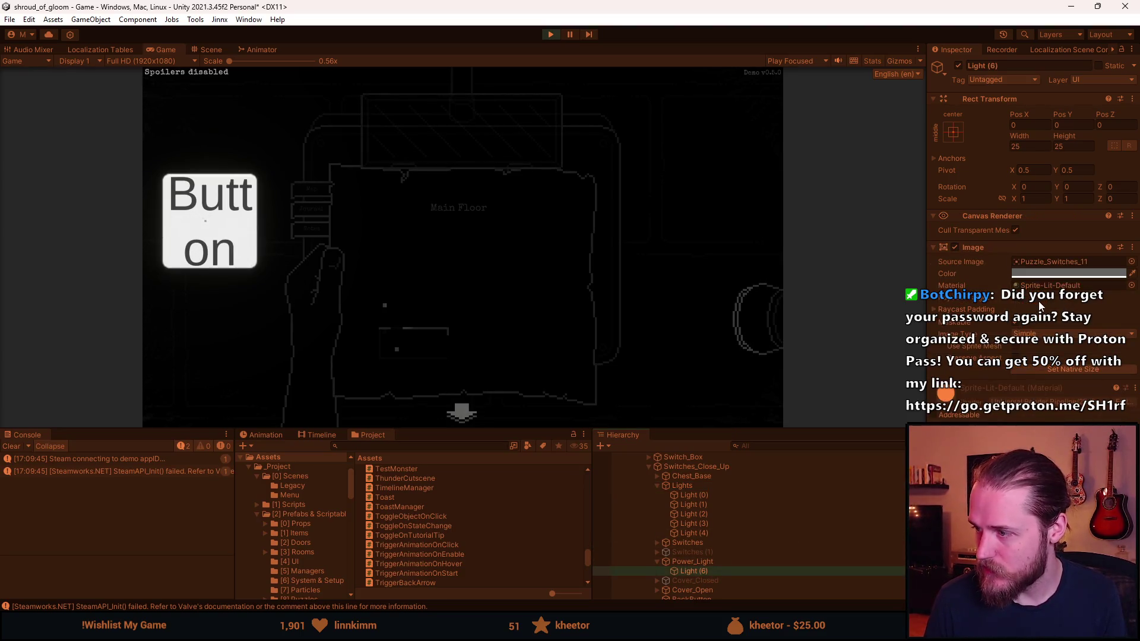
click(691, 560)
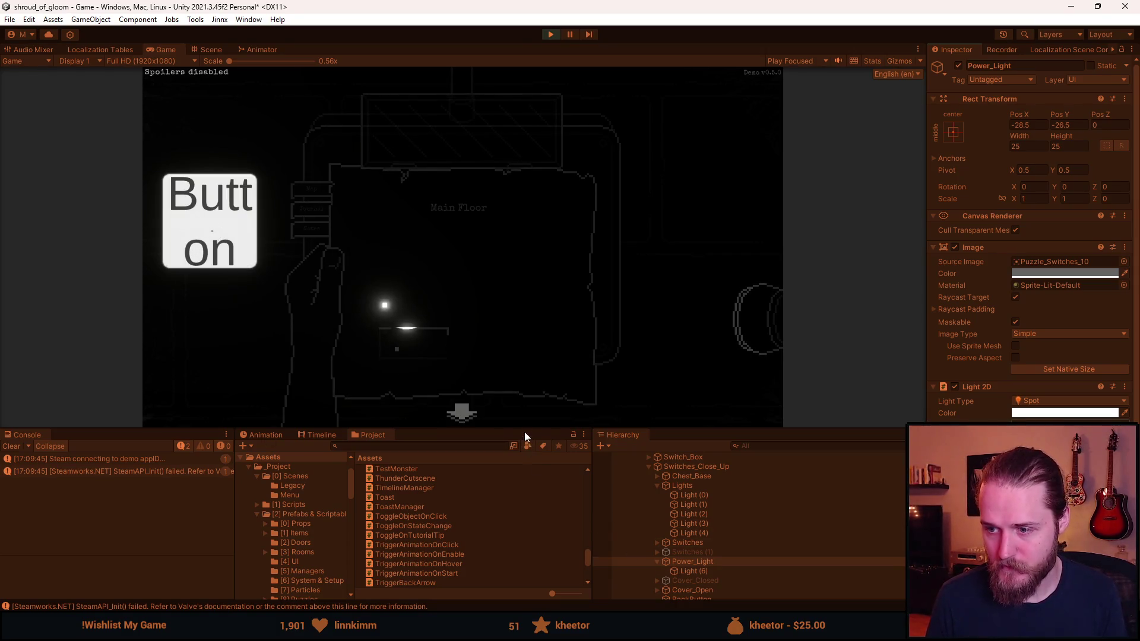
drag(525, 433, 525, 546)
click(500, 410)
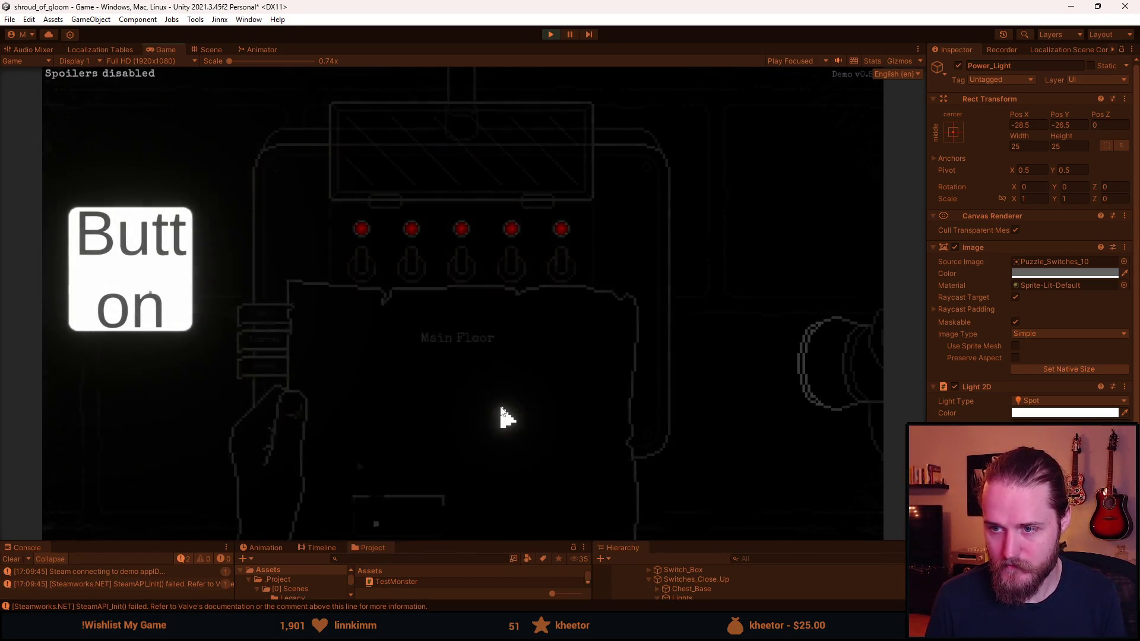
click(458, 392)
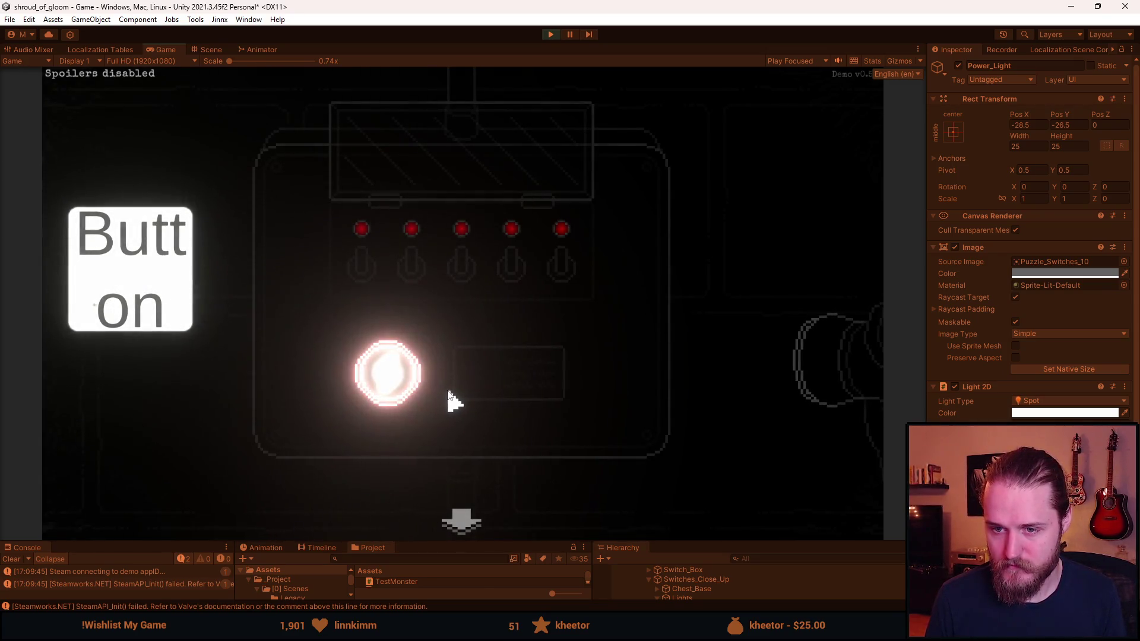
Open the F1 developer tools, close the journal, and bring up Power_Light's Light 2D Color picker.
key(F1)
click(661, 224)
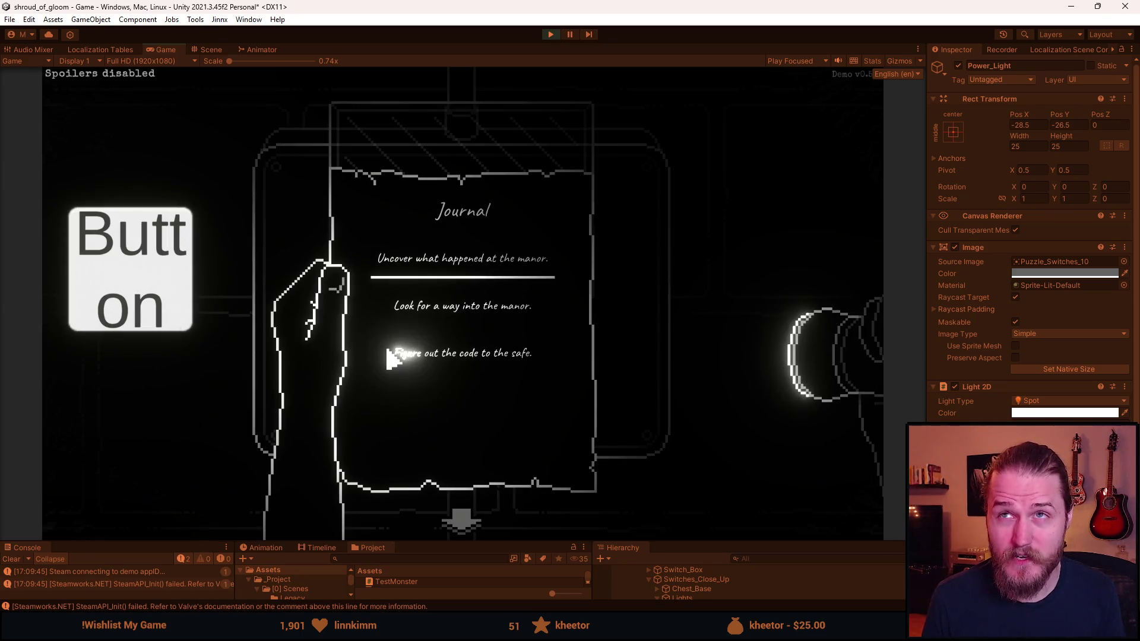
click(410, 356)
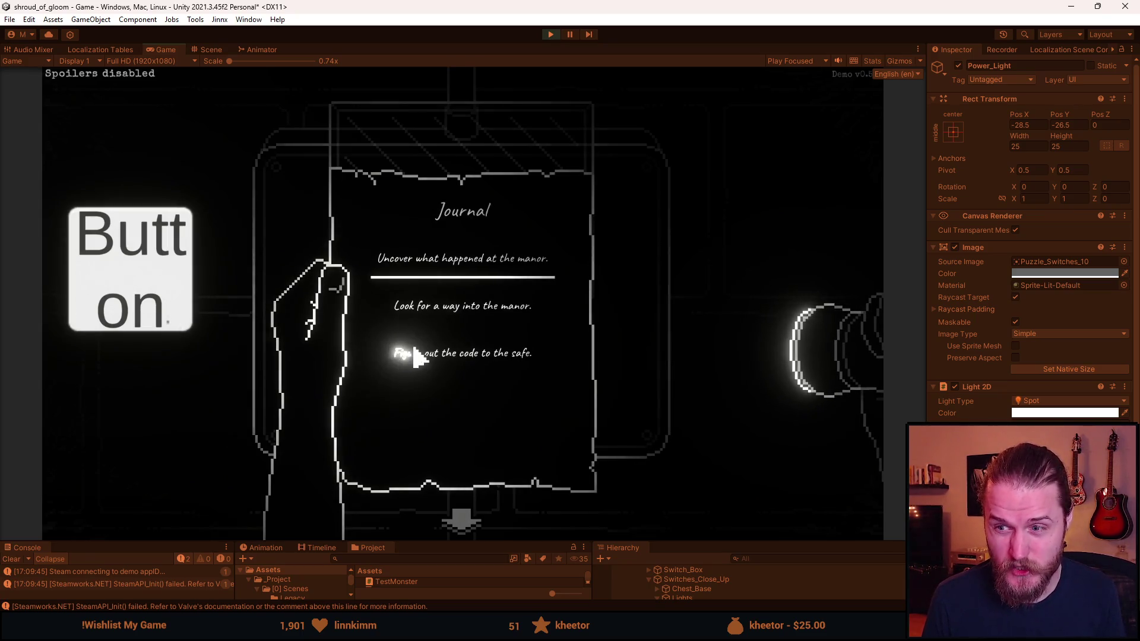
key(Escape)
key(Escape)
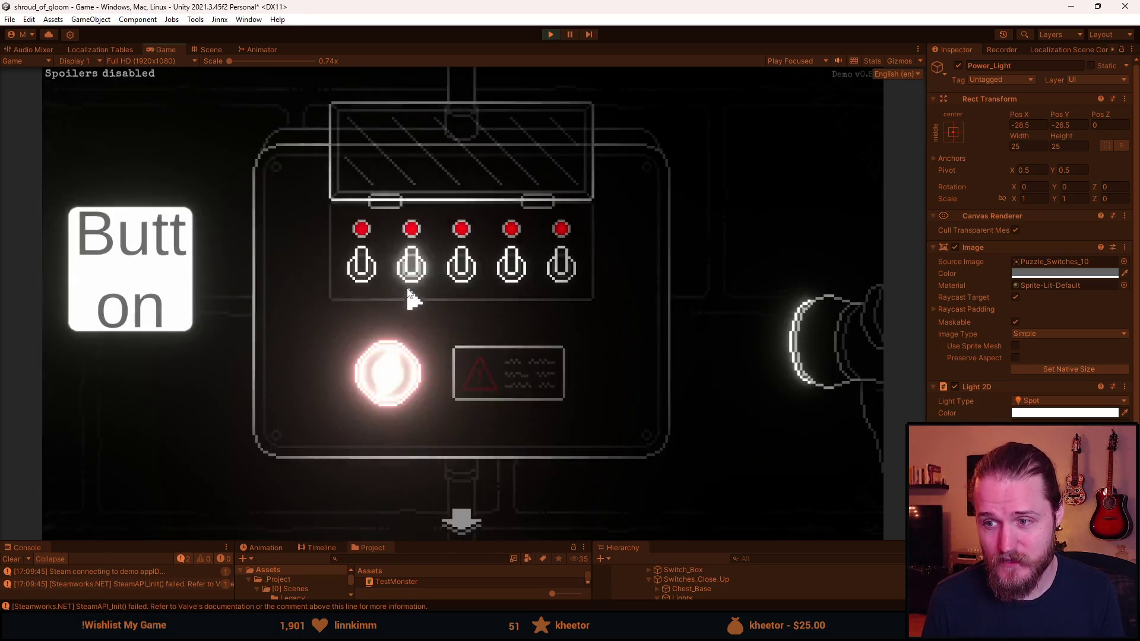
key(alt+Tab)
key(Escape)
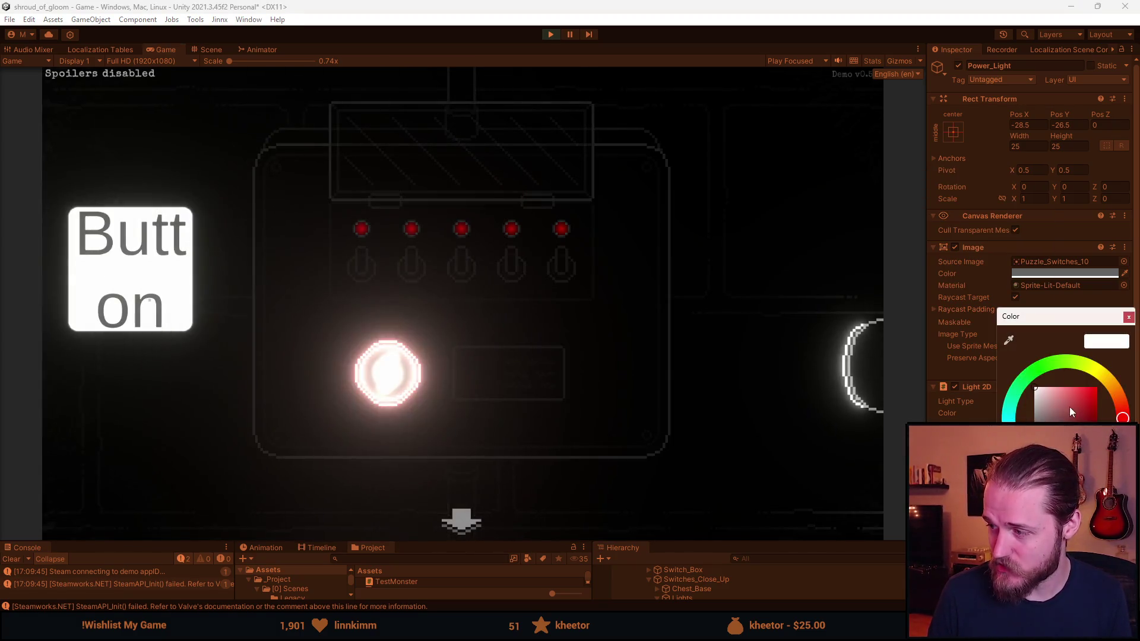
Set Power_Light's Light 2D colour to full red and return to the running game.
drag(1069, 407, 1136, 331)
click(647, 376)
key(Escape)
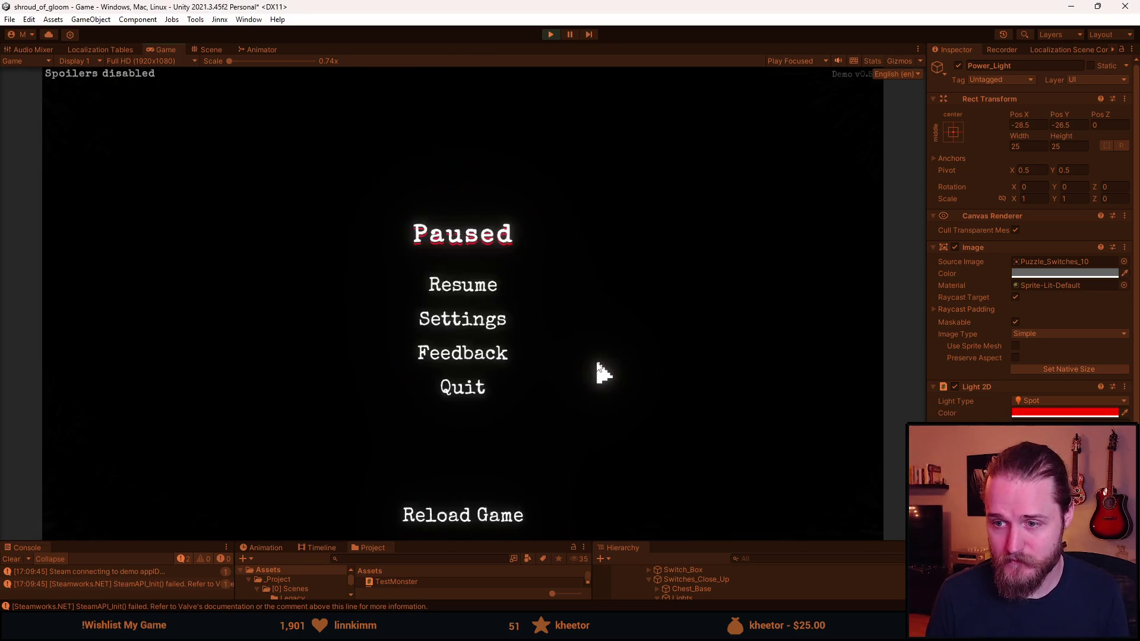
key(Escape)
key(Escape)
key(Escape)
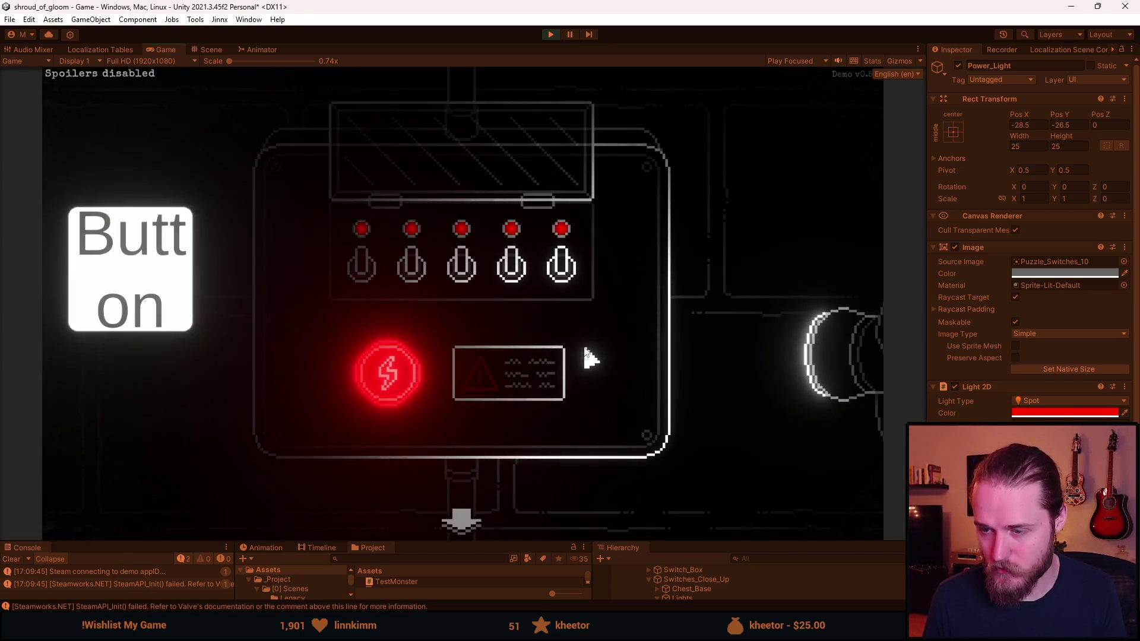
Enlarge the bottom panels, then open and leave the pause menu's Settings to resume play.
drag(675, 540, 674, 473)
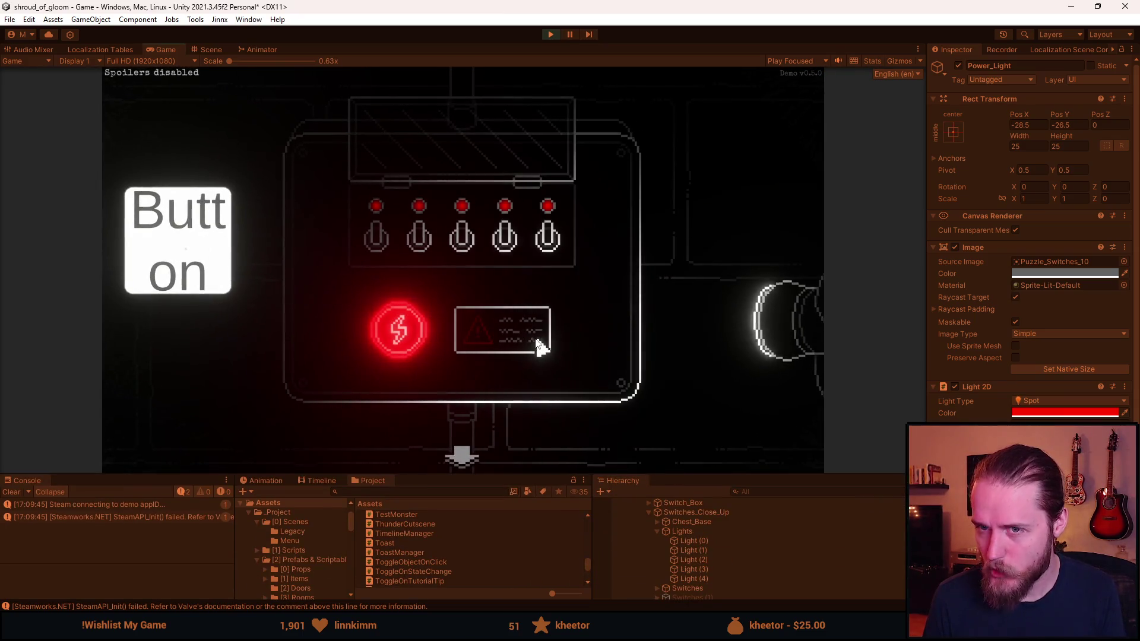
key(Escape)
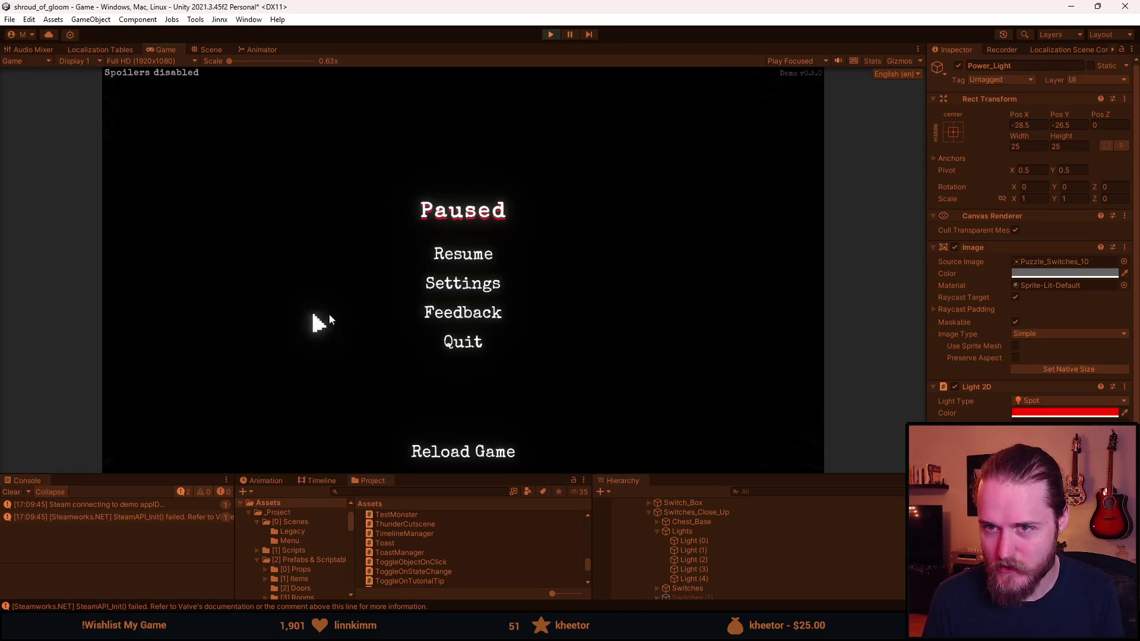
click(488, 281)
click(469, 368)
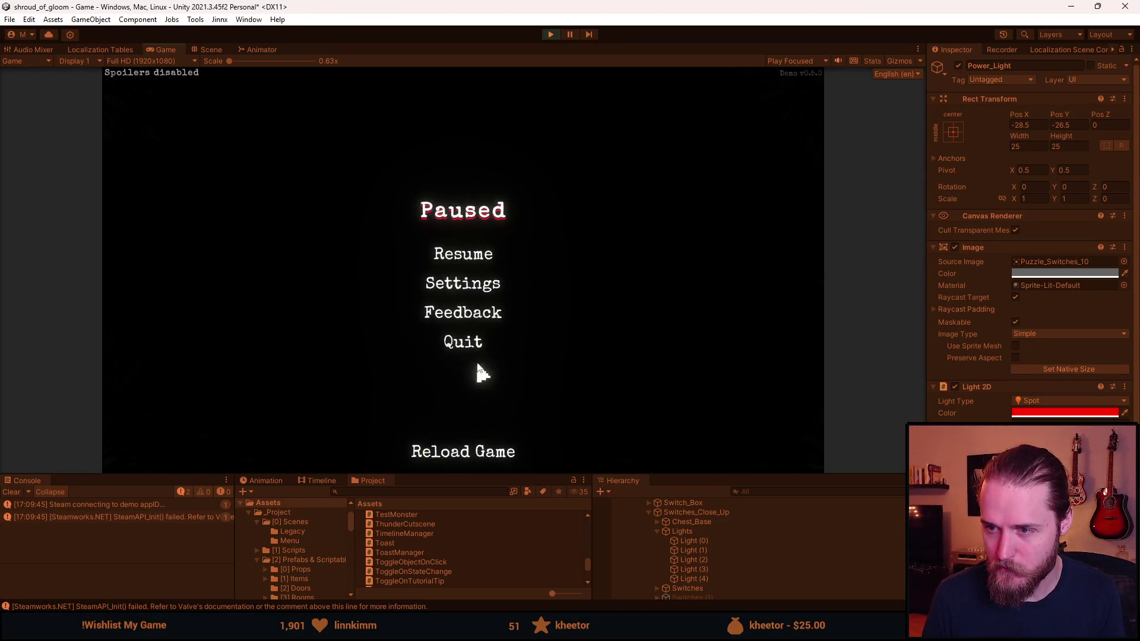
click(477, 254)
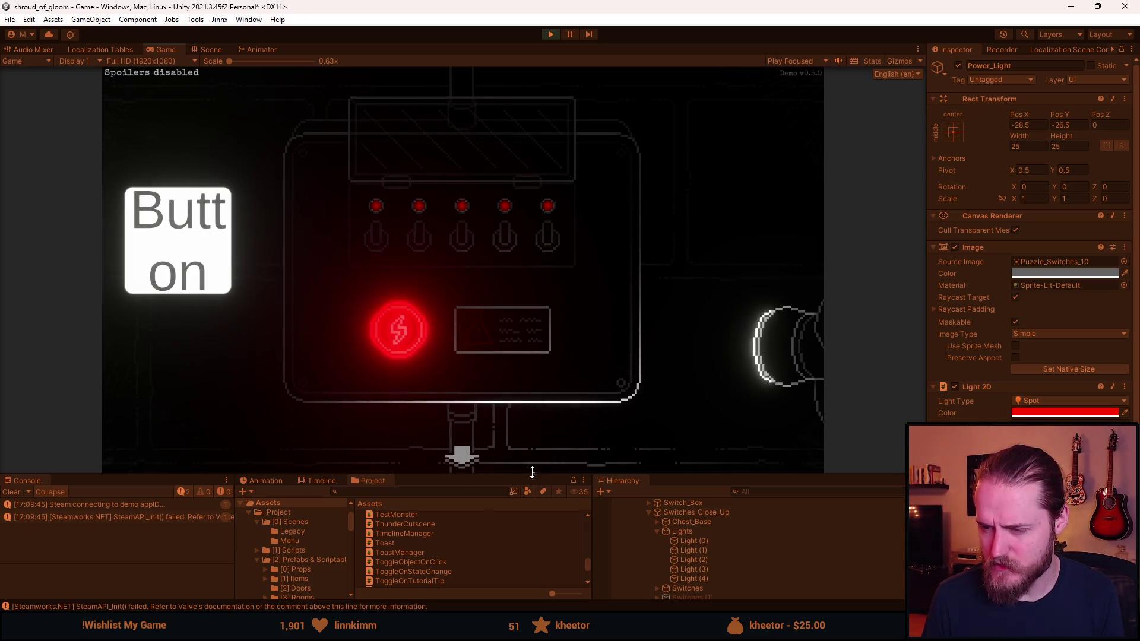
Open and dismiss the journal's Notes page, then pause and stop Play mode.
drag(532, 473, 529, 450)
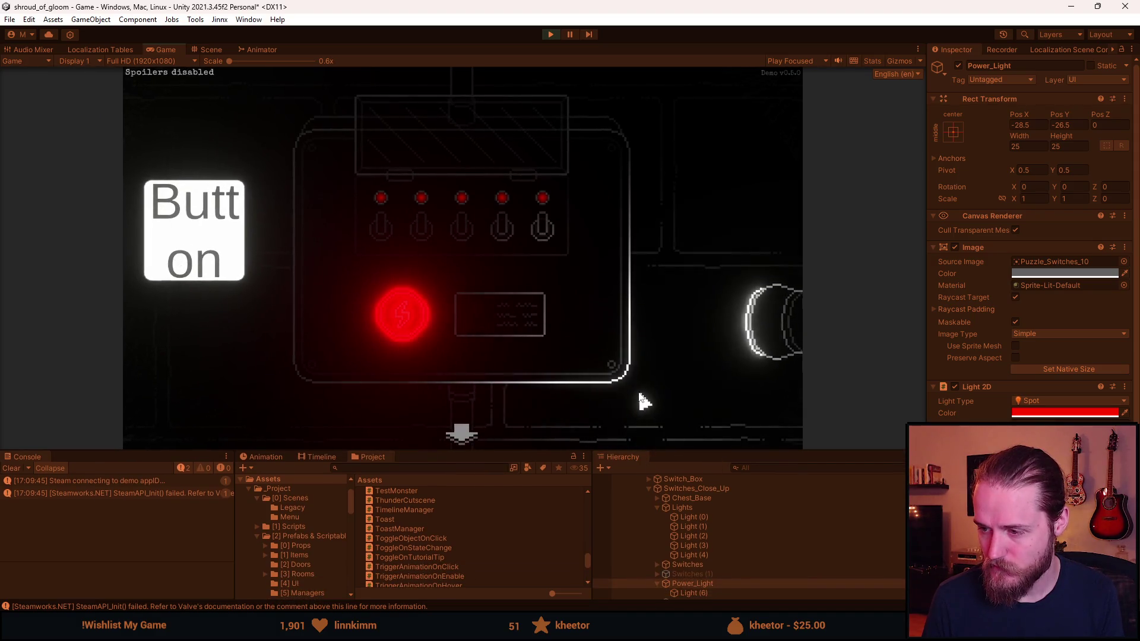
click(749, 435)
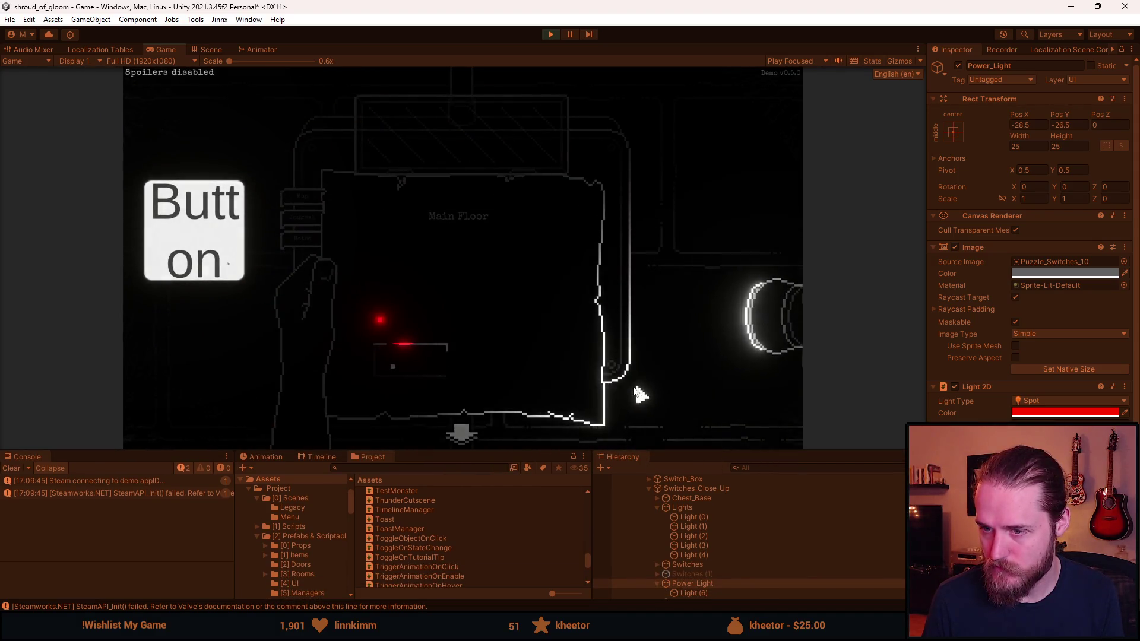
click(438, 323)
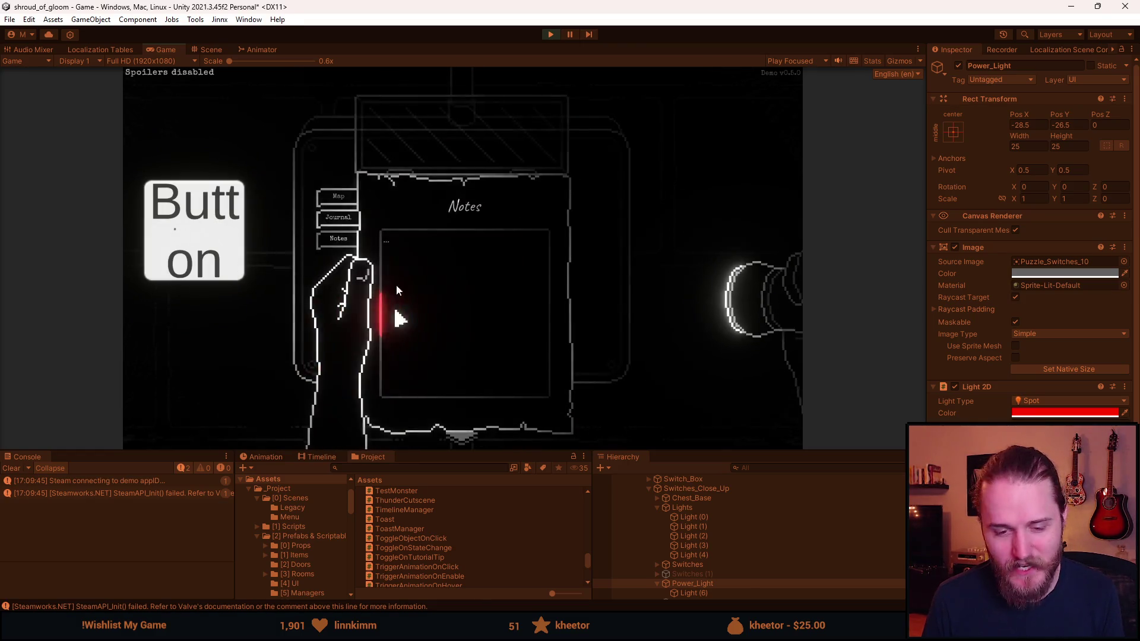
right_click(431, 233)
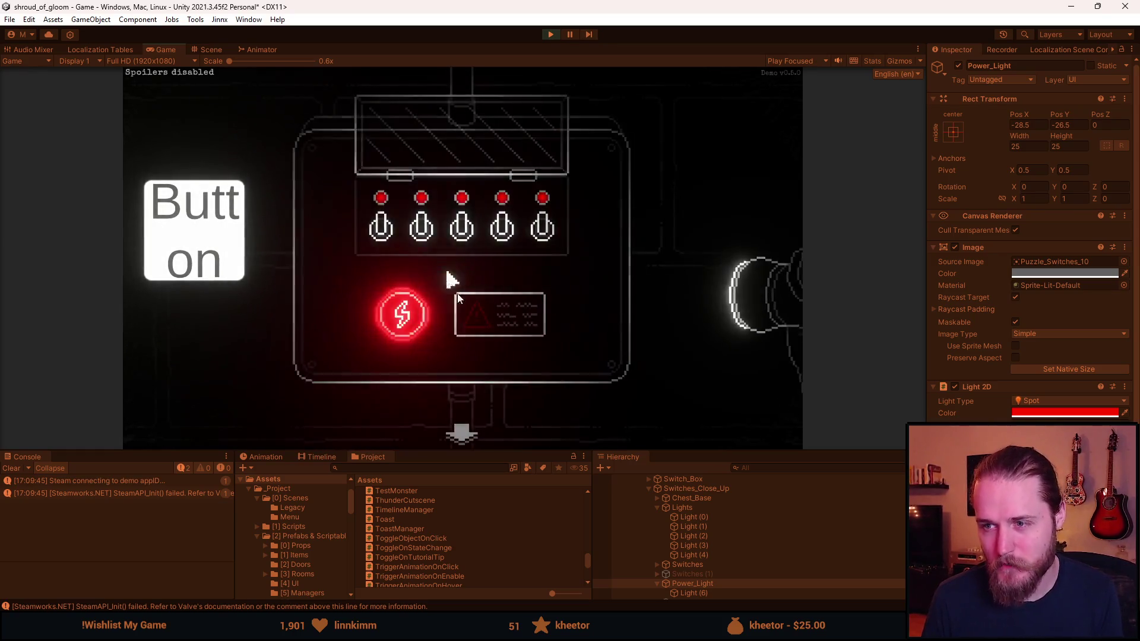
key(Escape)
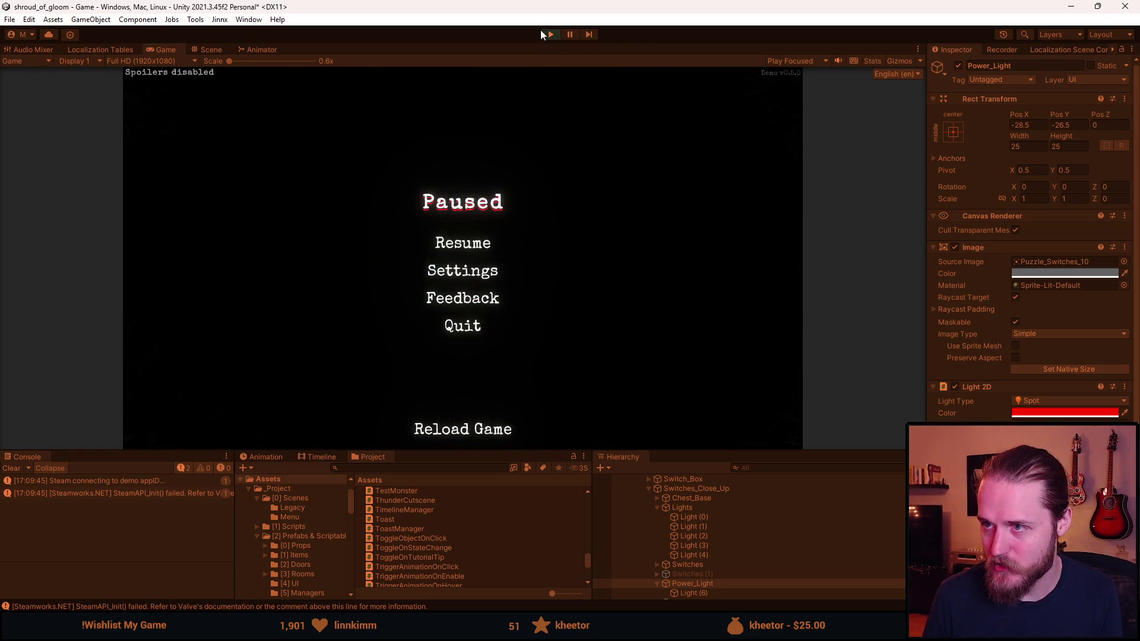
key(ctrl+p)
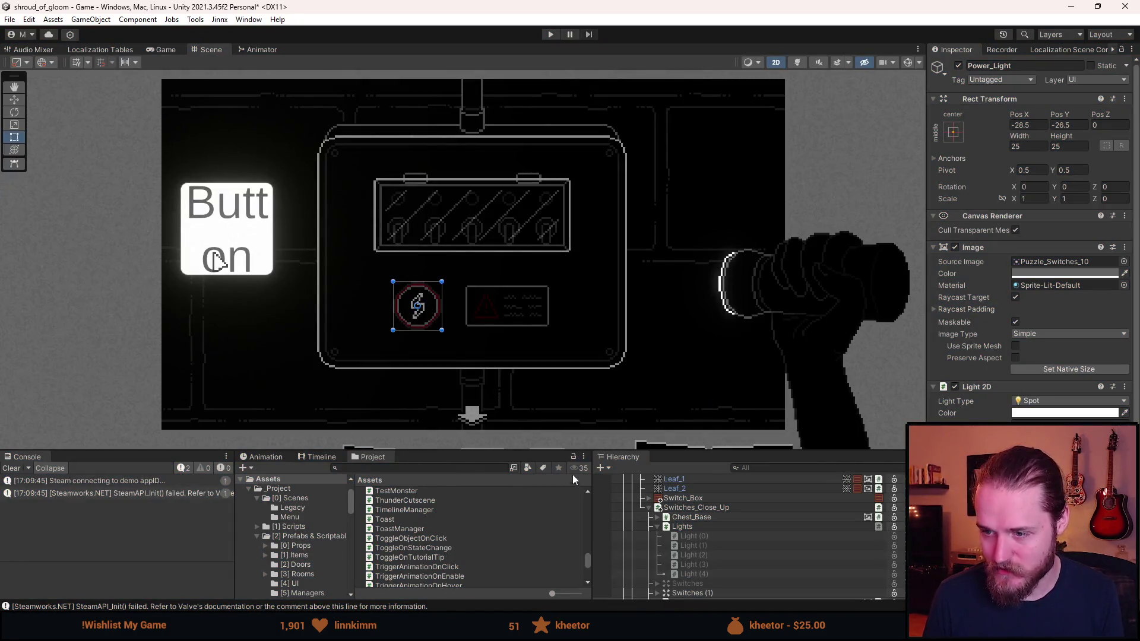
Select Light (0) in the Hierarchy and toggle it inactive and back active.
drag(546, 451, 519, 541)
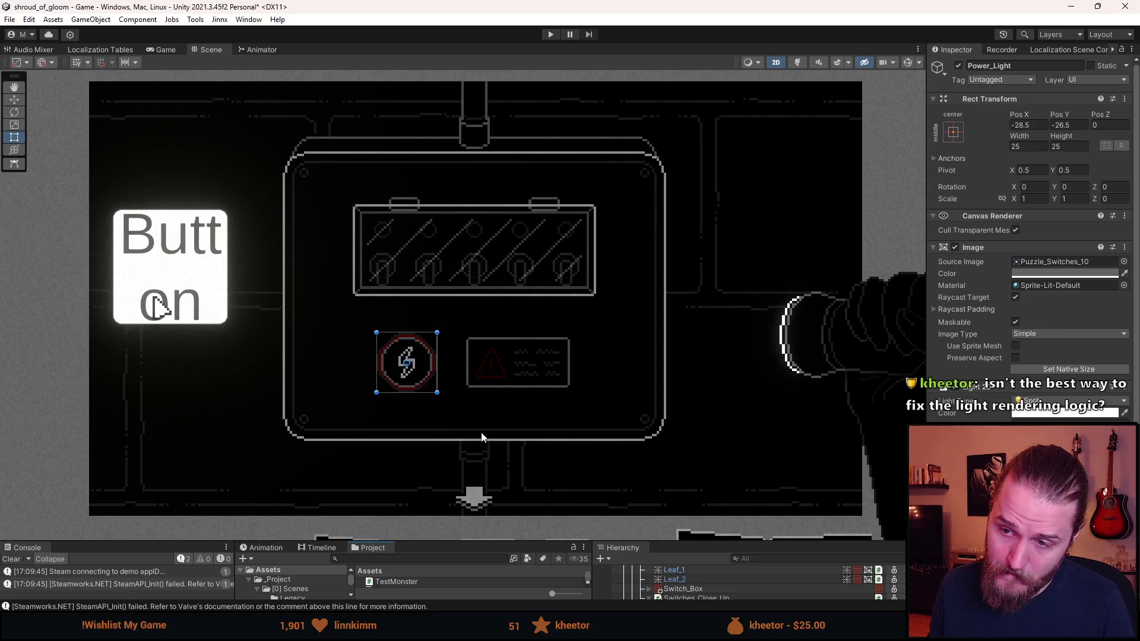
drag(497, 541, 501, 453)
scroll(728, 547, down, 2)
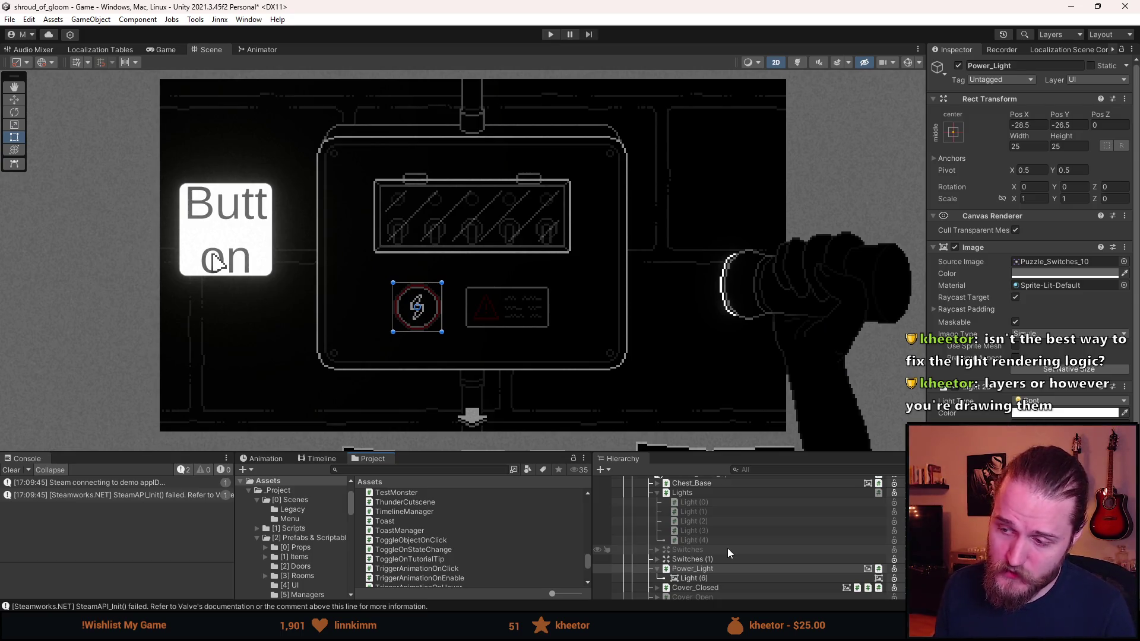
click(707, 502)
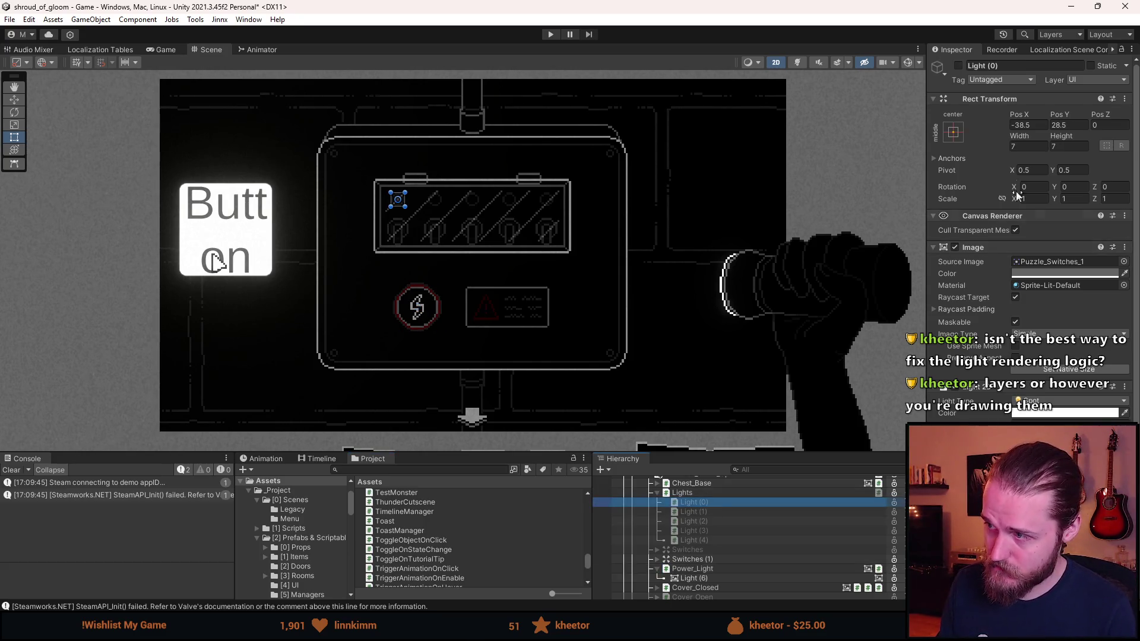
click(959, 65)
click(959, 66)
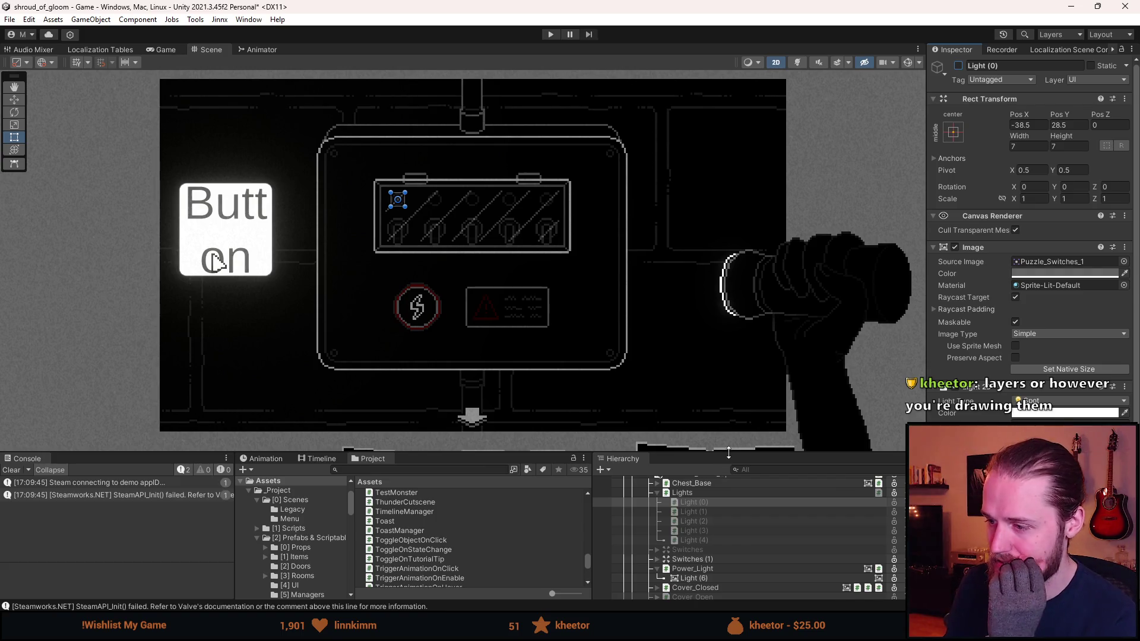
Scroll to Light (0)'s Spot Light 2D and open Target Sorting Layers, showing Default.
drag(713, 452, 712, 404)
scroll(711, 519, up, 3)
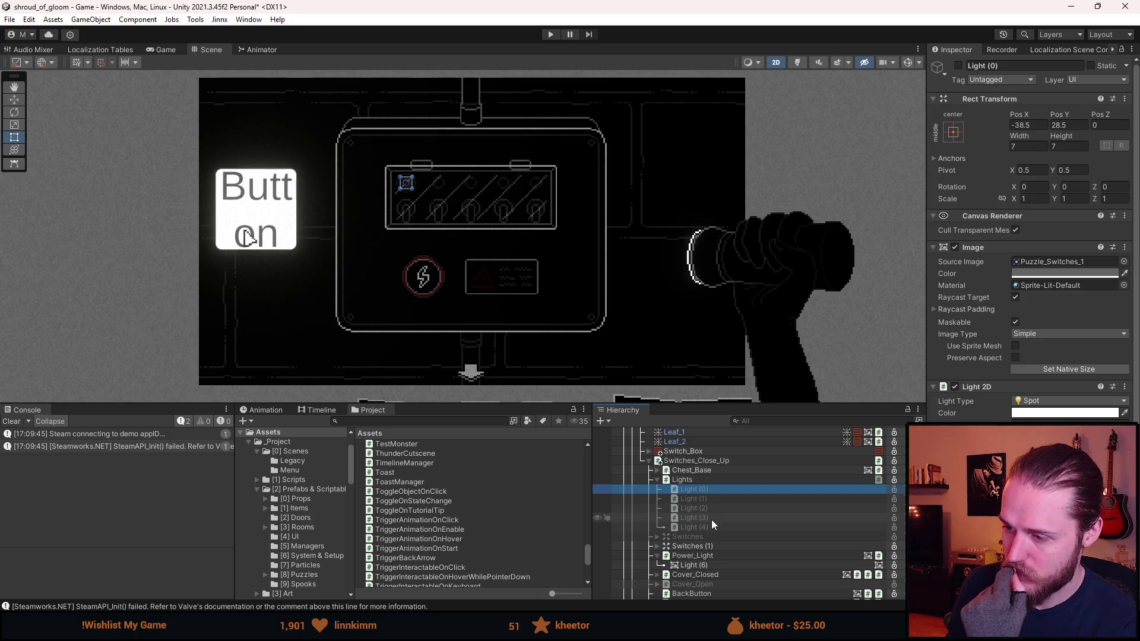
scroll(978, 383, down, 3)
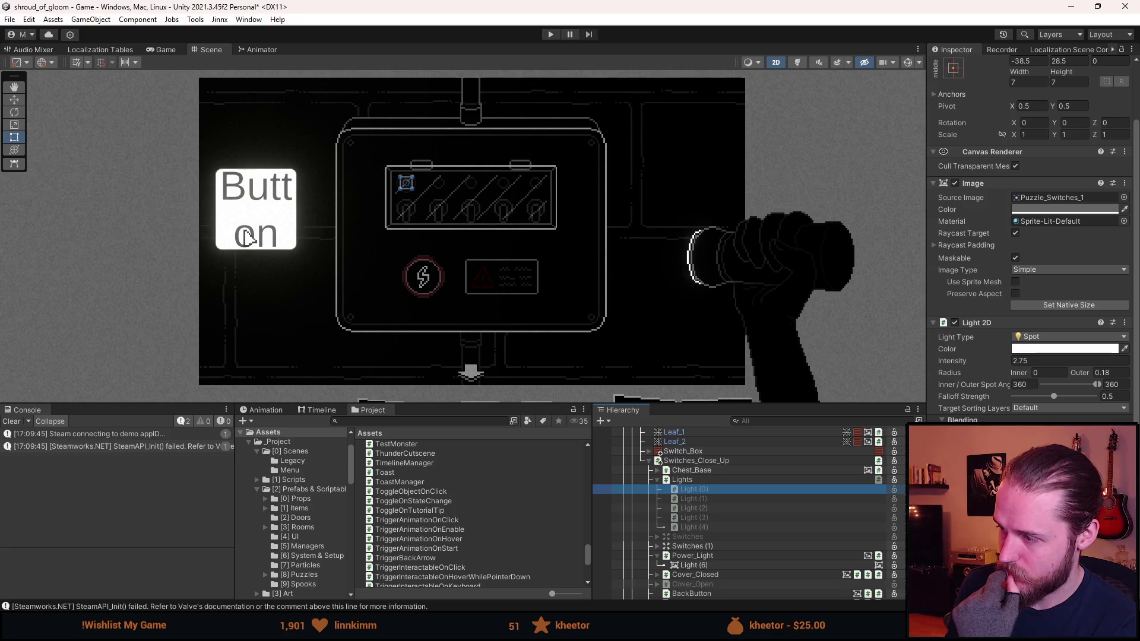
click(1035, 409)
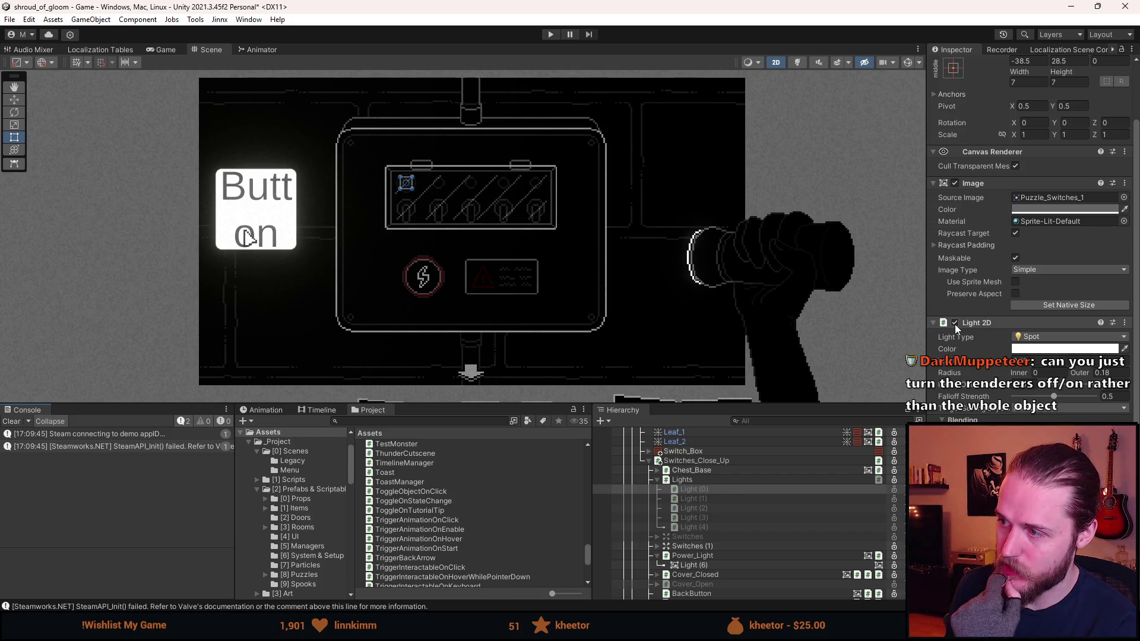
Toggle Light (0)'s Spot Light 2D off and on again, then clear the Console.
click(954, 323)
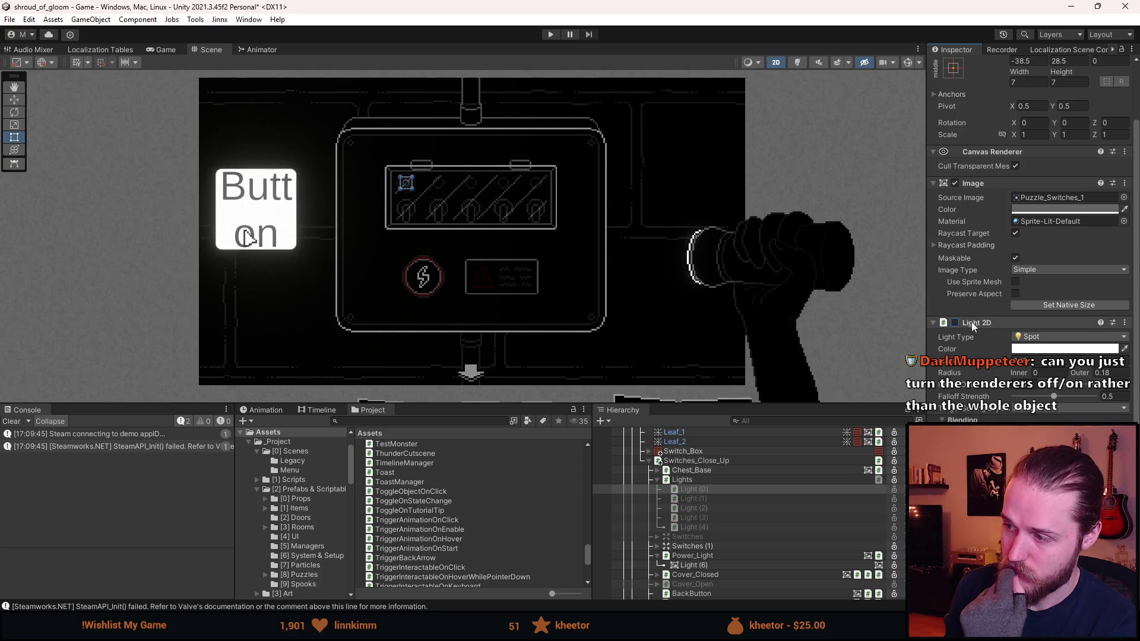
click(955, 322)
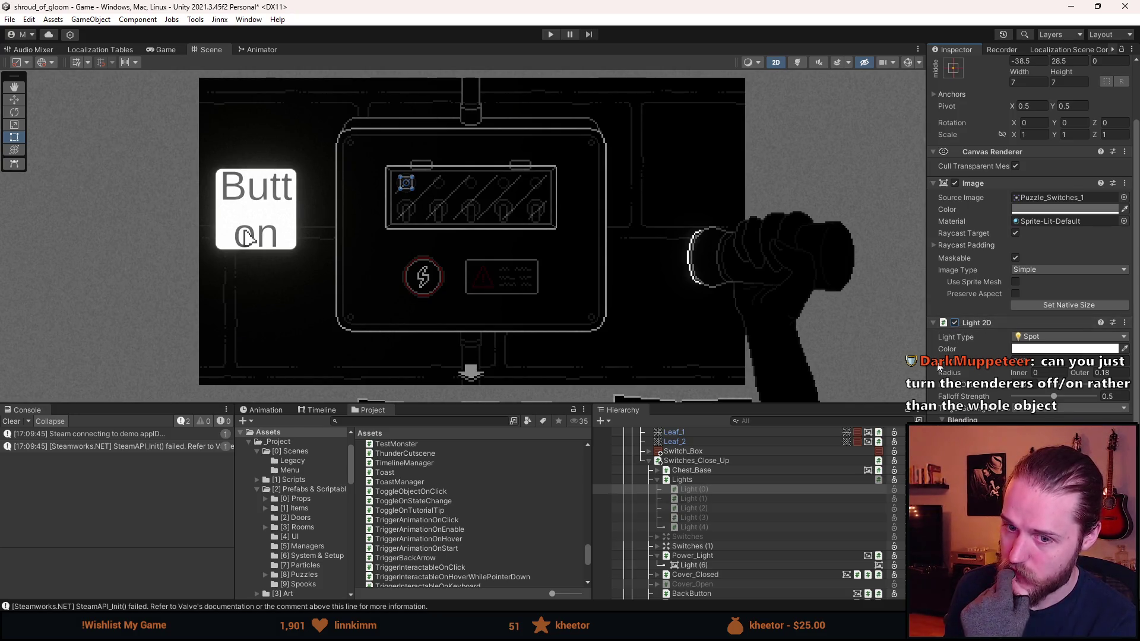
click(11, 421)
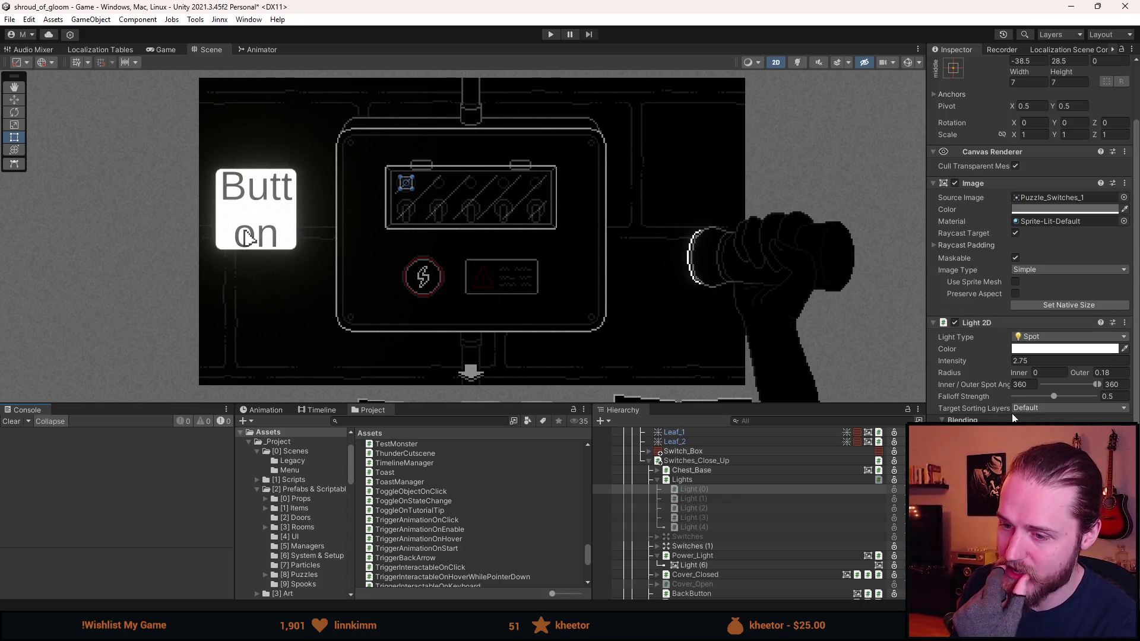
scroll(738, 540, up, 5)
scroll(739, 542, down, 3)
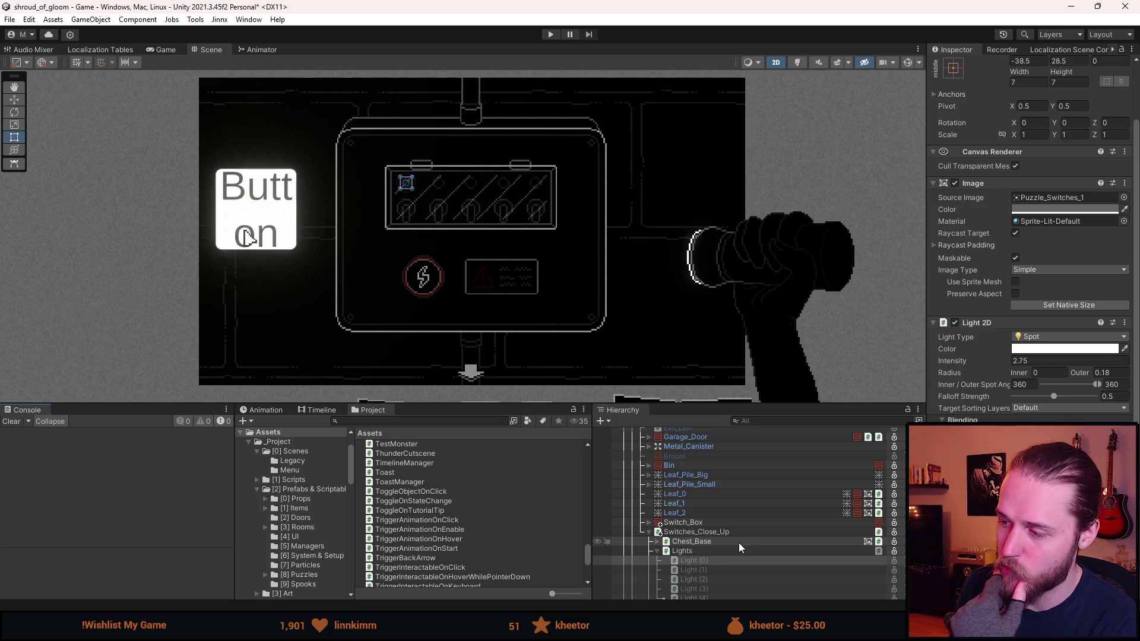
scroll(738, 547, up, 2)
scroll(738, 543, up, 2)
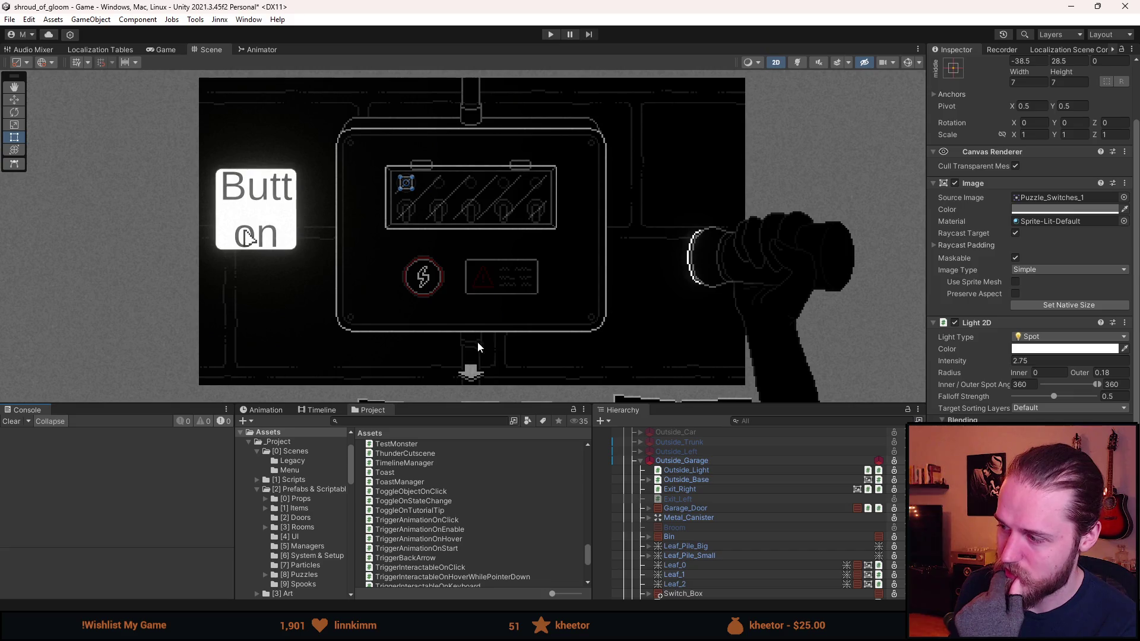
click(1037, 411)
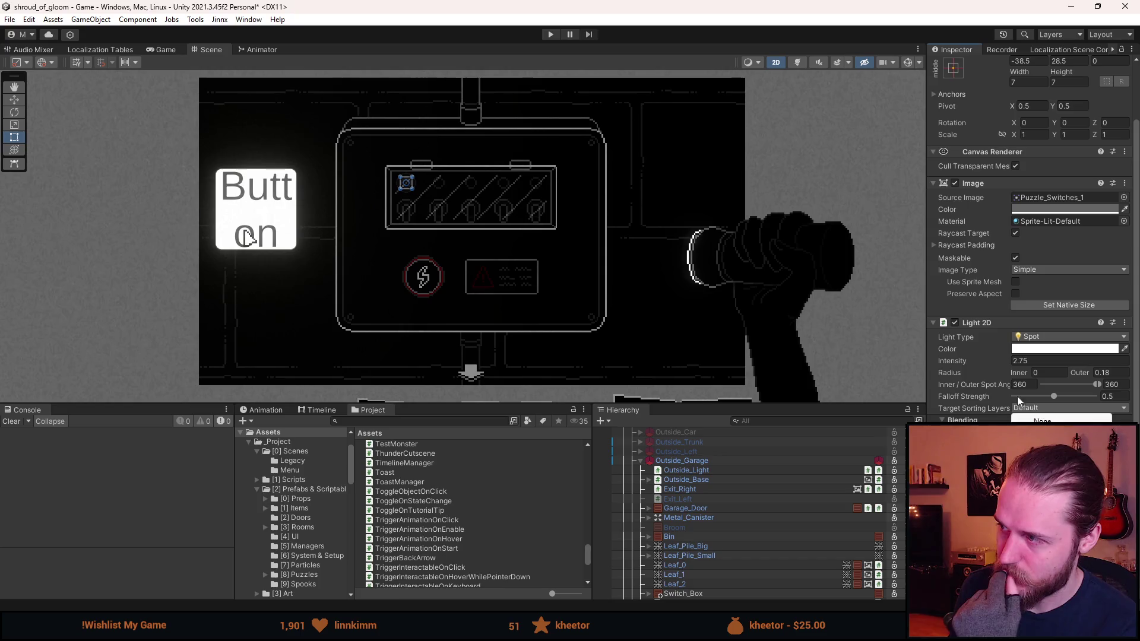
click(1073, 284)
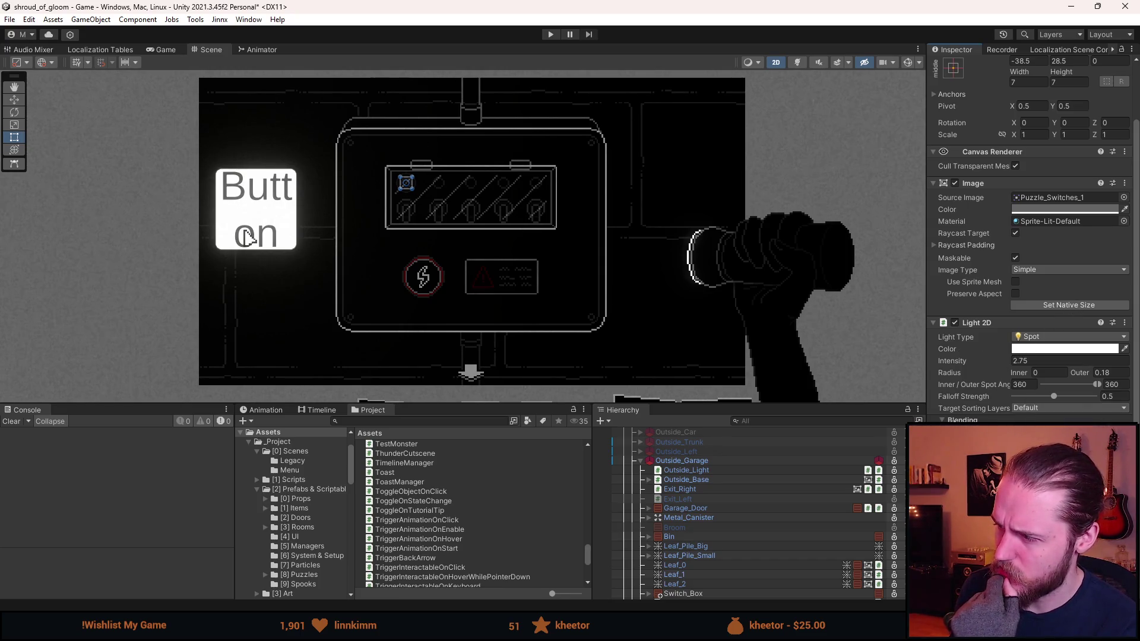
scroll(971, 400, up, 3)
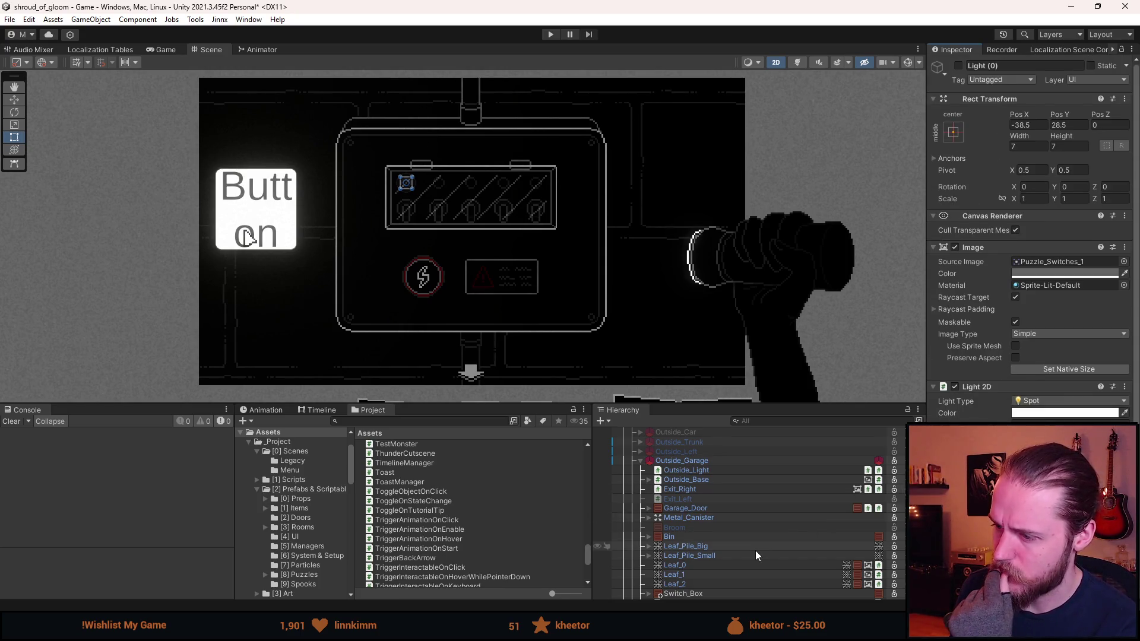
scroll(736, 557, down, 2)
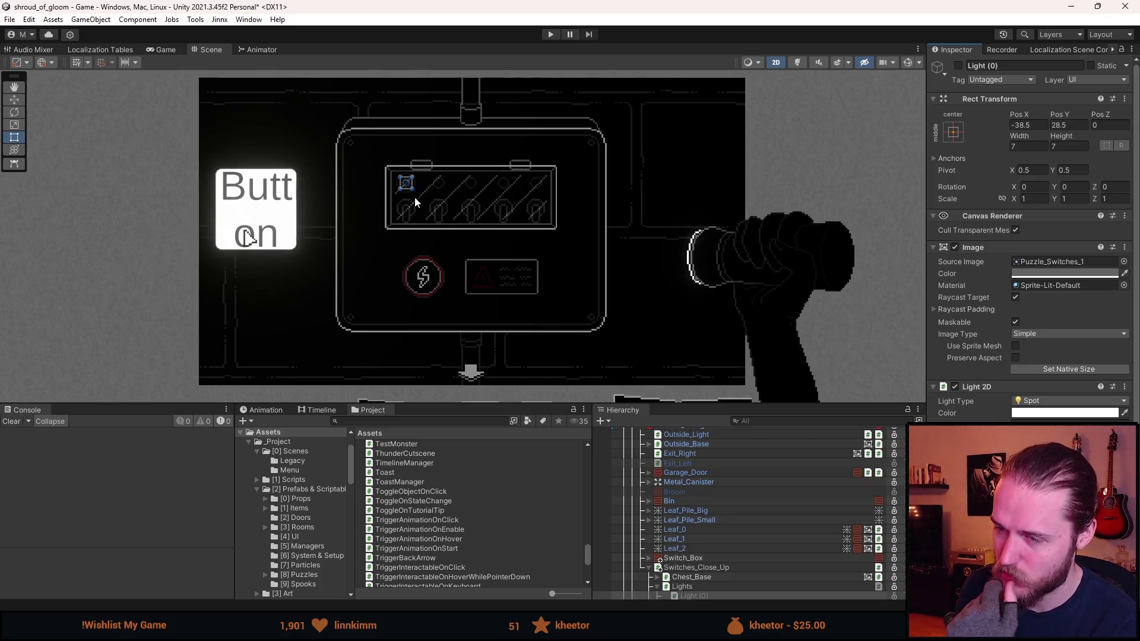
scroll(774, 546, up, 3)
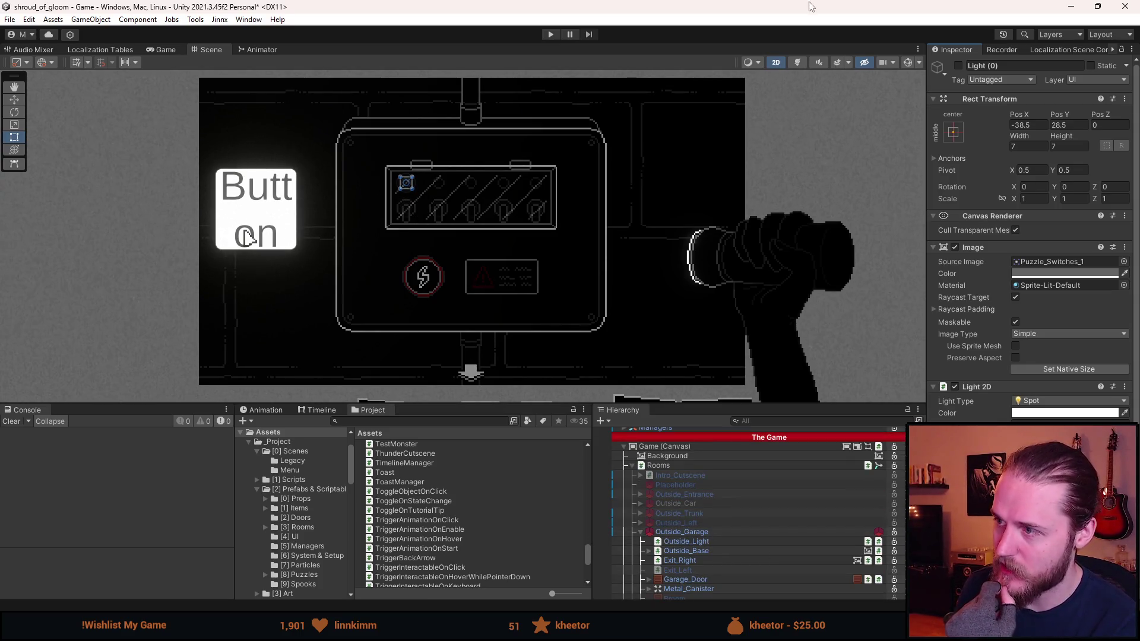
Turn on Scene view lighting and toggle Outside_Light off and on to compare.
click(800, 64)
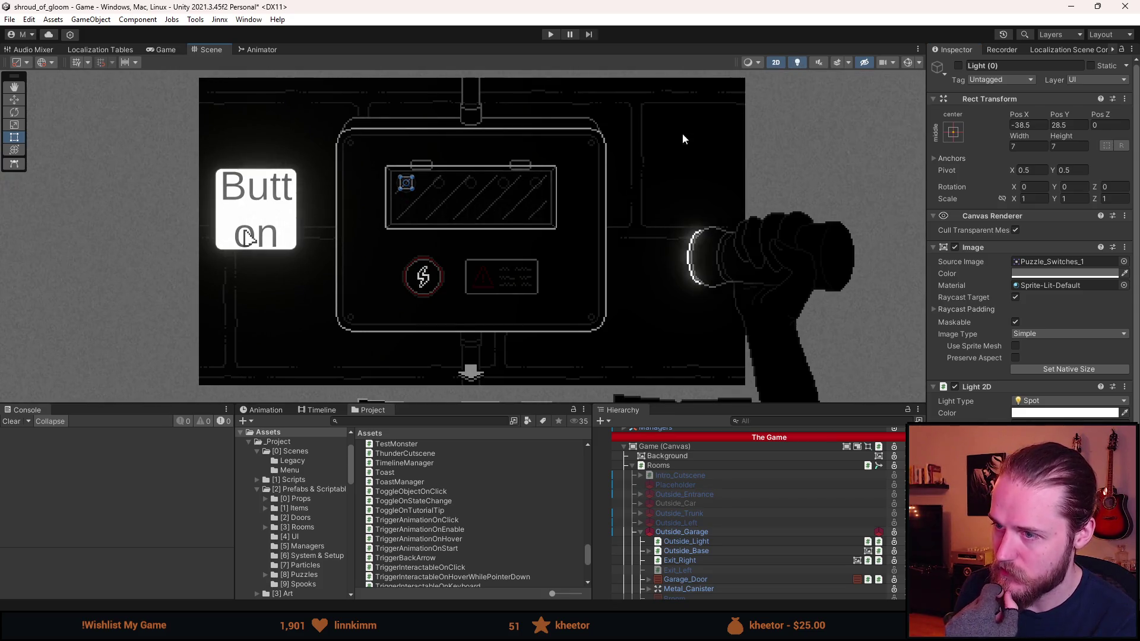
click(698, 542)
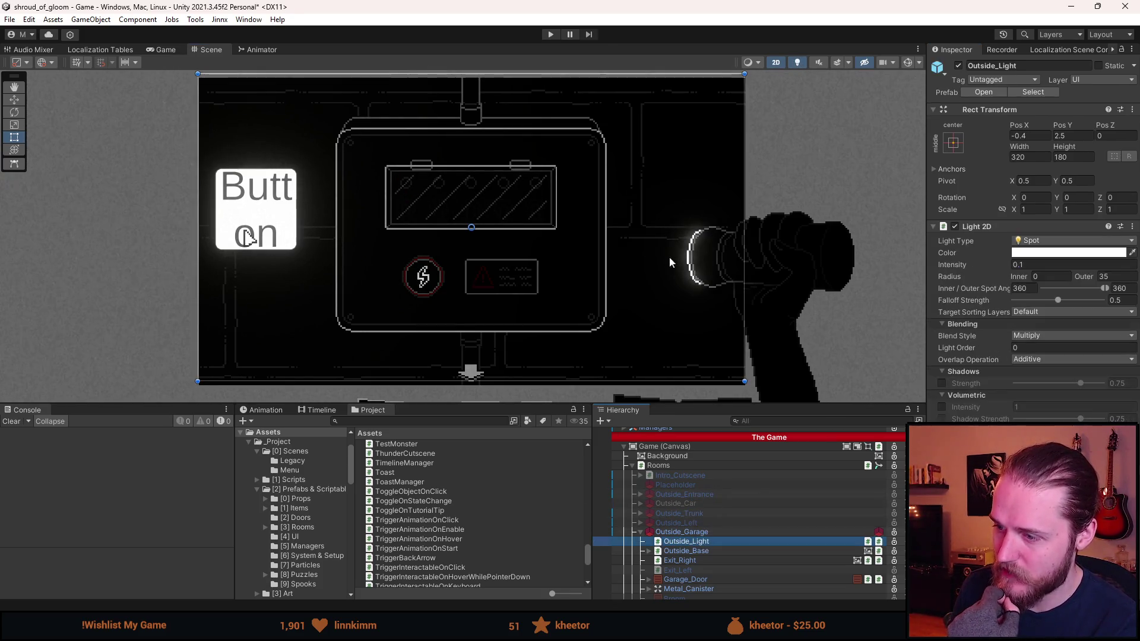
click(960, 68)
click(959, 68)
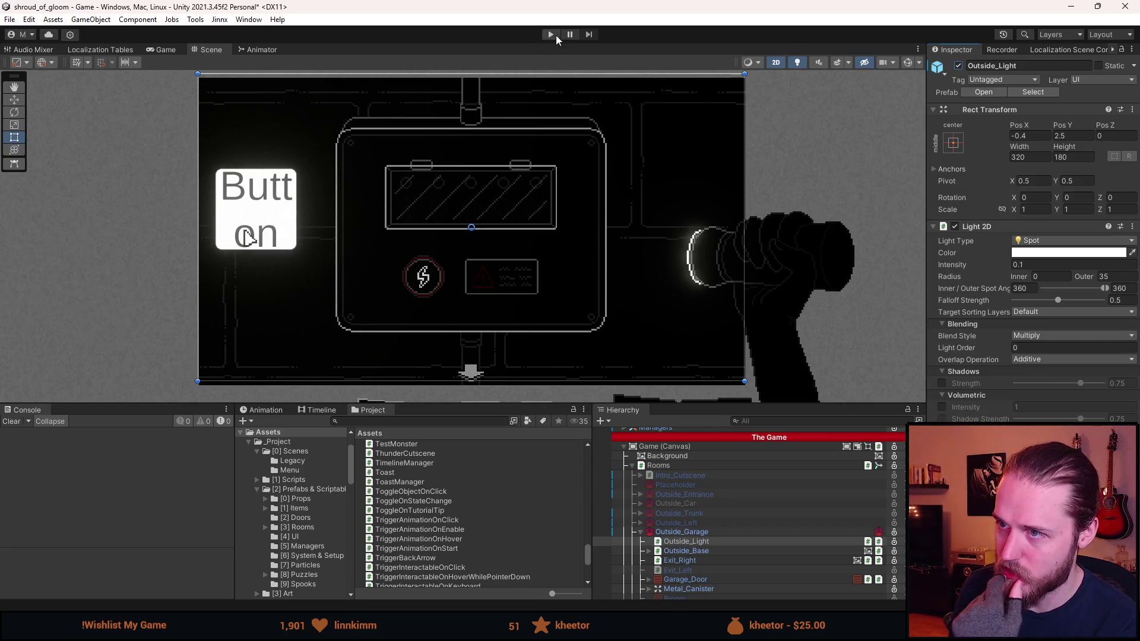
Play-test with Outside_Light toggled, open the Main Floor map, then stop and go to Visual Studio.
click(551, 35)
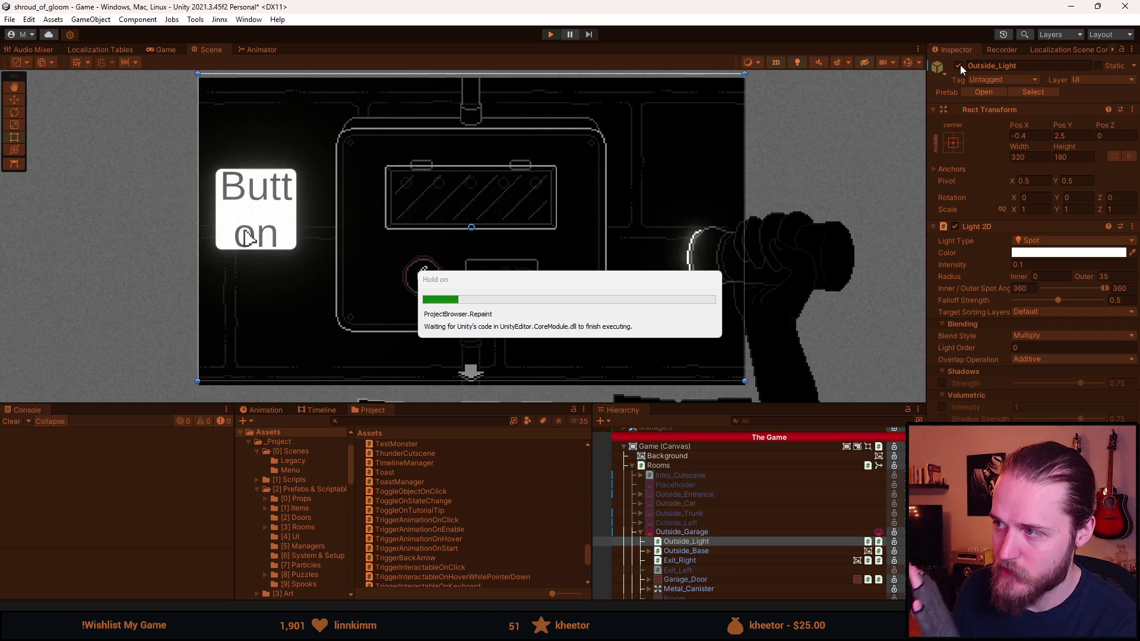
click(957, 66)
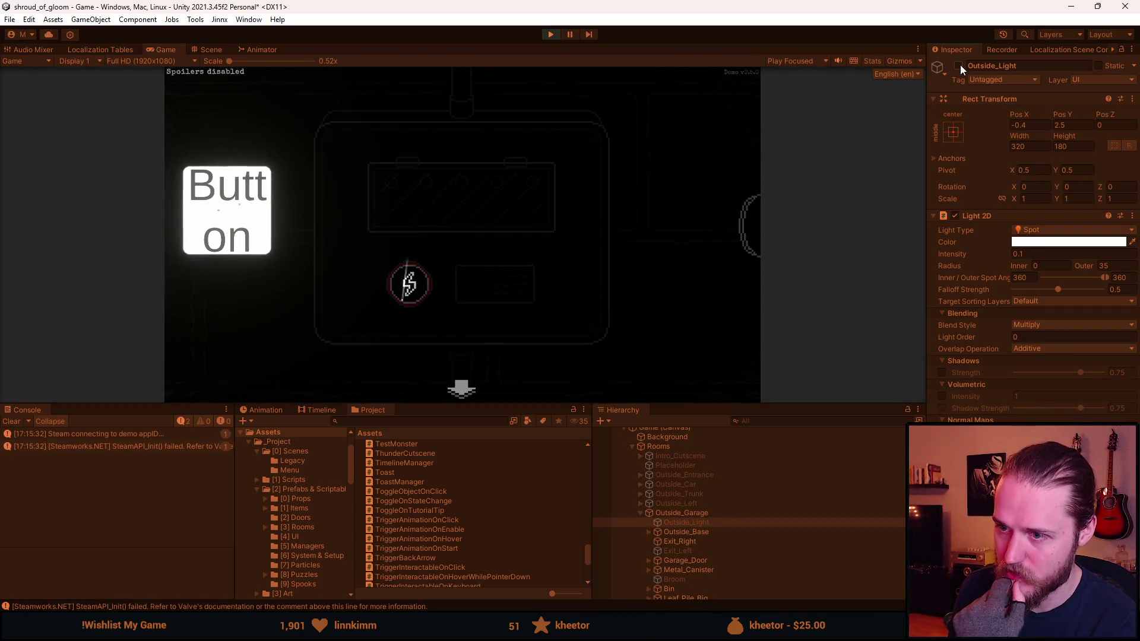
click(958, 65)
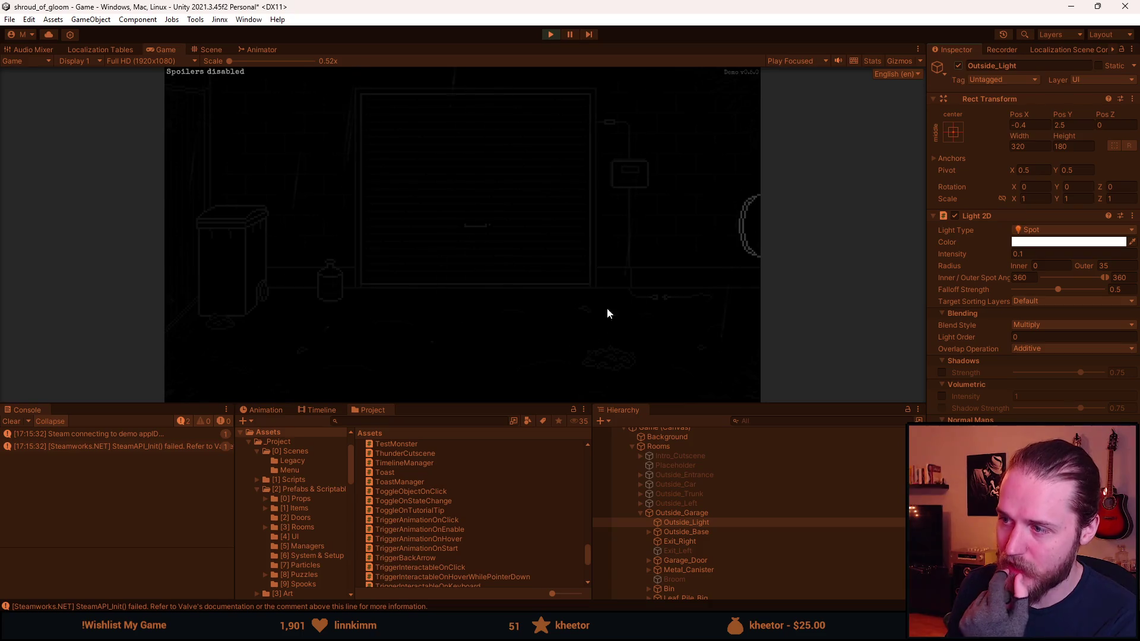
click(653, 394)
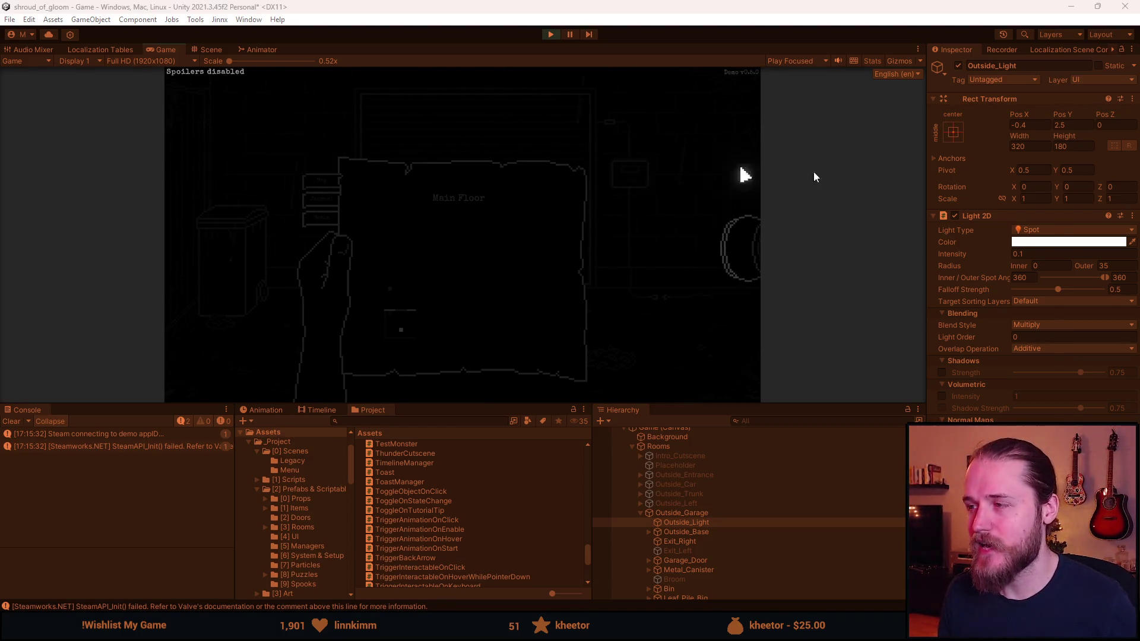
click(551, 35)
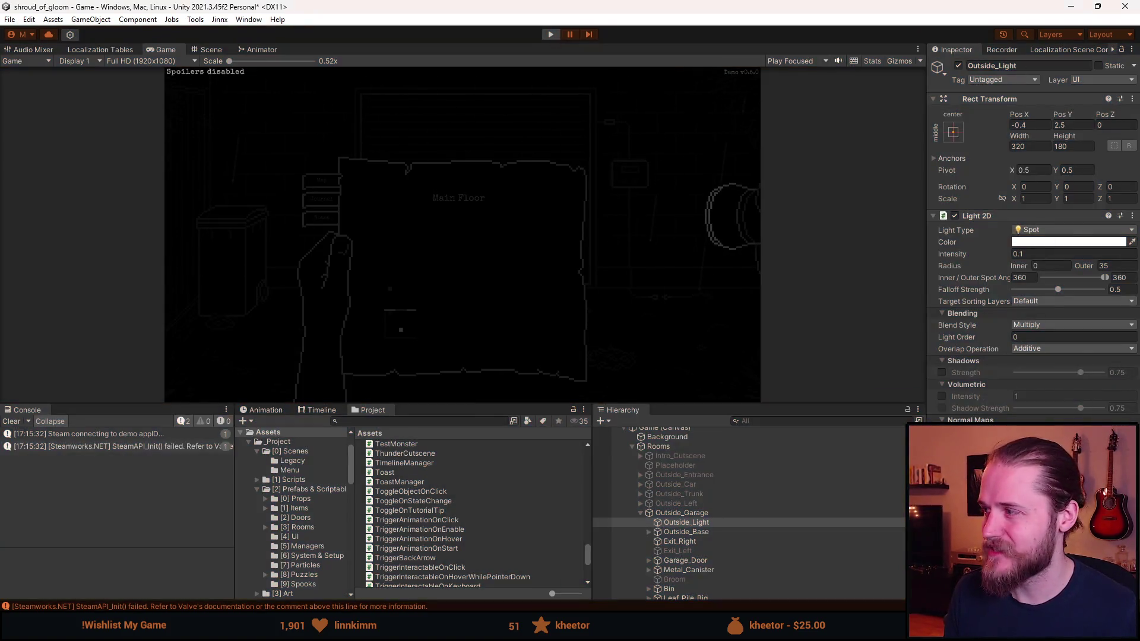
key(alt+Tab)
scroll(404, 273, up, 6)
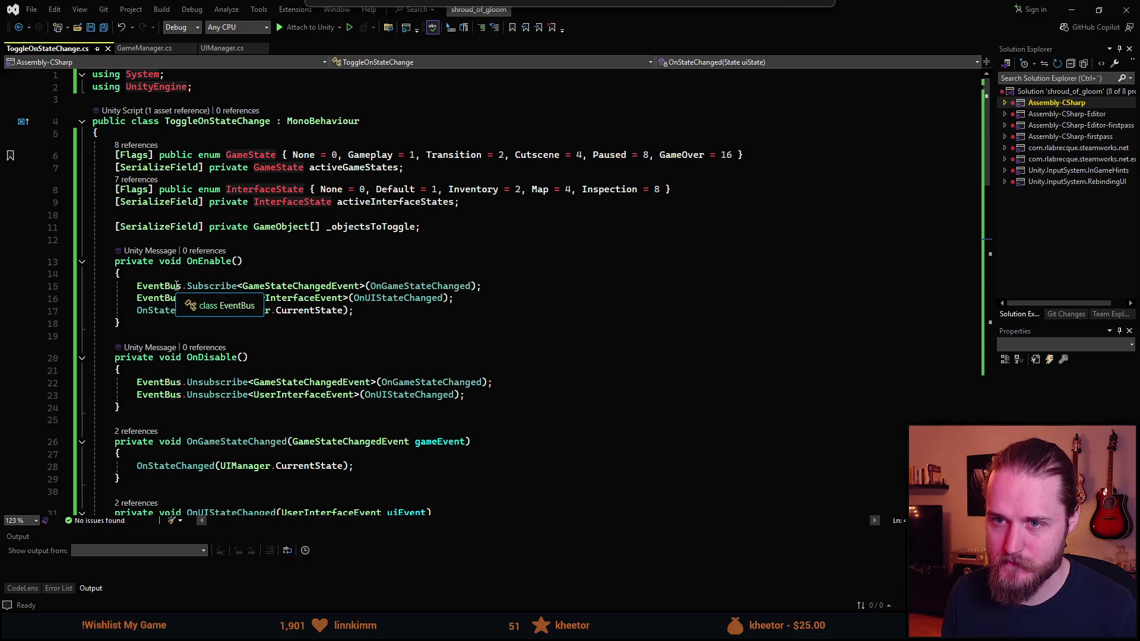
Rename the ToggleOnStateChange class to ToggleLightOnStateChange with Ctrl+R and return to Unity.
scroll(241, 433, down, 13)
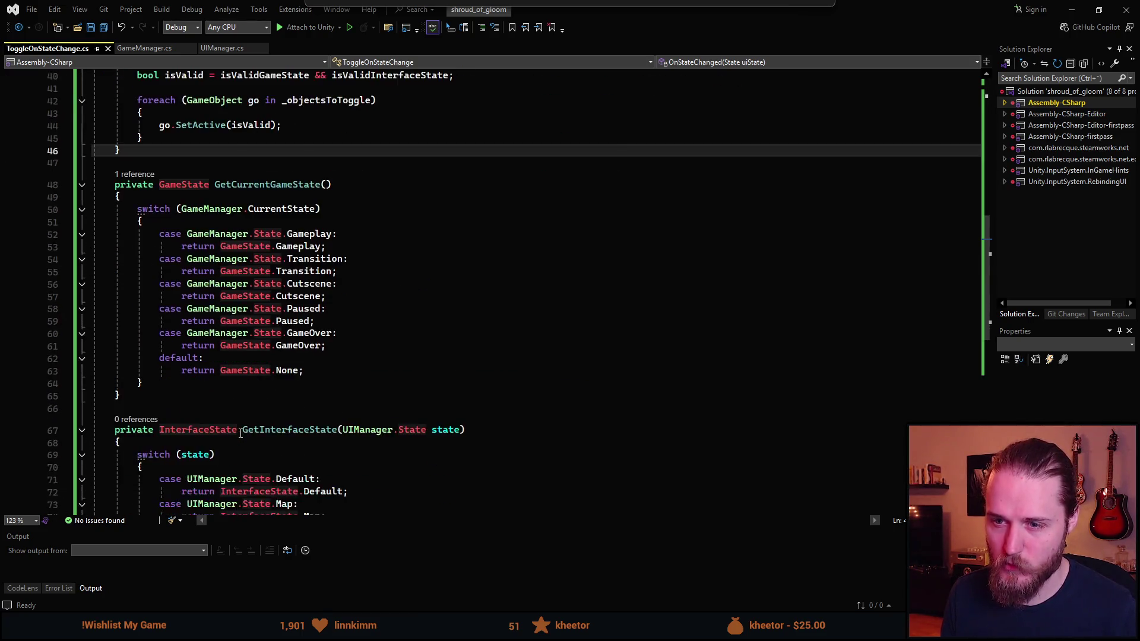
scroll(240, 434, down, 2)
scroll(240, 433, down, 3)
scroll(242, 424, up, 18)
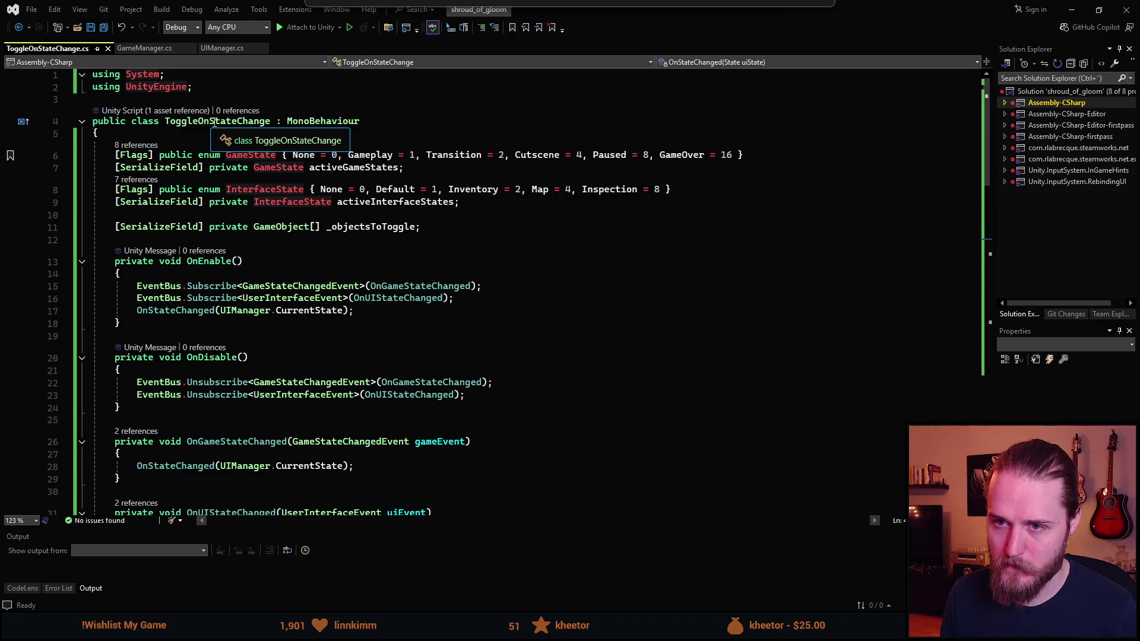
click(215, 122)
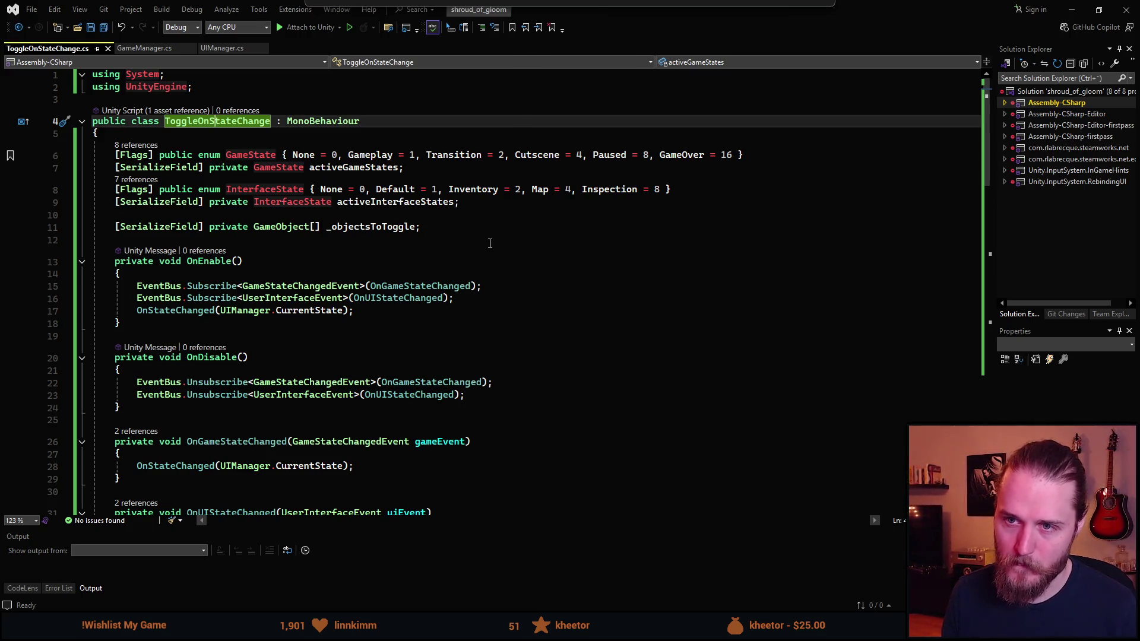
key(ctrl+r)
key(ctrl+r)
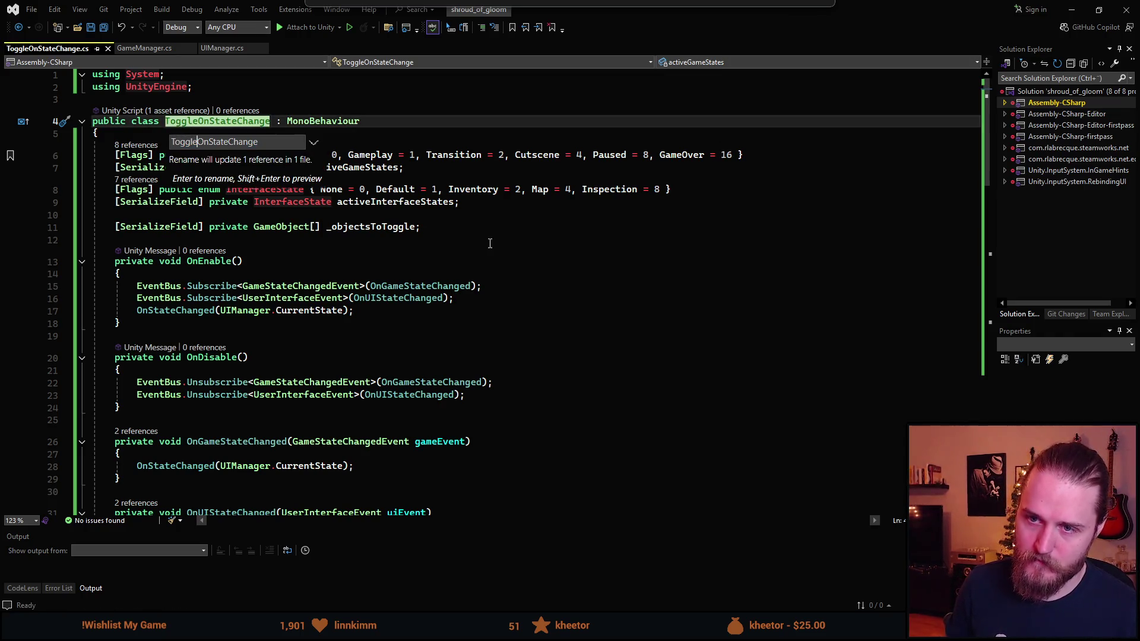
text(L)
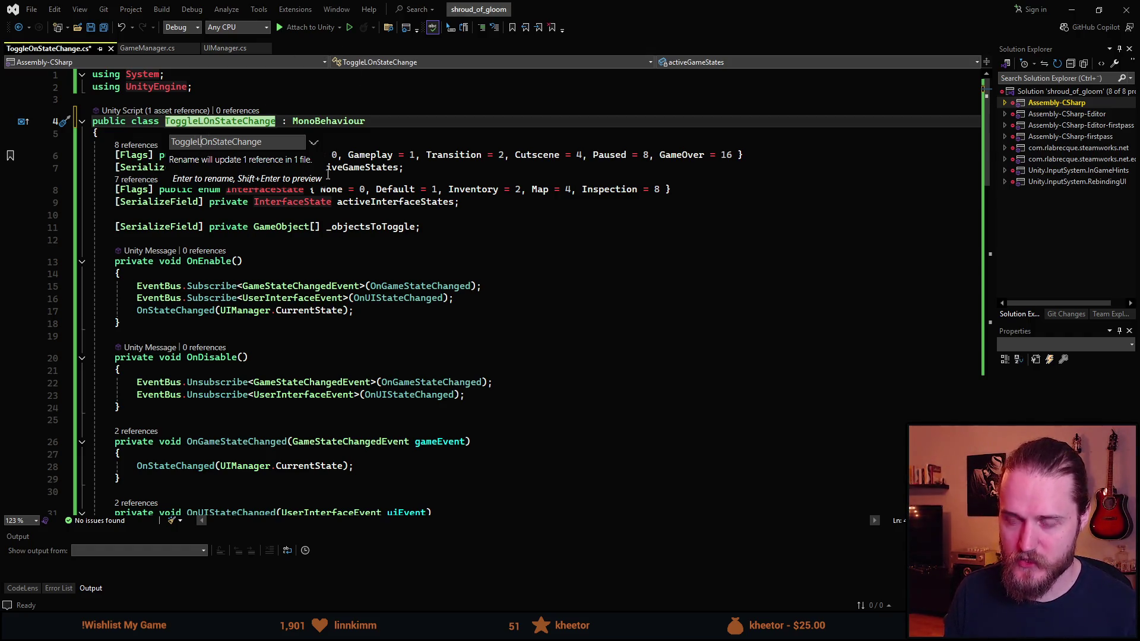
text(ight)
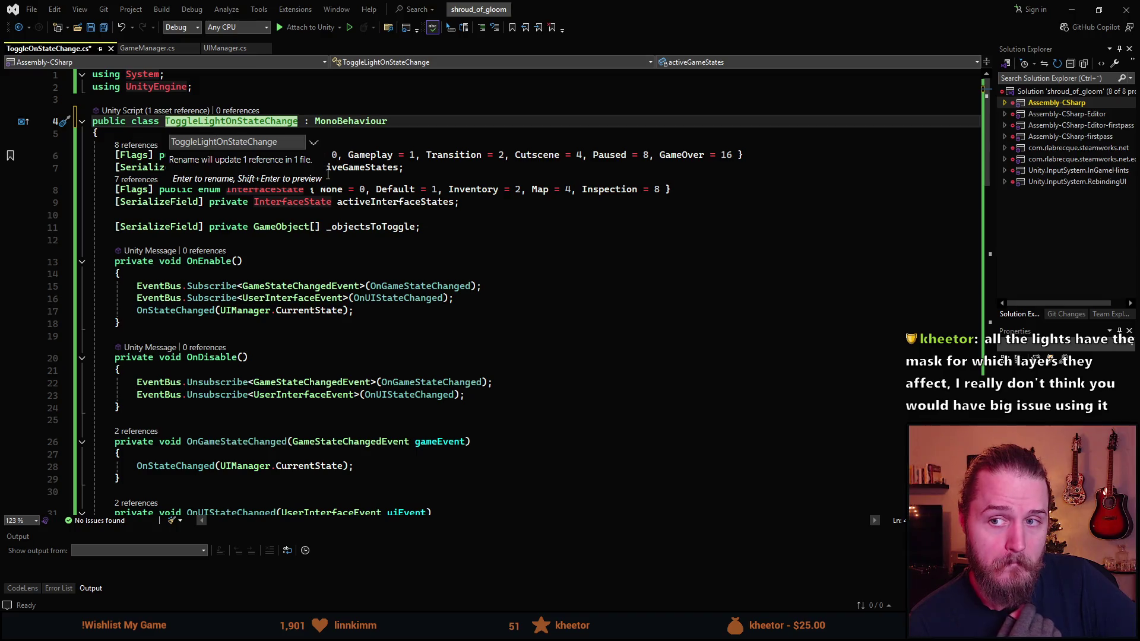
key(Return)
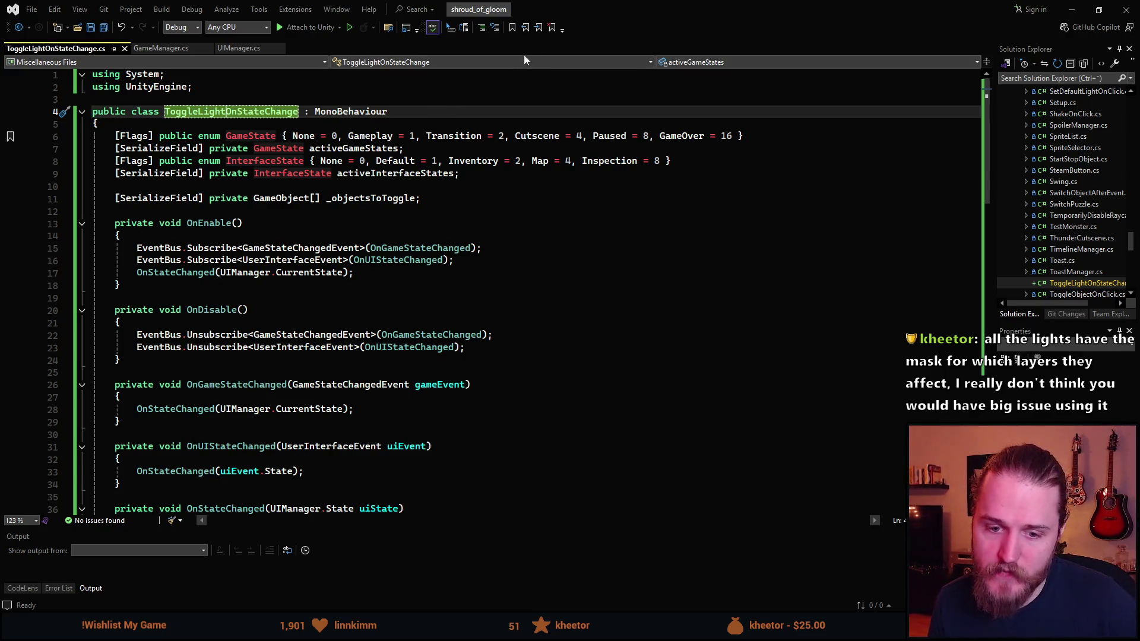
key(alt+Tab)
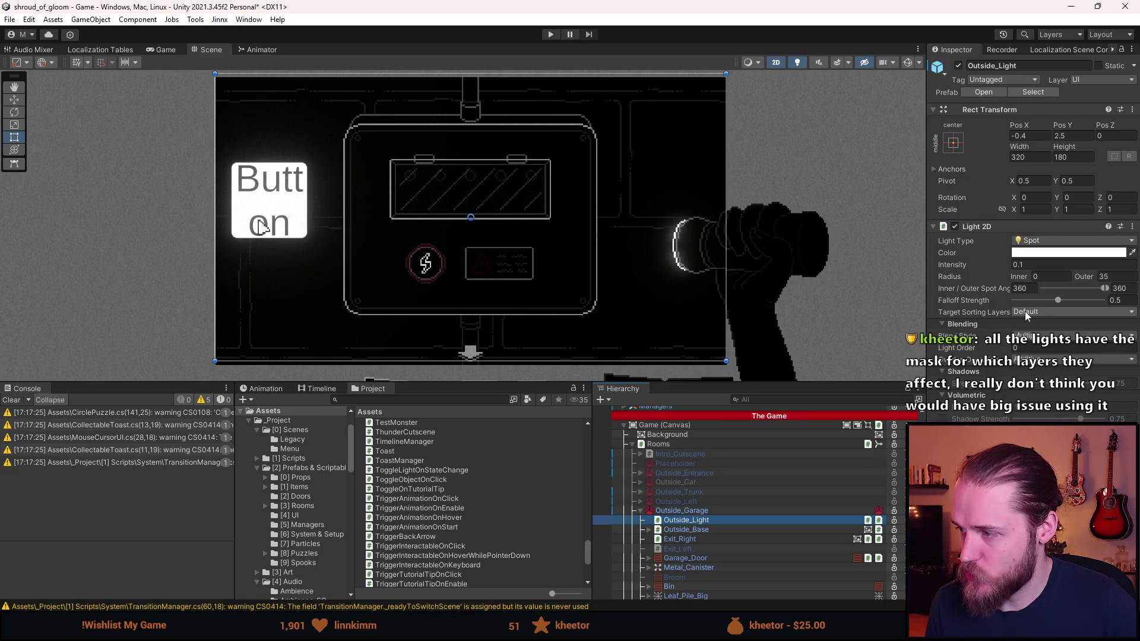
Review Outside_Light's target sorting layers, keeping it on the UI layer.
click(1114, 83)
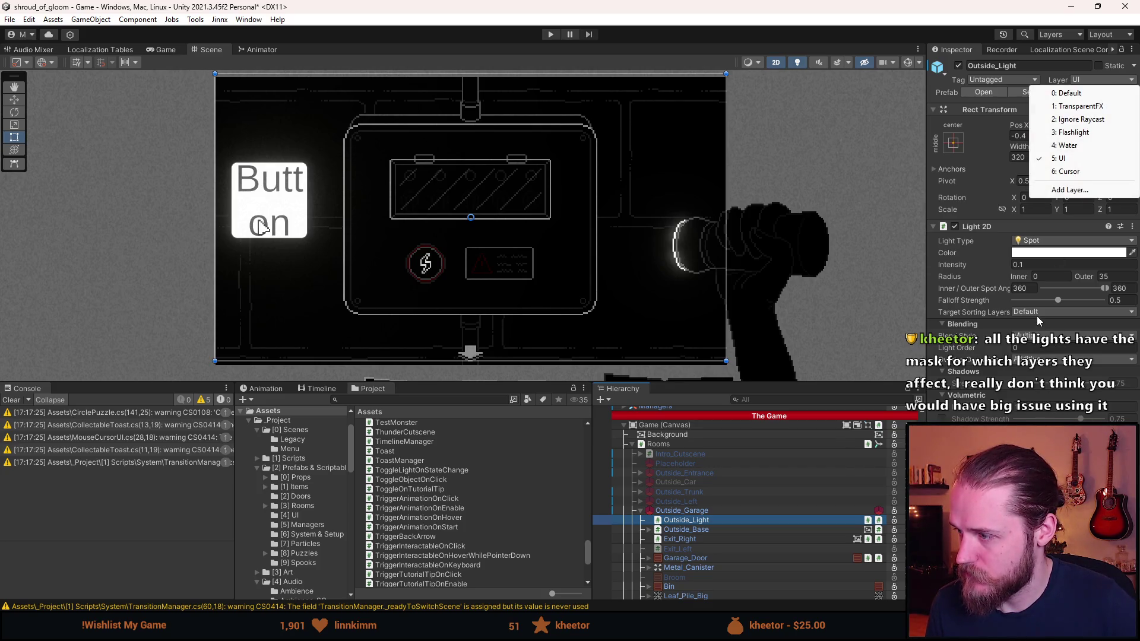
click(1036, 315)
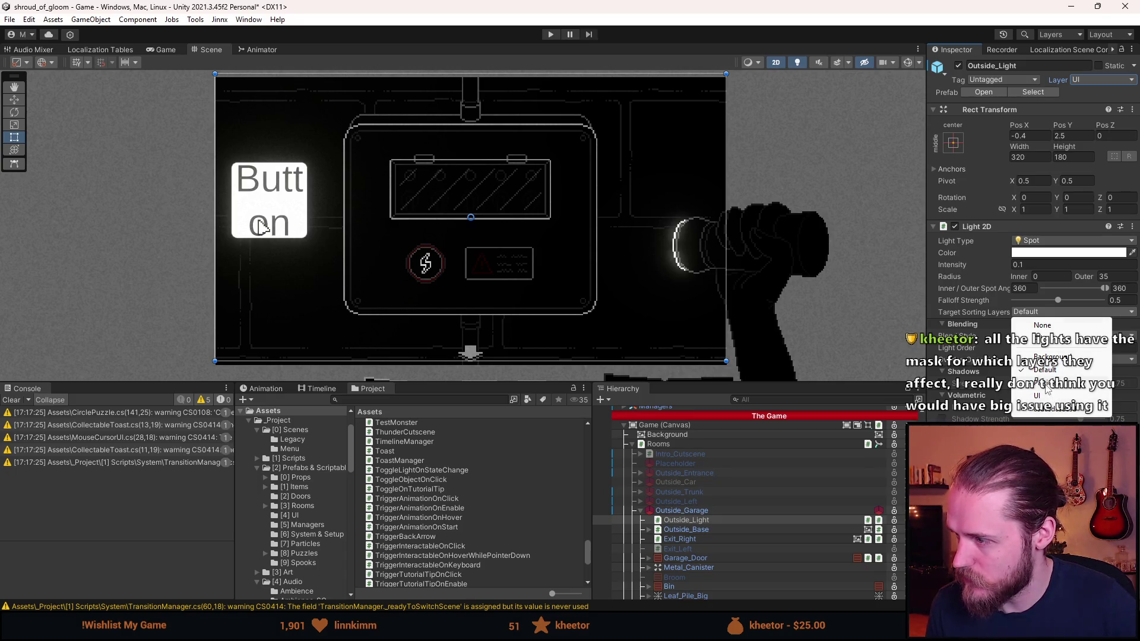
click(1022, 80)
click(1022, 80)
click(1089, 81)
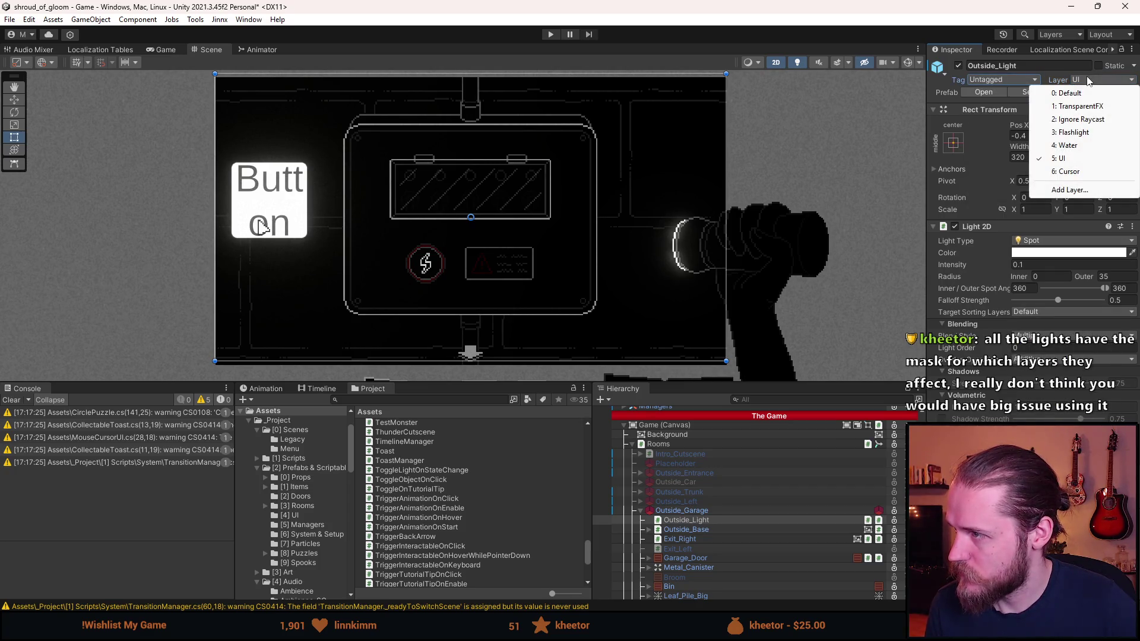
click(1050, 77)
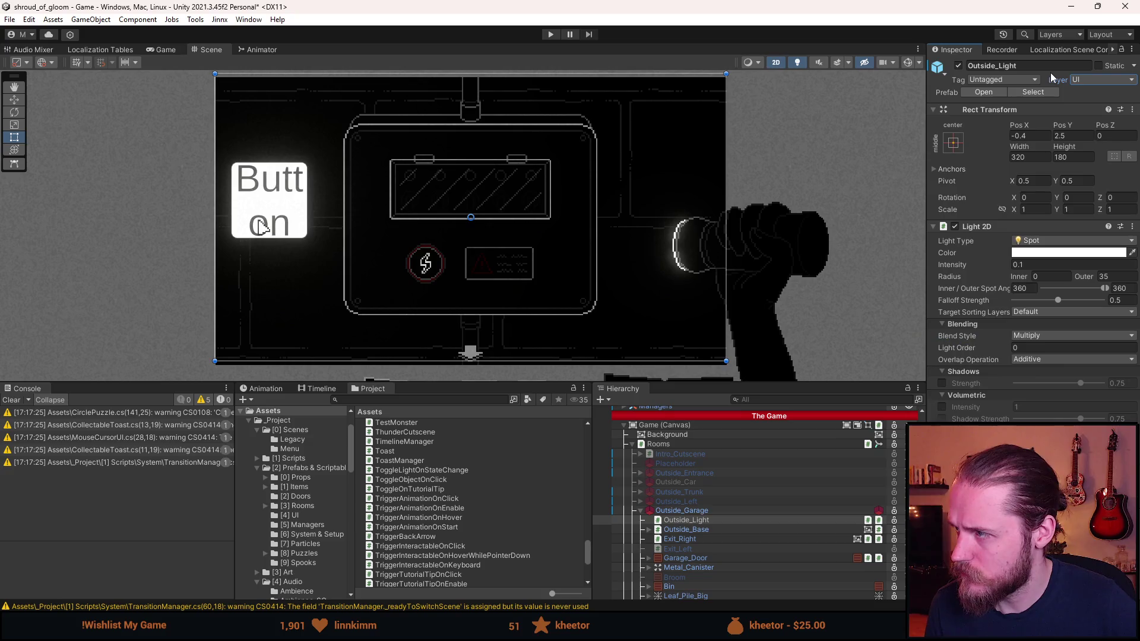
scroll(719, 528, up, 2)
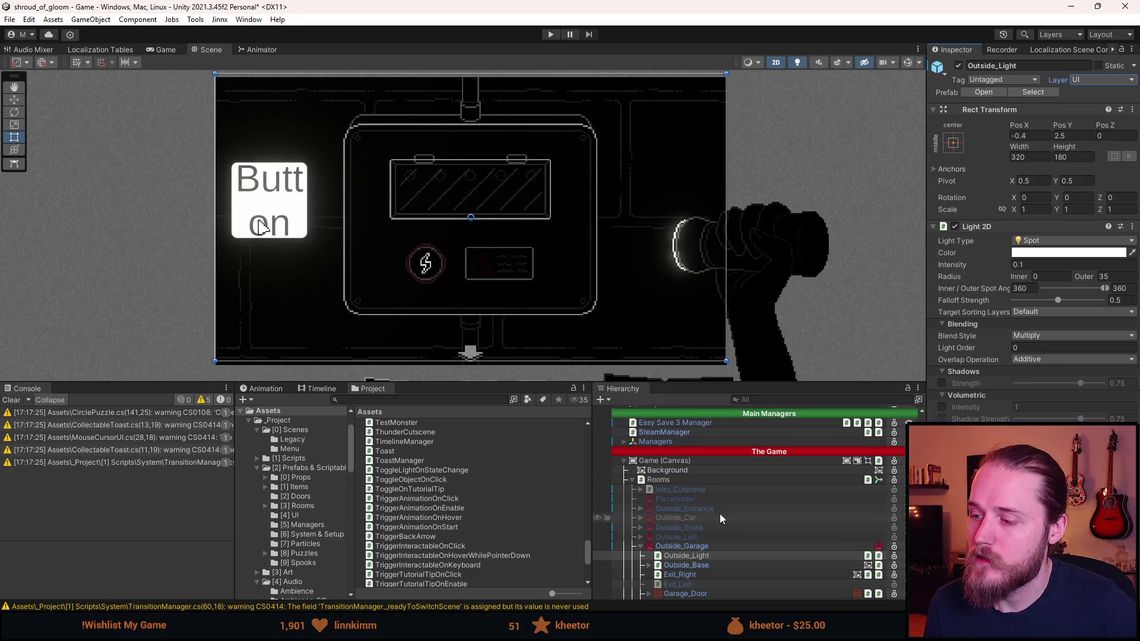
scroll(675, 485, down, 2)
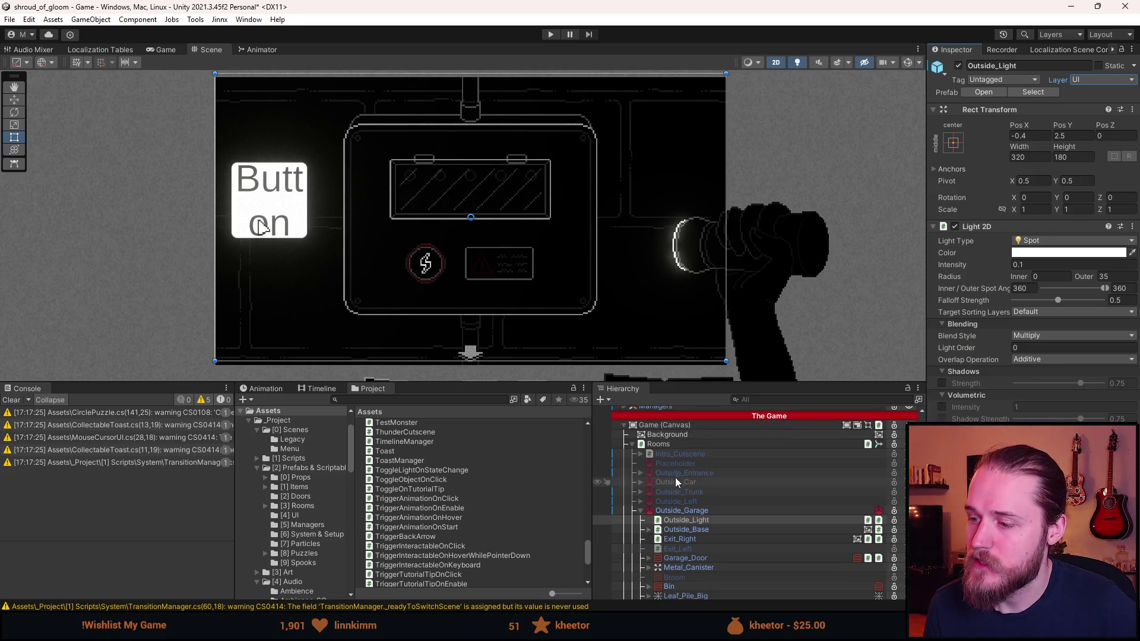
Select Game (Canvas) and check its Sorting Layer, leaving it on Default.
click(685, 425)
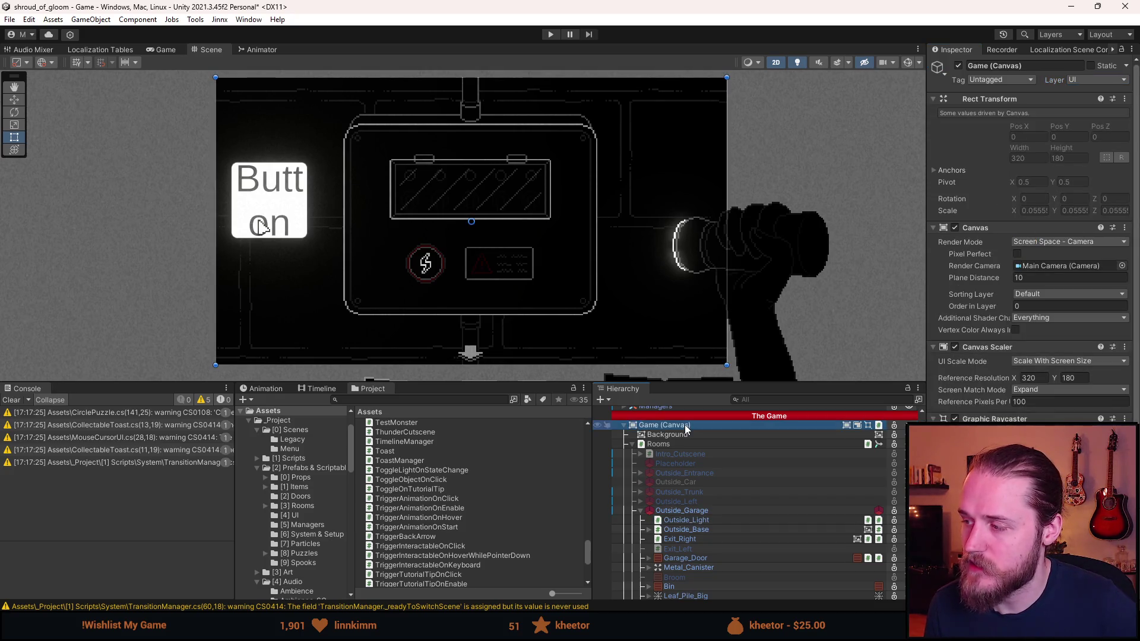
click(1031, 293)
click(1033, 295)
click(1032, 295)
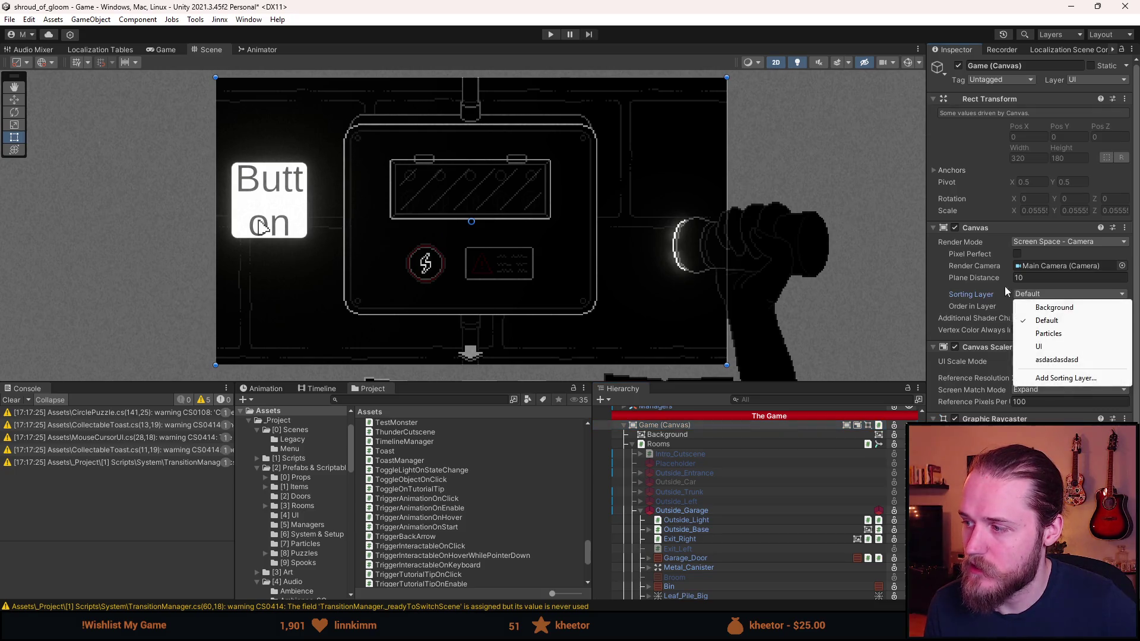
click(976, 290)
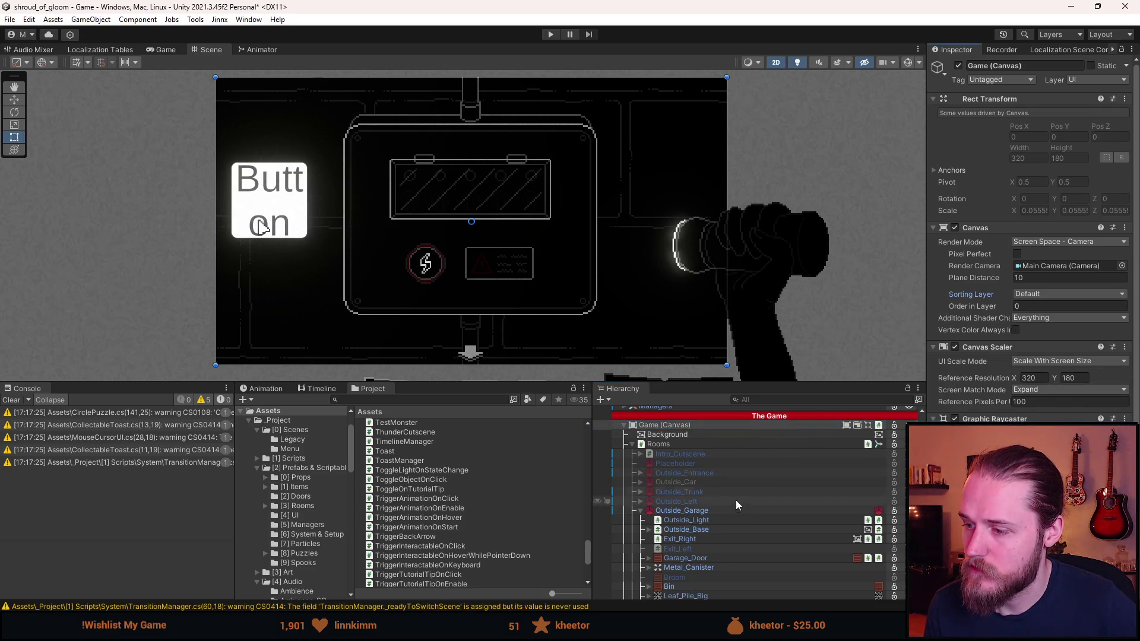
scroll(732, 503, down, 3)
scroll(731, 503, down, 10)
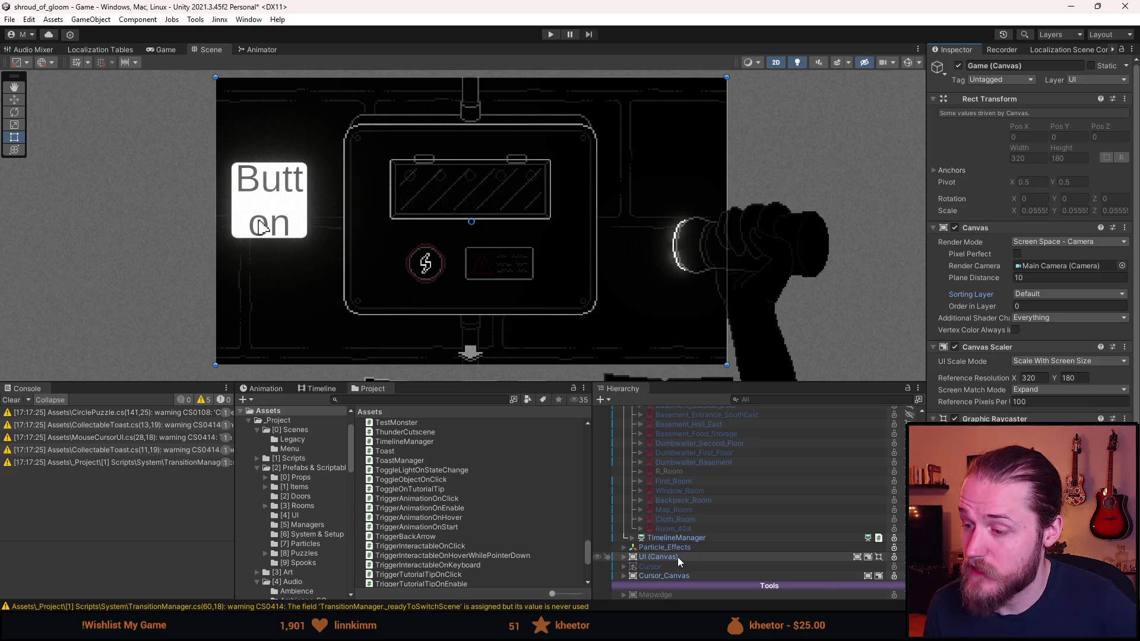
Select UI (Canvas), widen the Inspector and open its Sorting Layer dropdown.
click(677, 556)
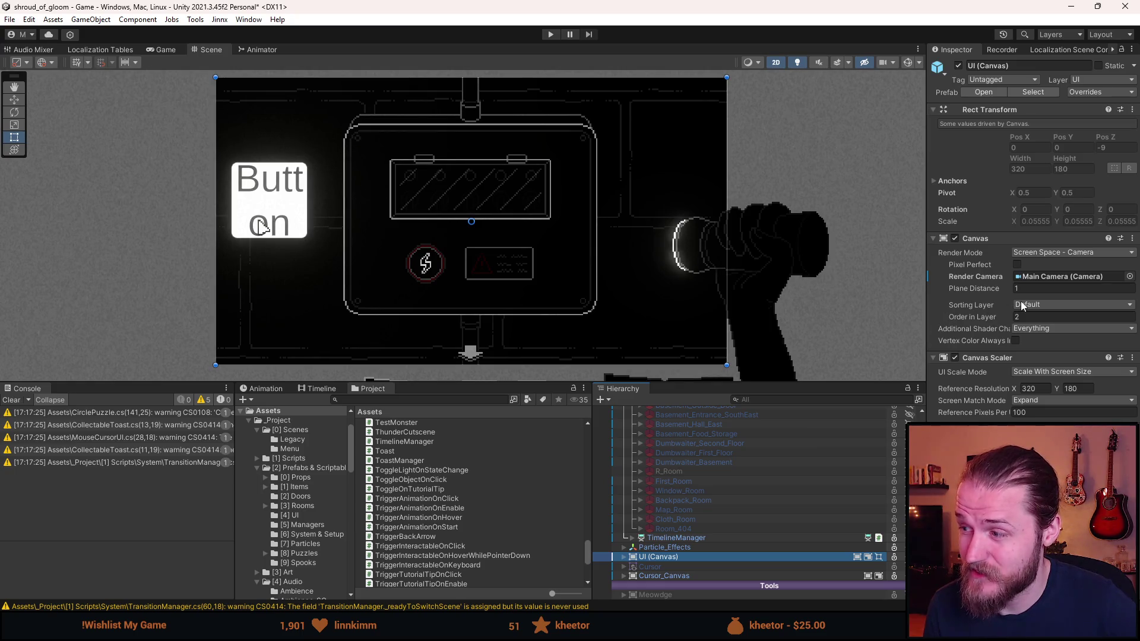
drag(926, 314, 820, 321)
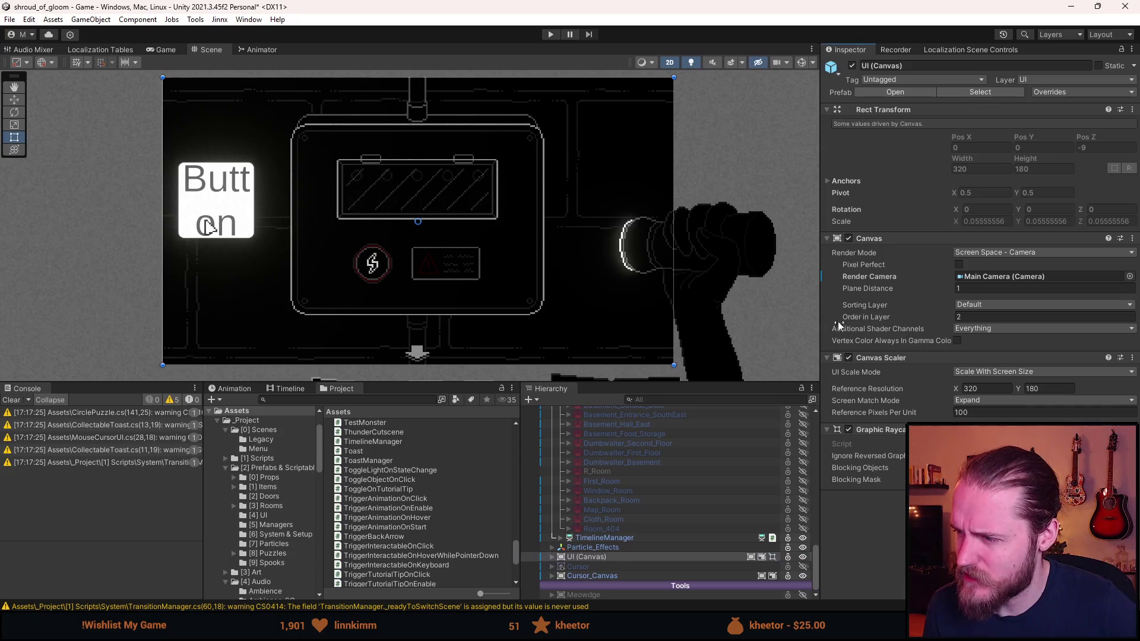
click(971, 330)
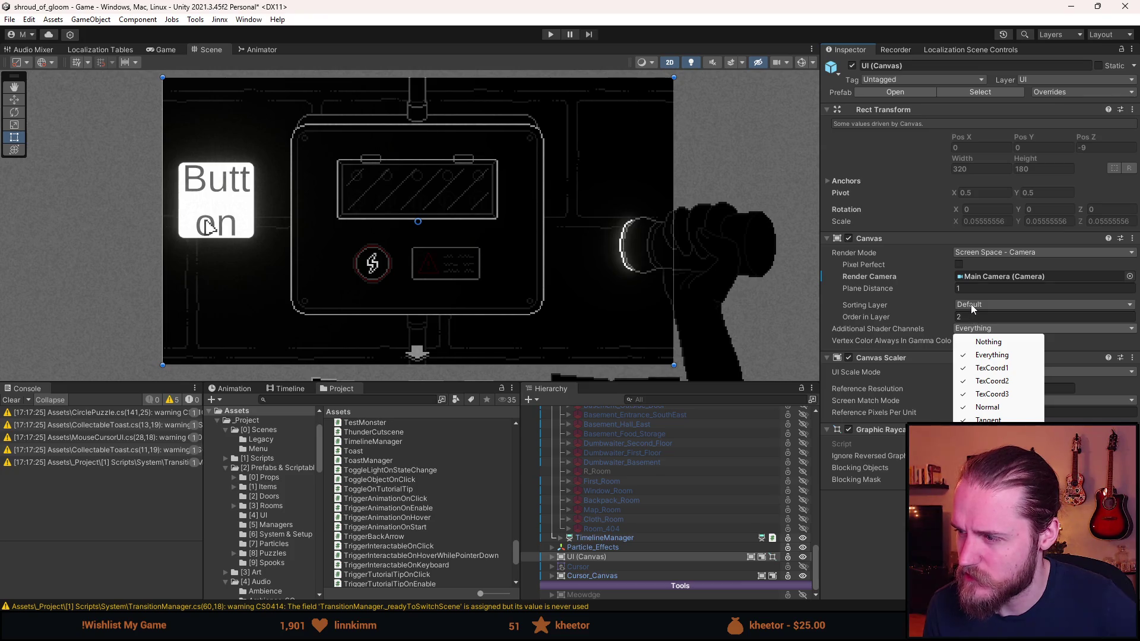
click(972, 305)
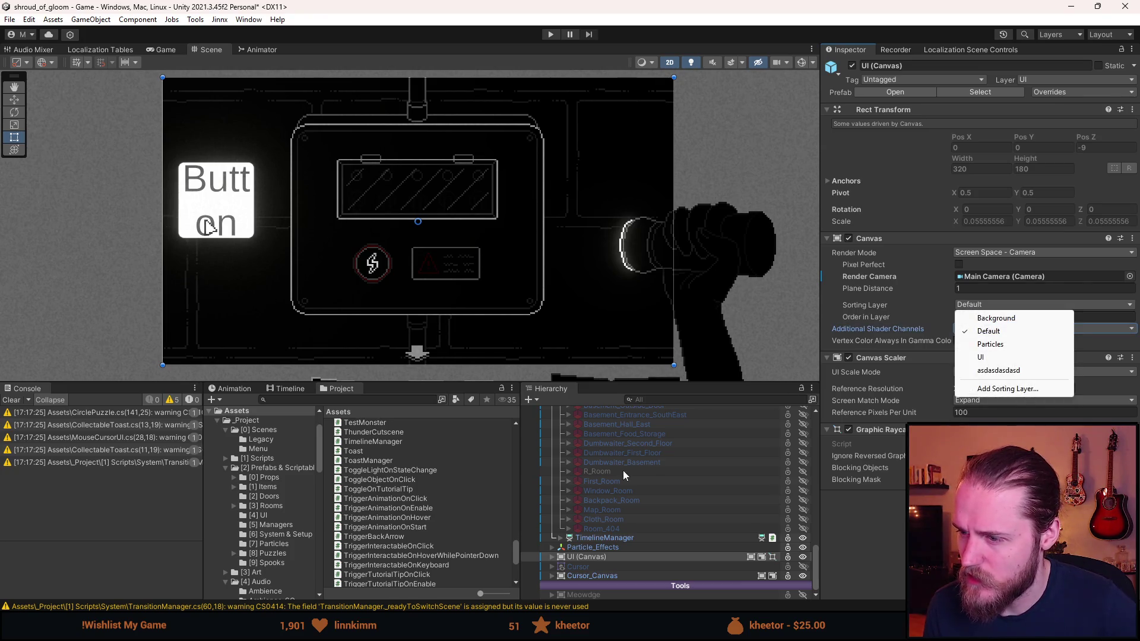
mouse_move(821, 560)
mouse_down()
mouse_move(810, 558)
mouse_move(824, 518)
mouse_move(813, 511)
mouse_move(813, 416)
mouse_up()
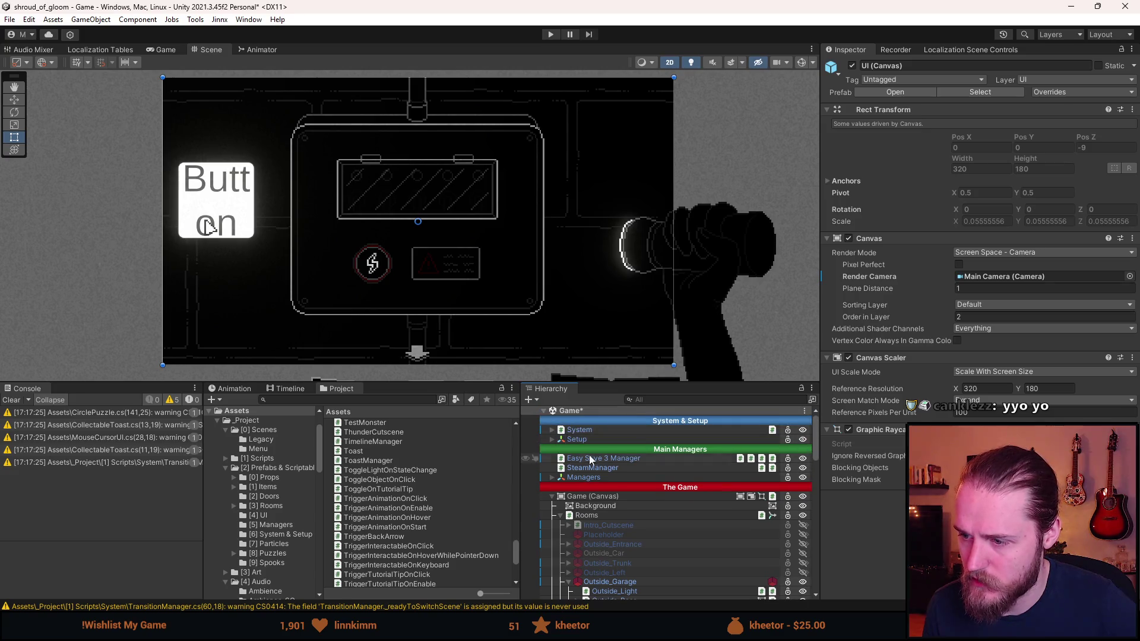
Expand the Setup group and inspect the Global Volume, then the Main Camera's camera settings.
click(552, 439)
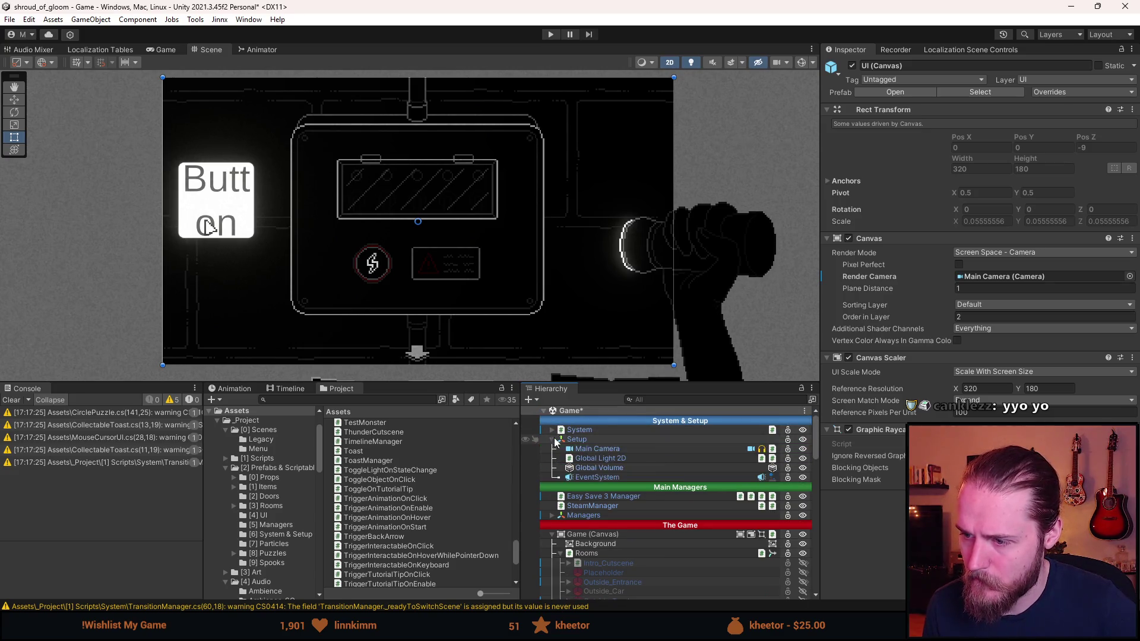
click(610, 467)
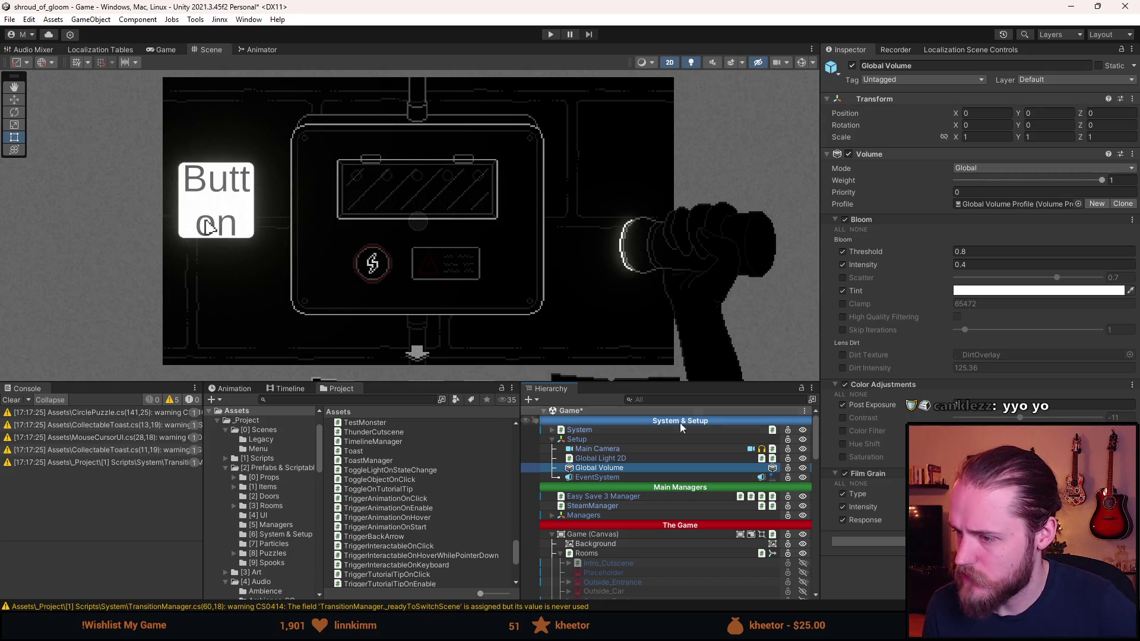
click(600, 449)
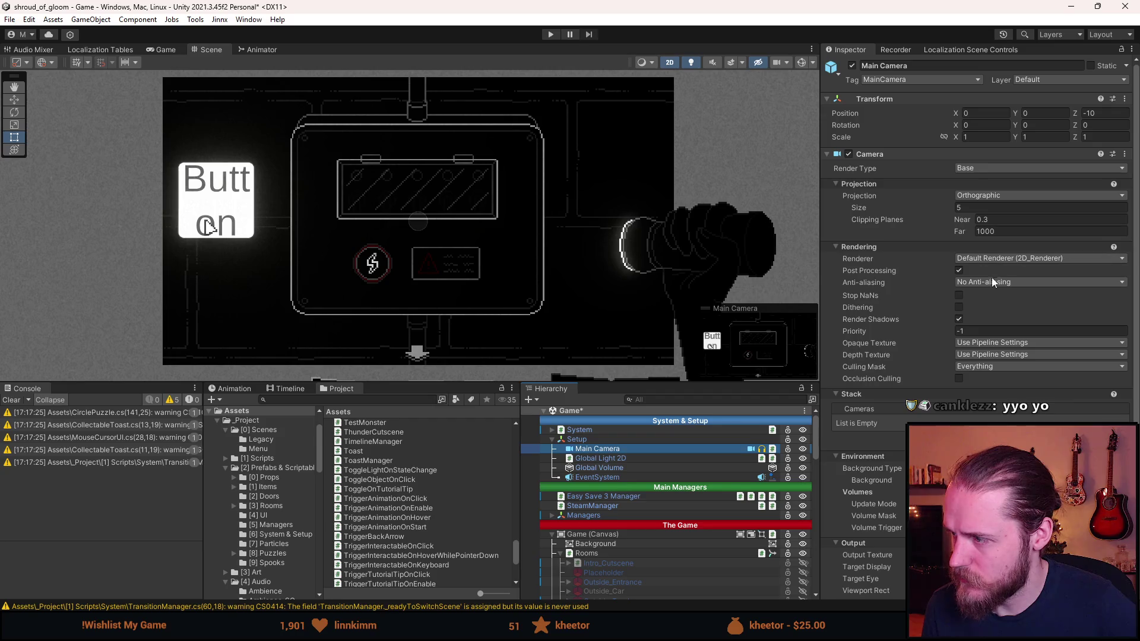
scroll(976, 333, down, 1)
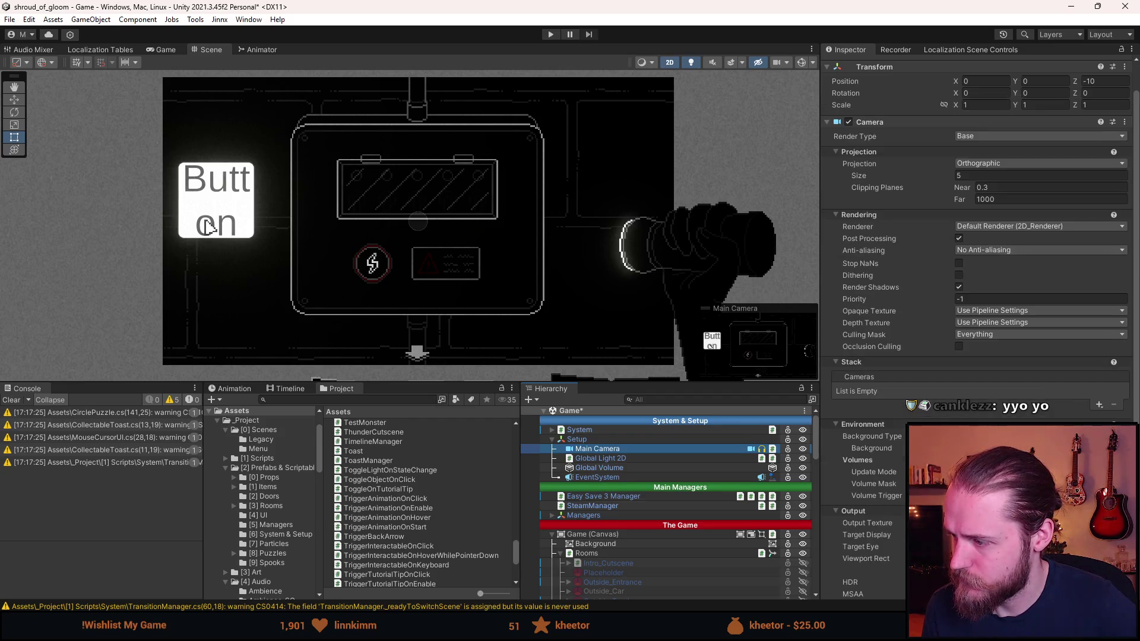
scroll(855, 499, down, 2)
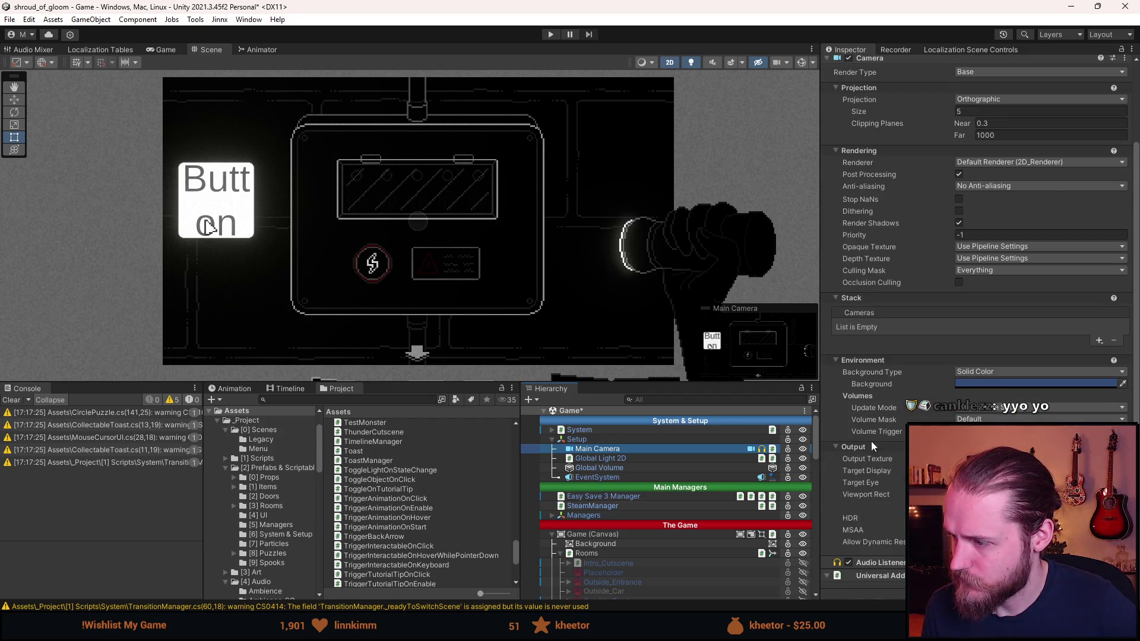
Review the Main Camera's rendering options, then select the UI (Canvas) object.
click(975, 419)
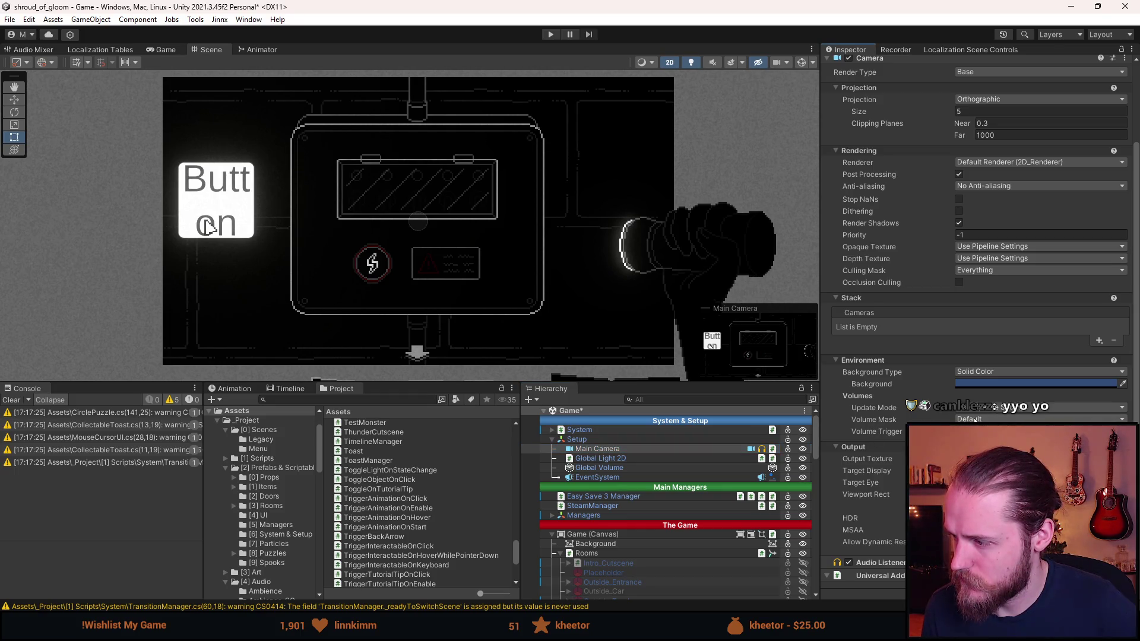
scroll(839, 426, down, 1)
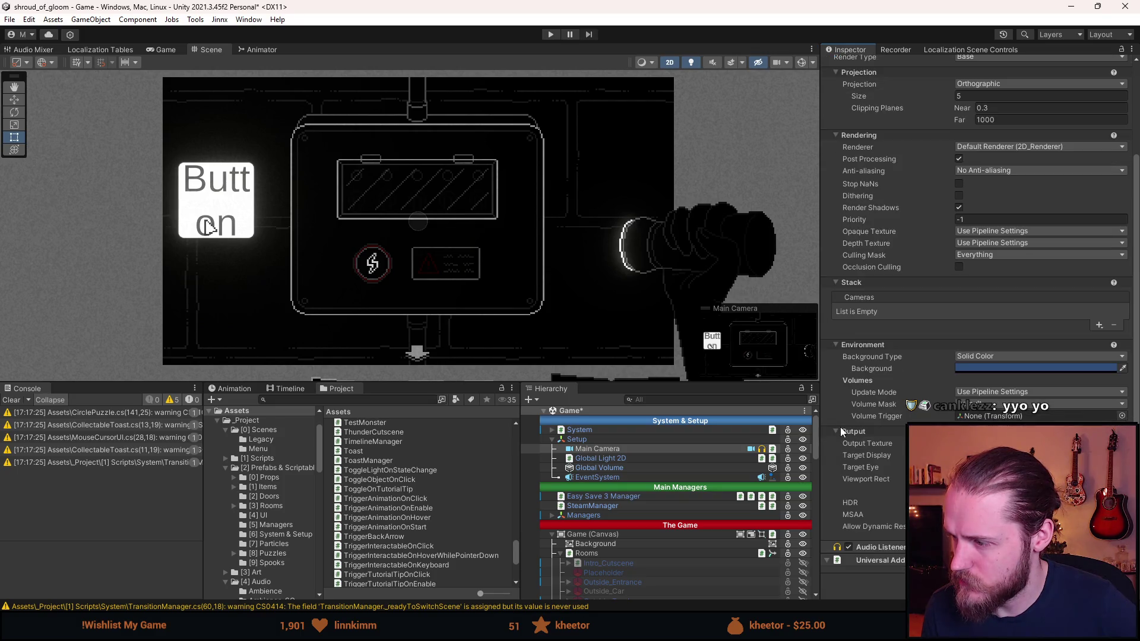
scroll(626, 522, down, 6)
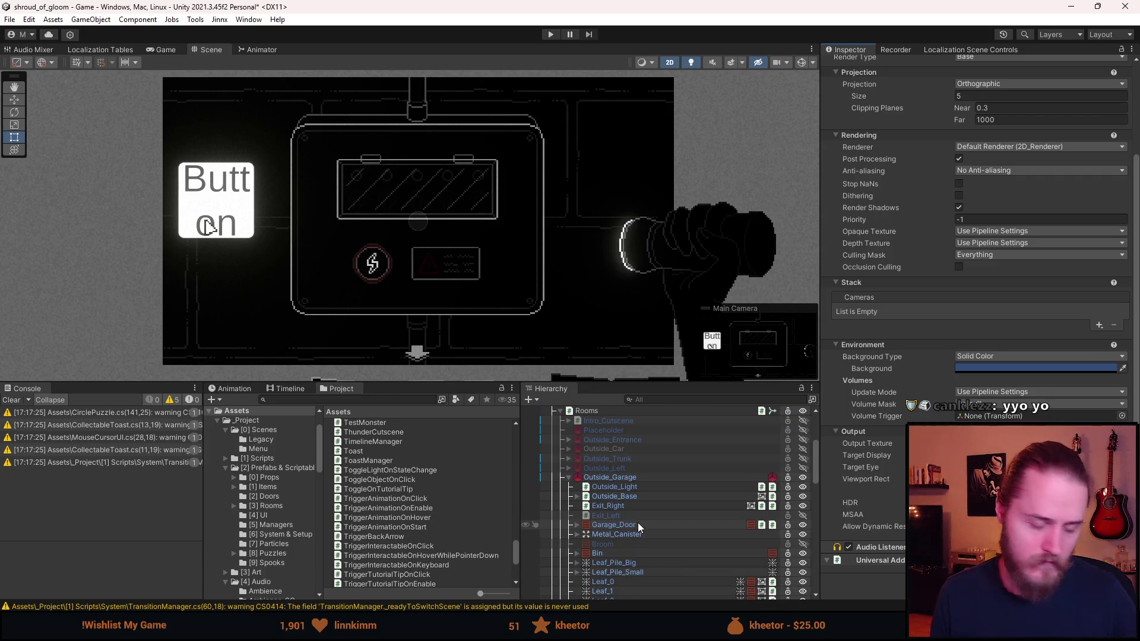
scroll(637, 523, down, 7)
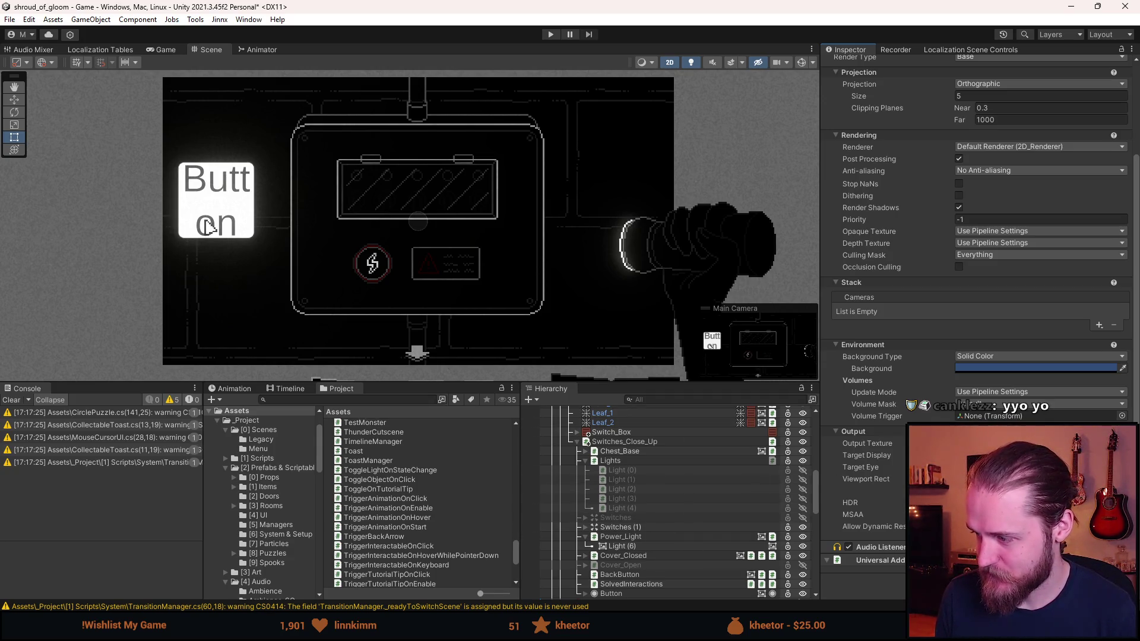
scroll(675, 535, up, 9)
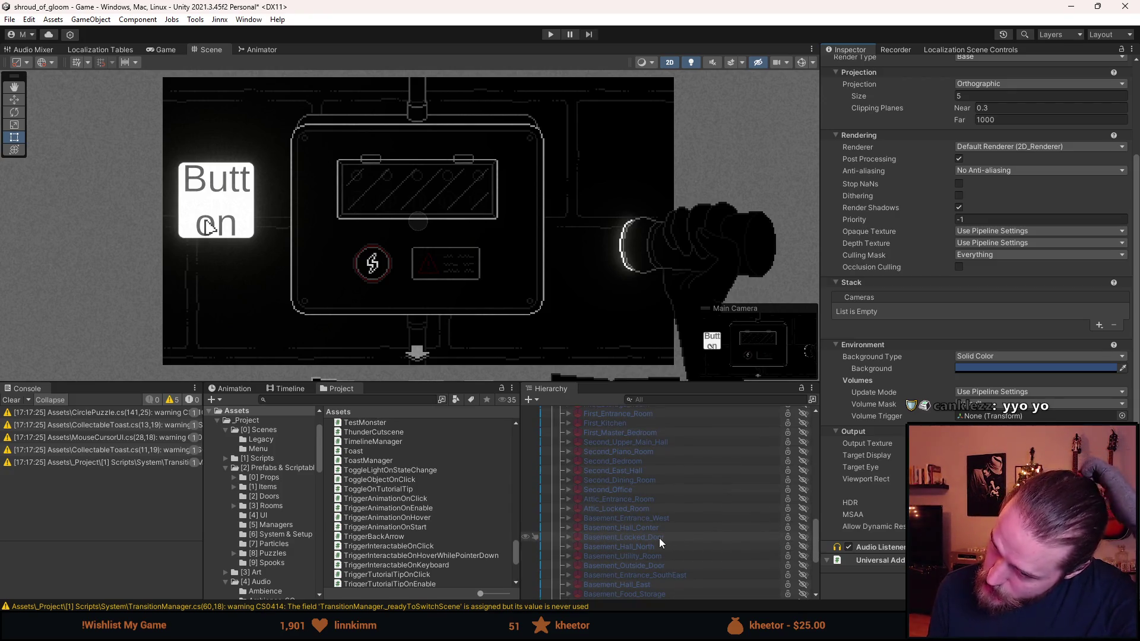
scroll(657, 538, down, 5)
scroll(657, 539, down, 3)
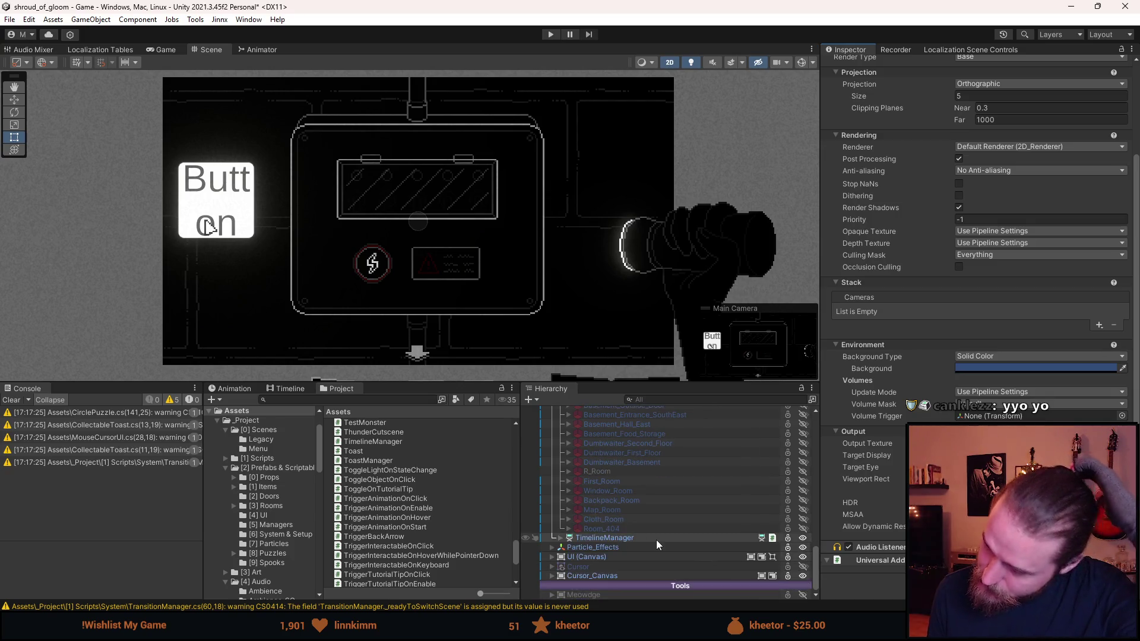
click(589, 558)
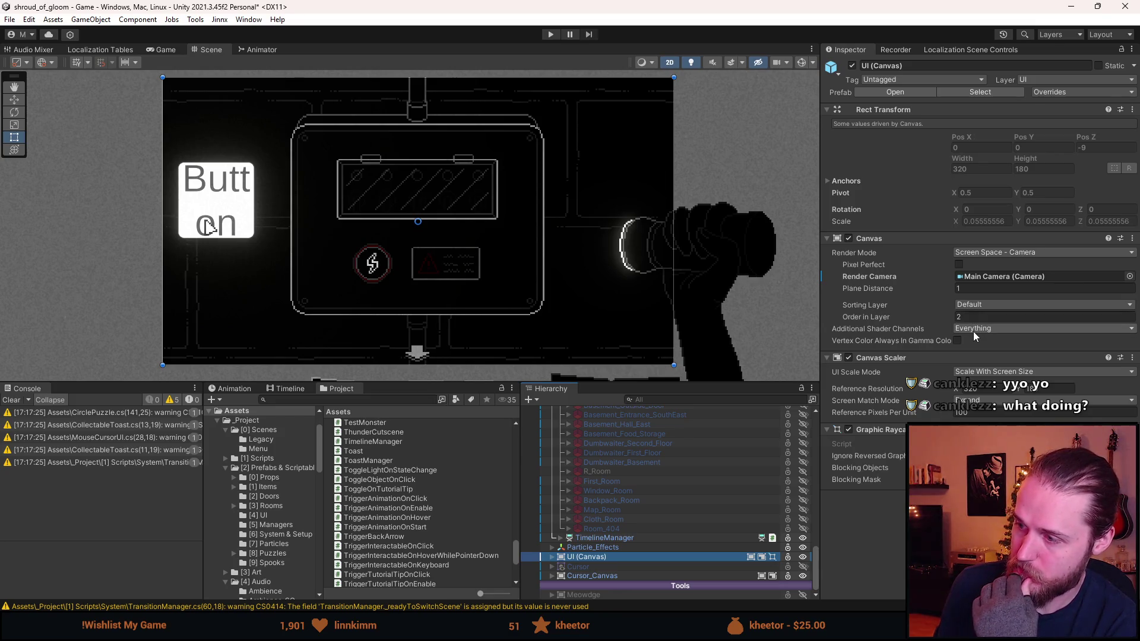
Check the UI (Canvas) sorting layer choices, leaving it on Default.
click(978, 305)
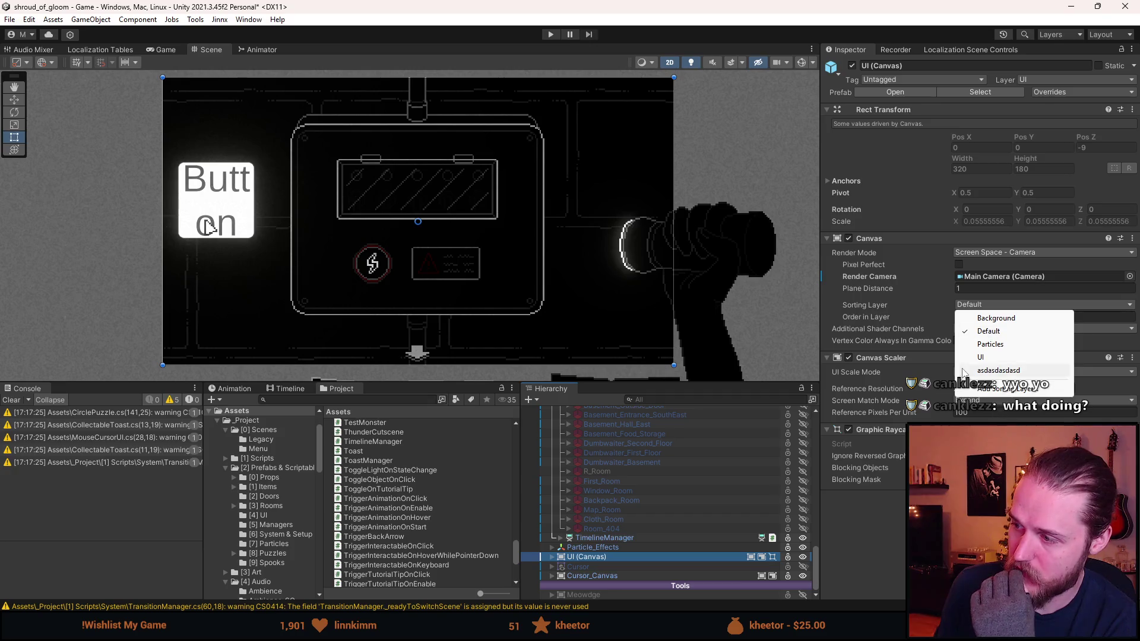
click(864, 550)
scroll(629, 554, up, 5)
scroll(629, 554, up, 7)
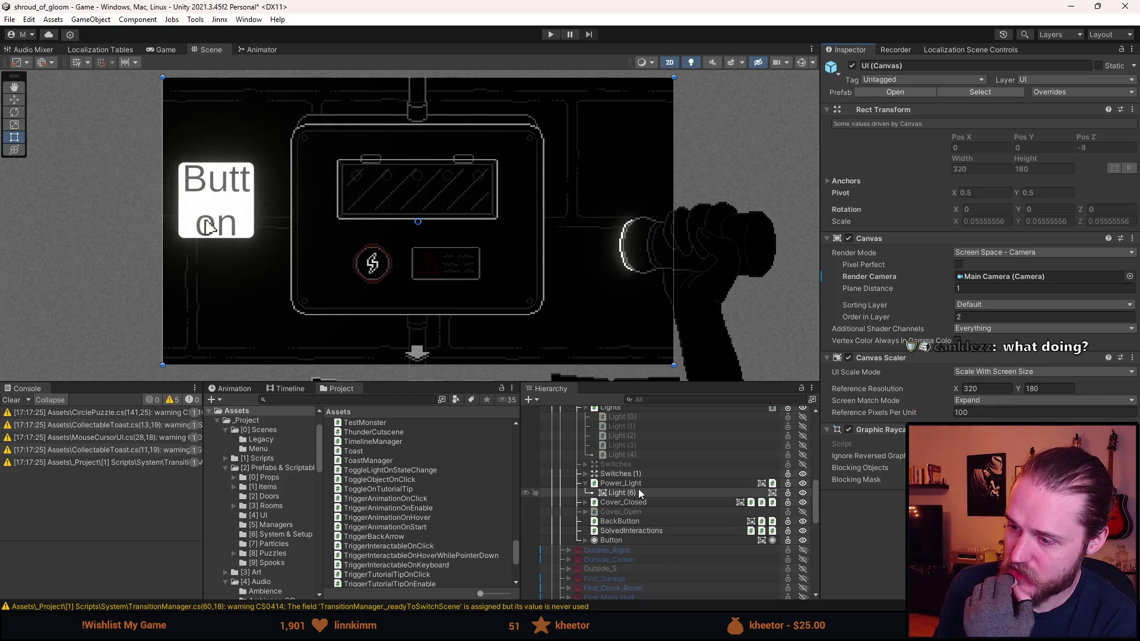
Inspect Light (6) and Power_Light's Light 2D target sorting layers, then reselect UI (Canvas).
click(638, 492)
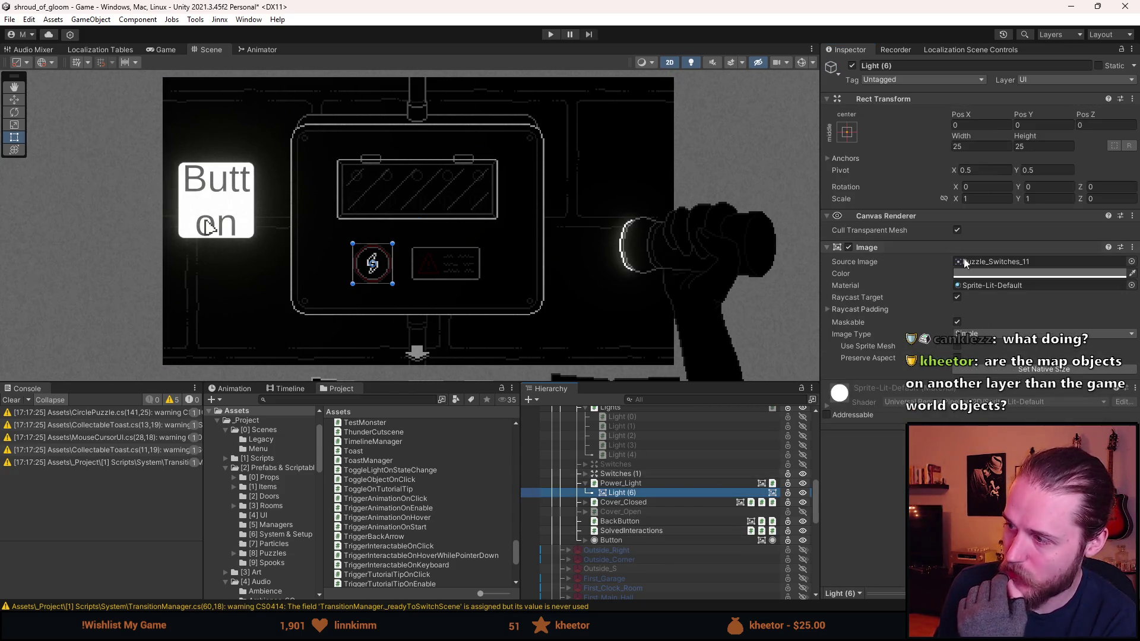
click(620, 483)
scroll(901, 459, down, 1)
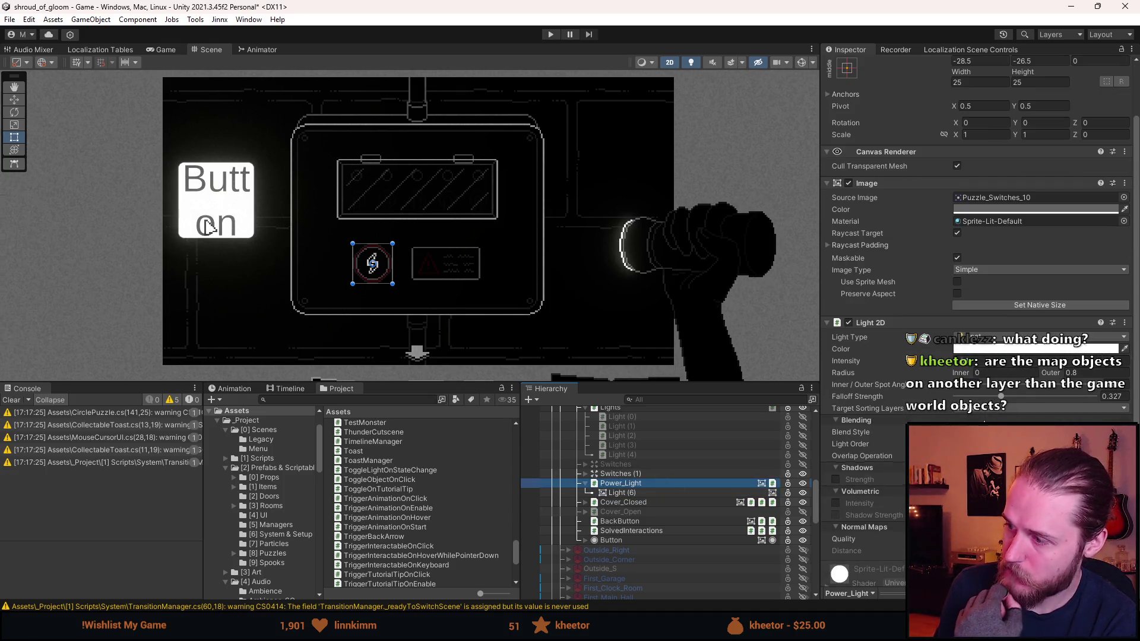
click(971, 410)
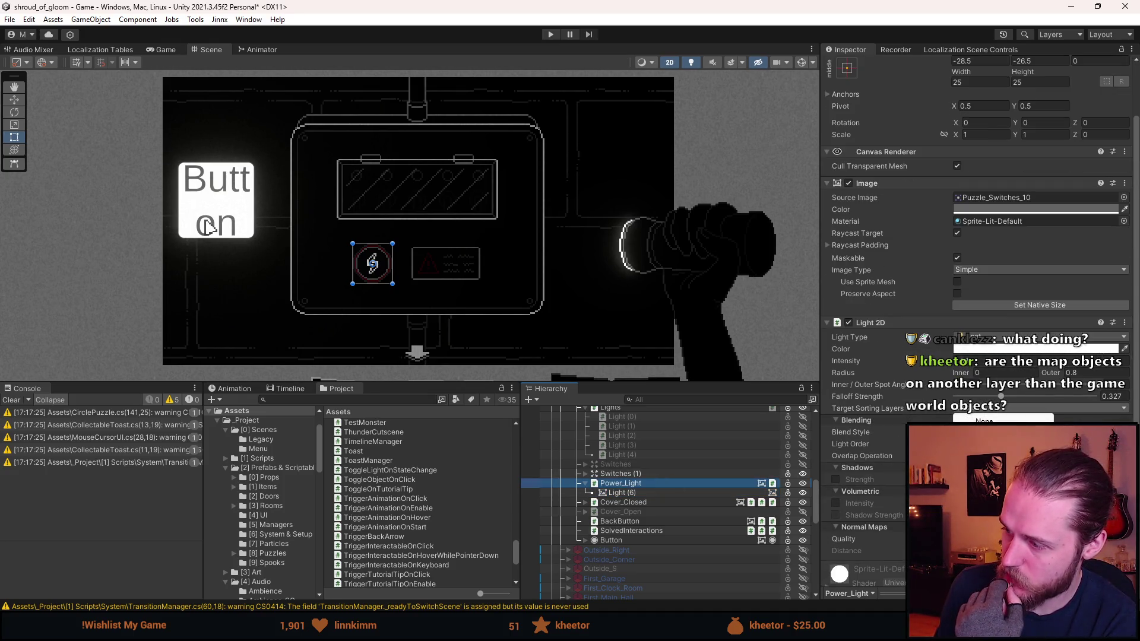
click(982, 408)
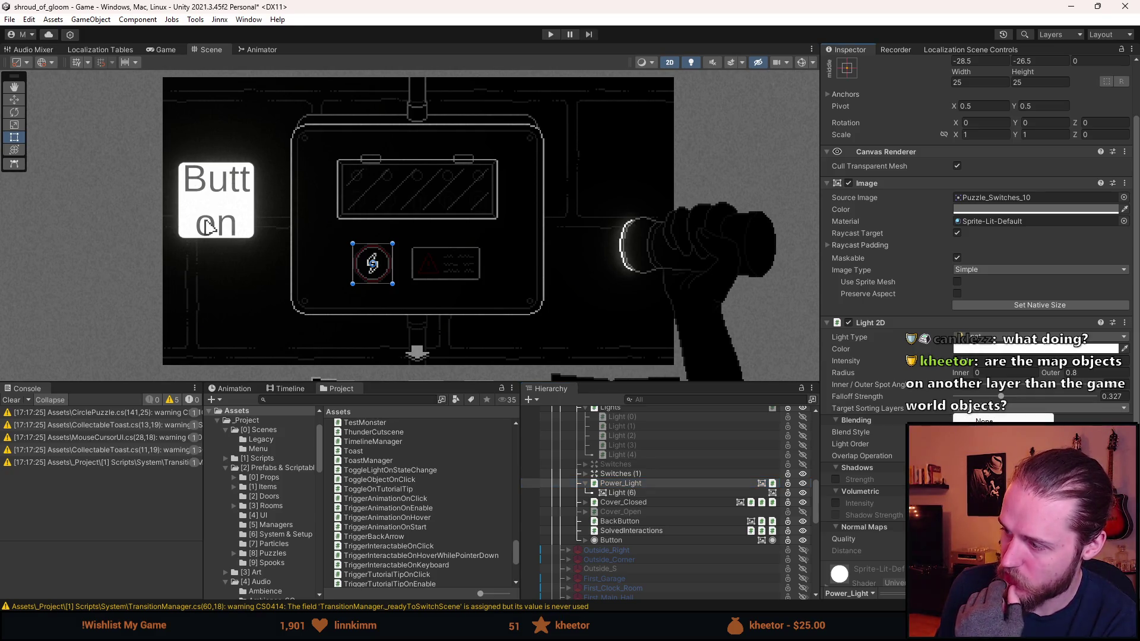
key(Escape)
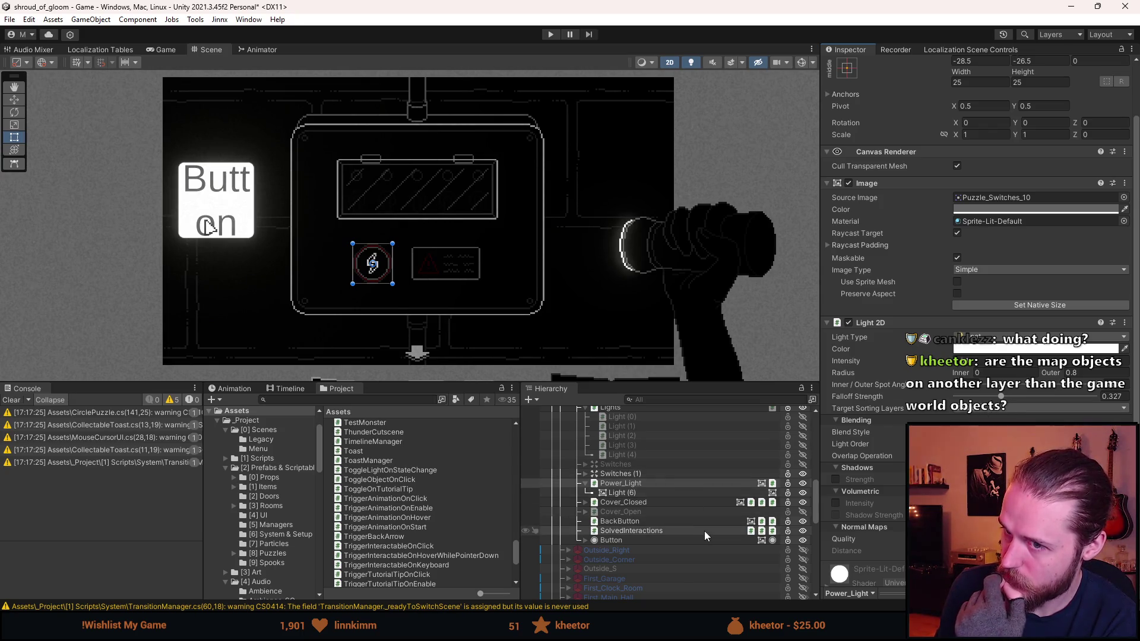
scroll(703, 530, down, 10)
click(618, 558)
click(971, 315)
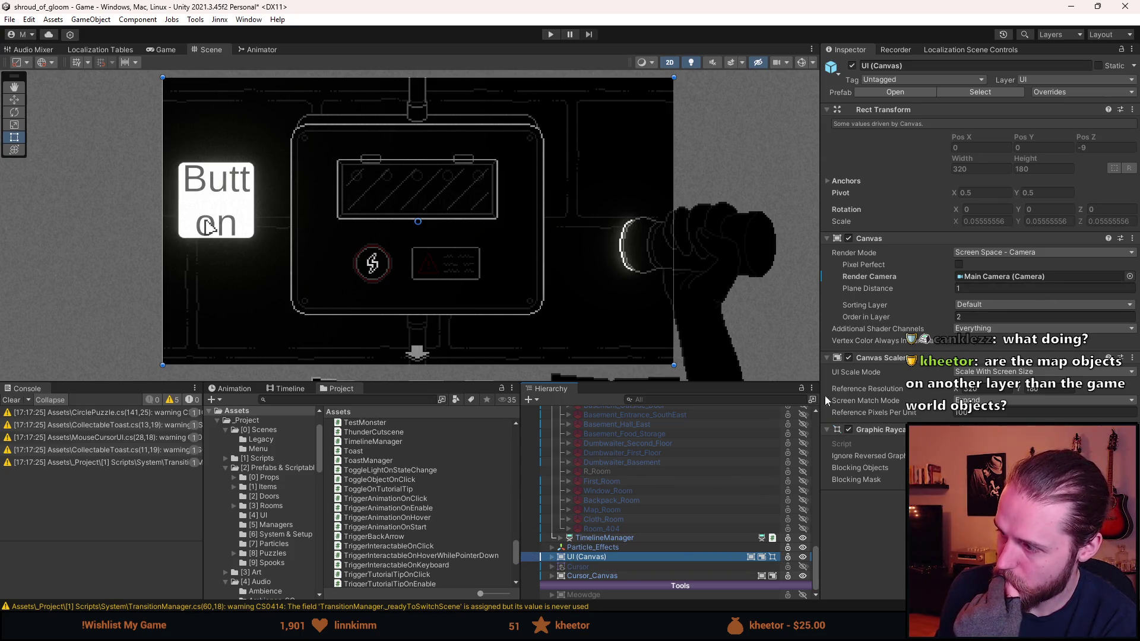
Put the UI (Canvas) on the UI sorting layer, save the scene, and clear the console warnings.
click(977, 306)
click(978, 358)
click(998, 309)
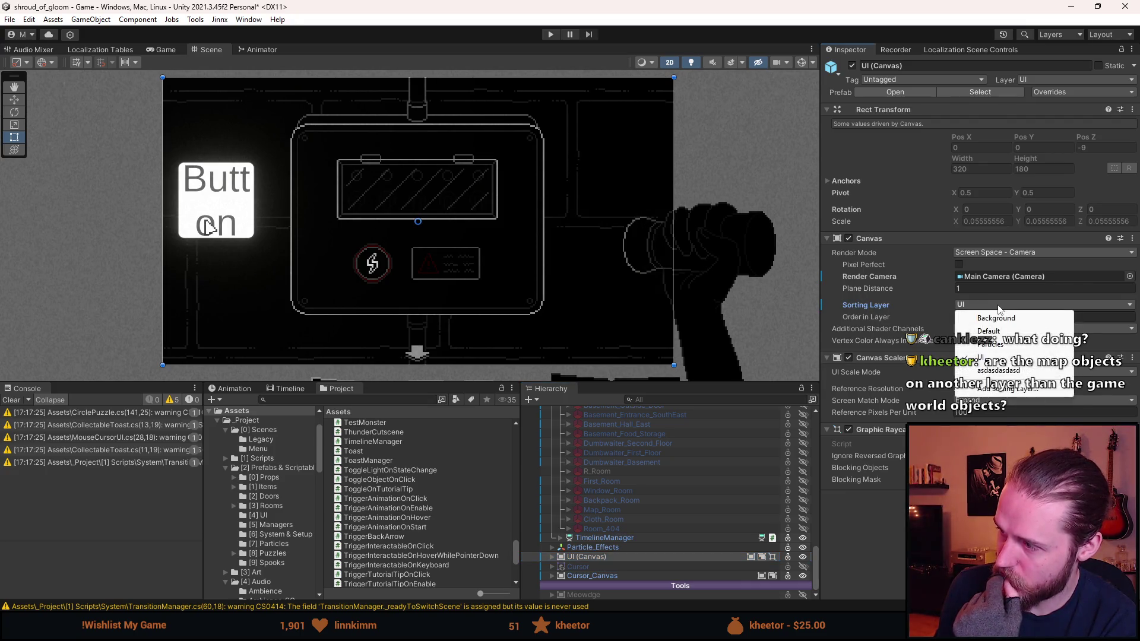
click(1004, 335)
click(982, 306)
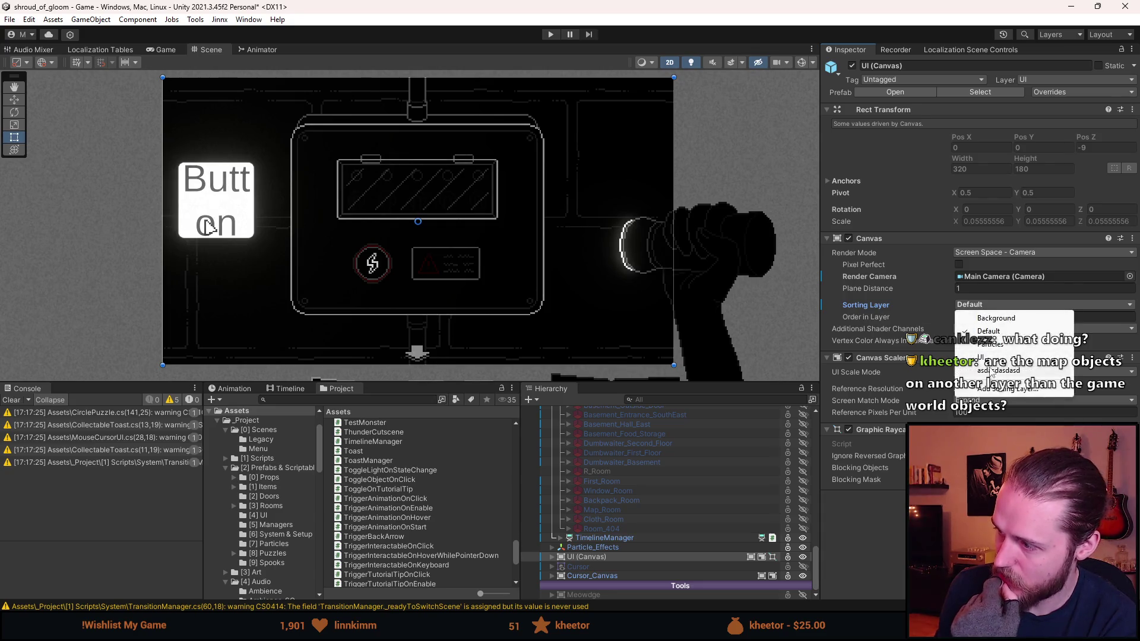
click(995, 358)
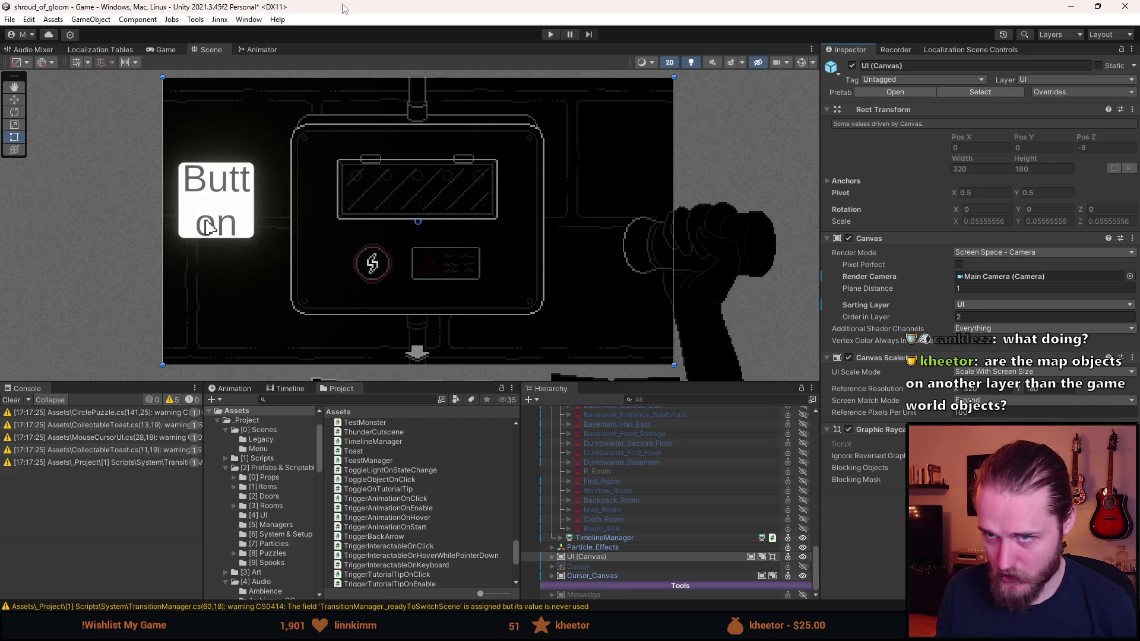
key(ctrl+s)
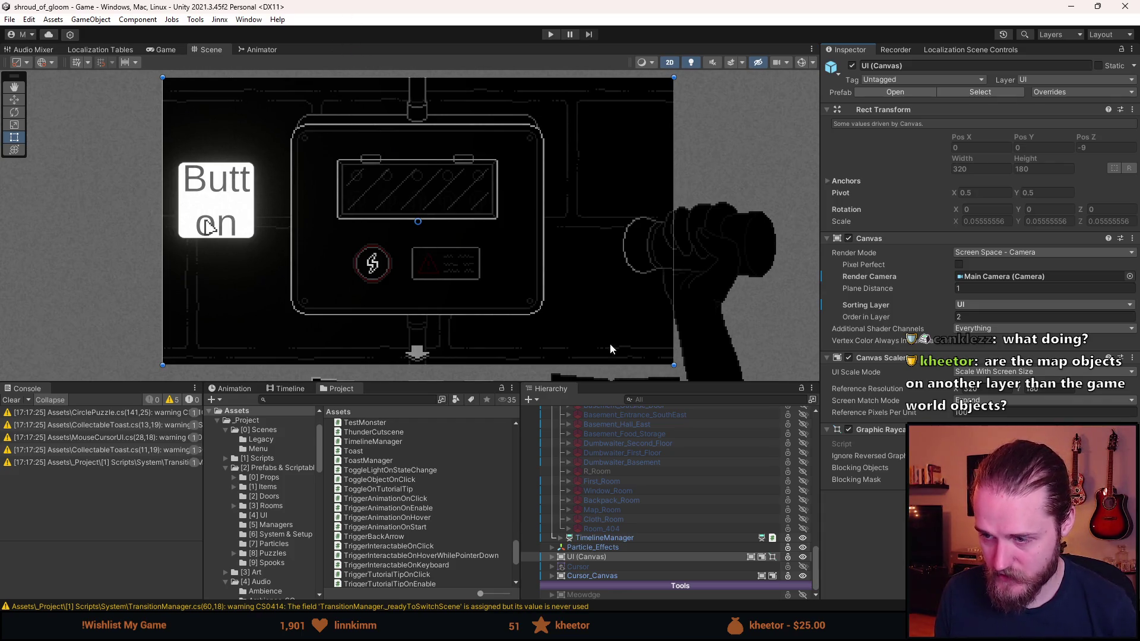
click(19, 401)
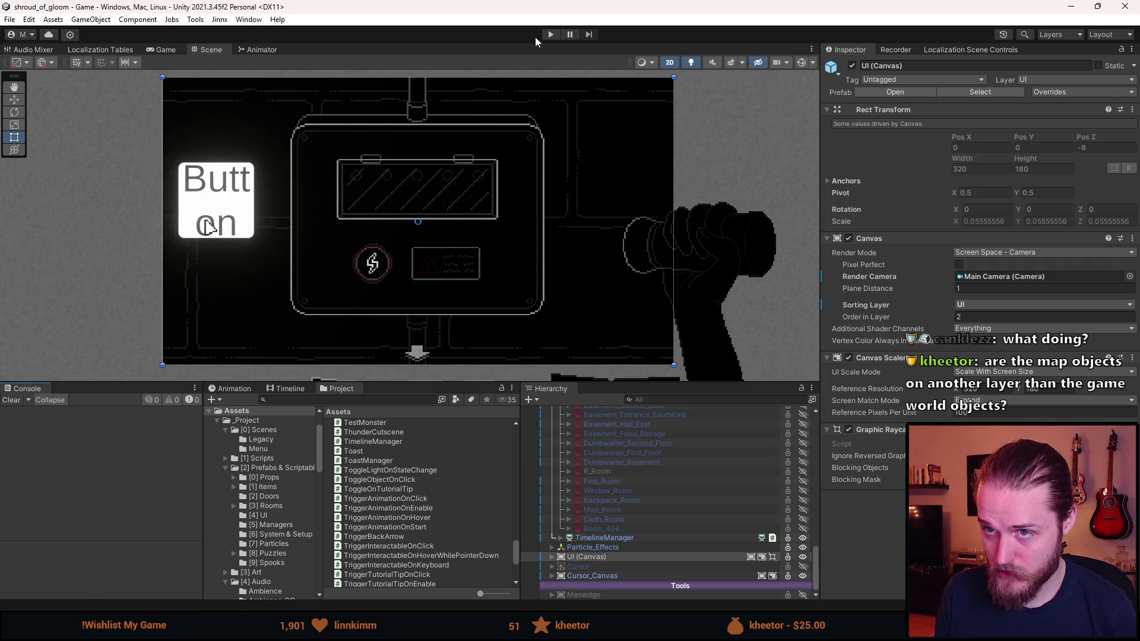
Start play mode and test the hand-held Main Floor map and the wall fuse box close-up.
click(550, 35)
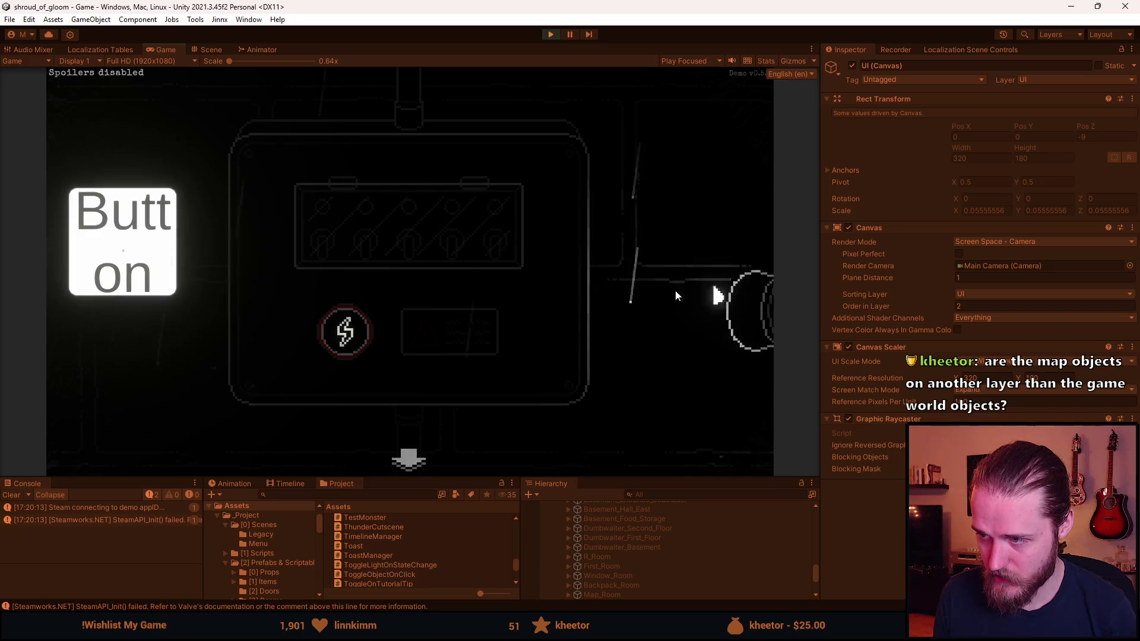
click(433, 330)
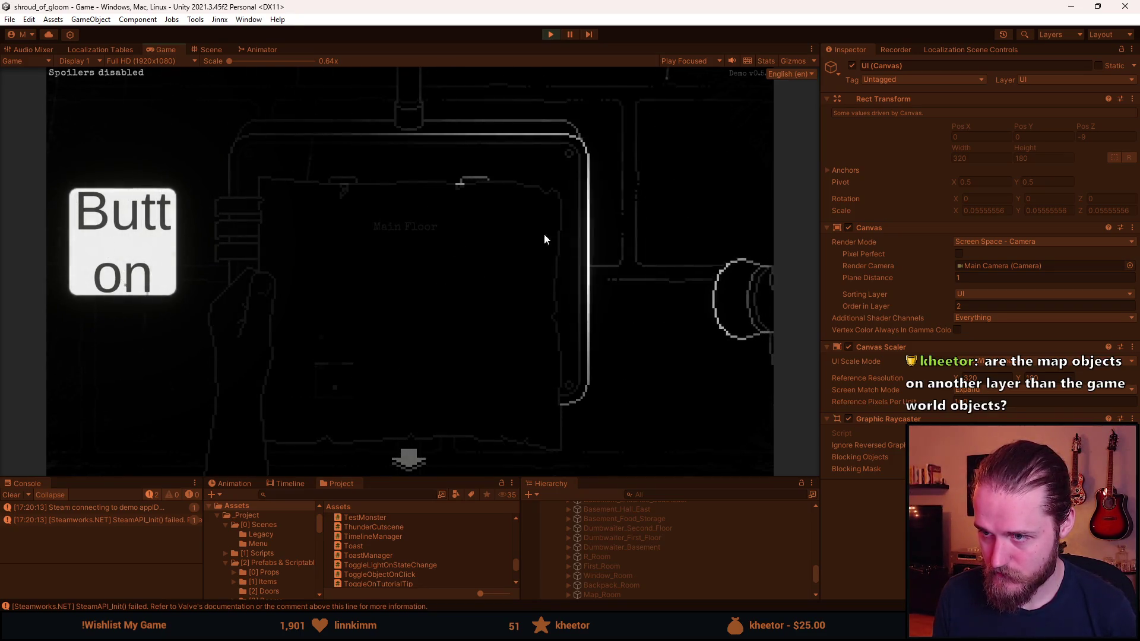
click(523, 233)
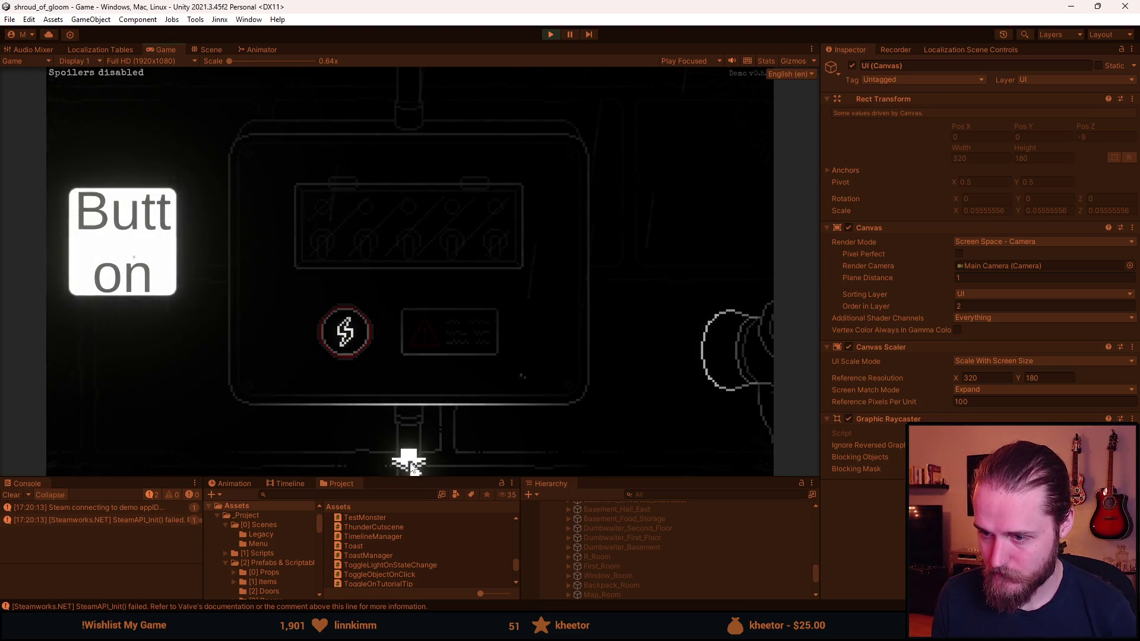
click(408, 462)
click(473, 279)
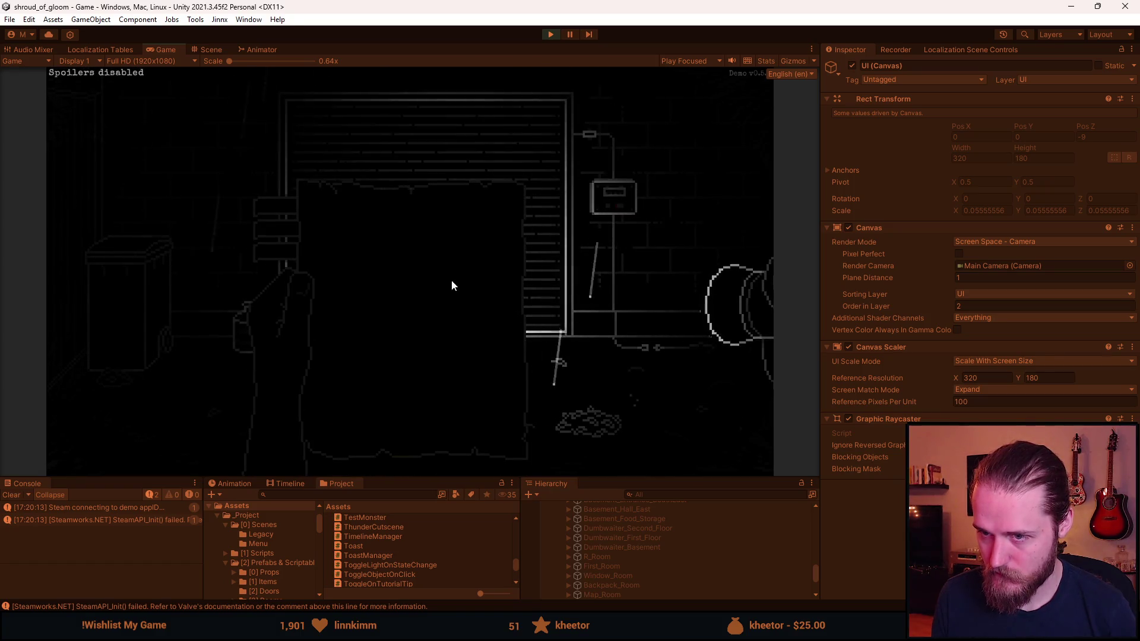
click(379, 287)
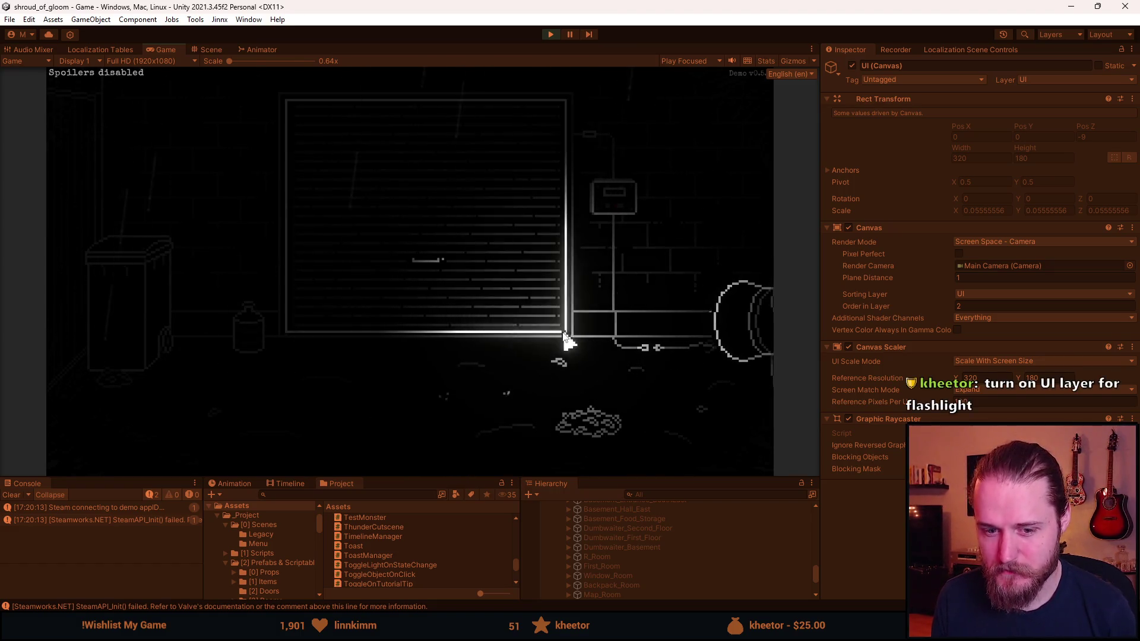
click(611, 204)
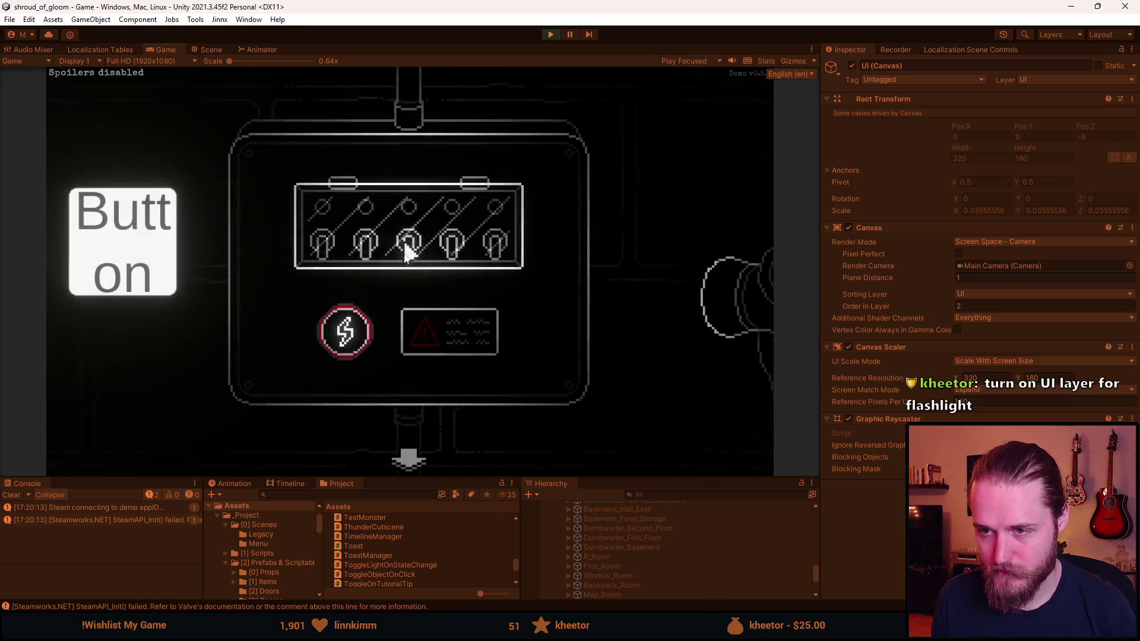
click(407, 458)
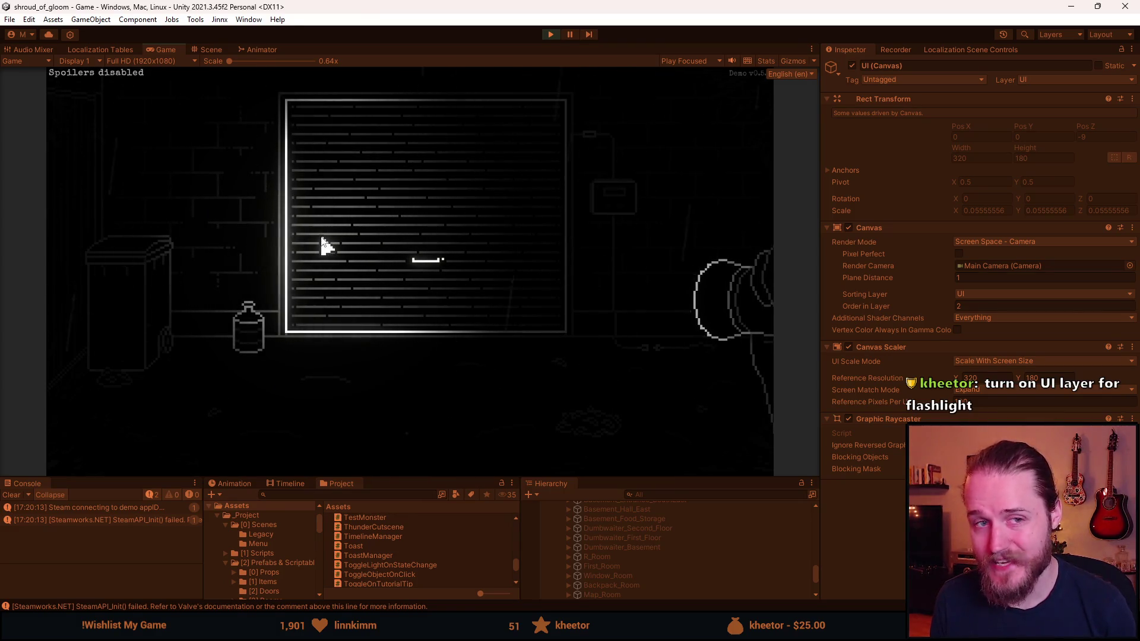
click(331, 247)
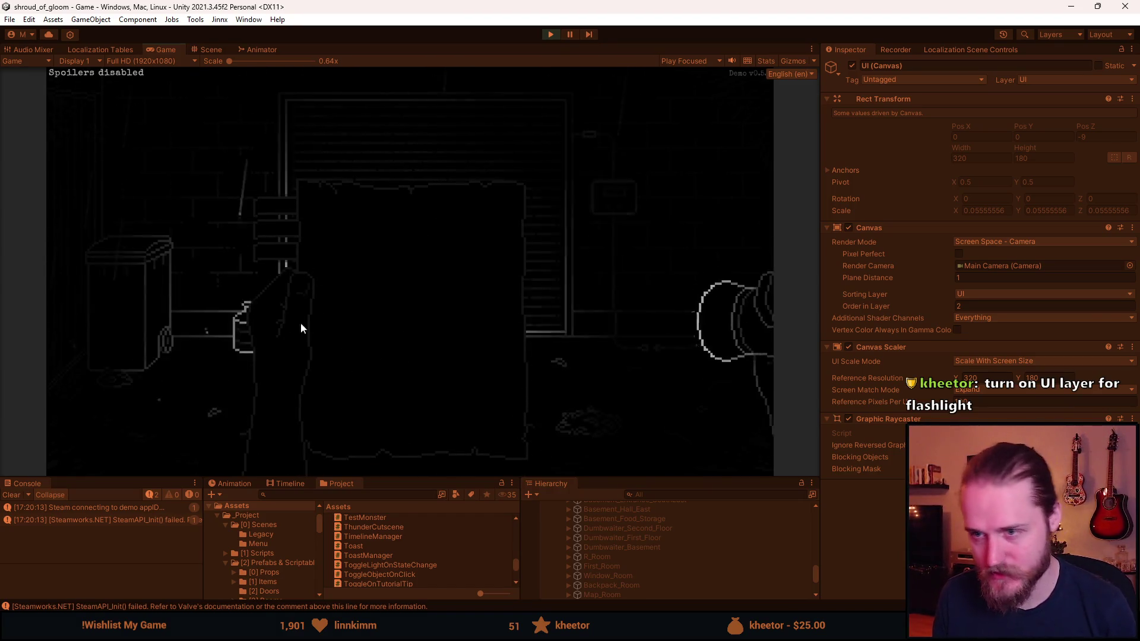
click(596, 208)
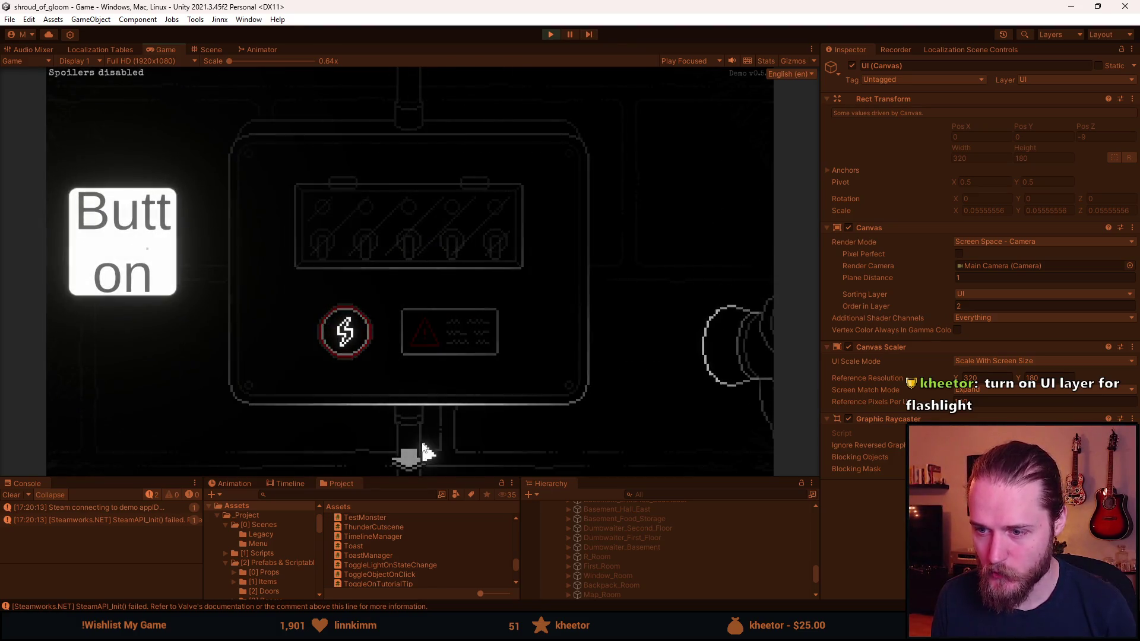
click(441, 366)
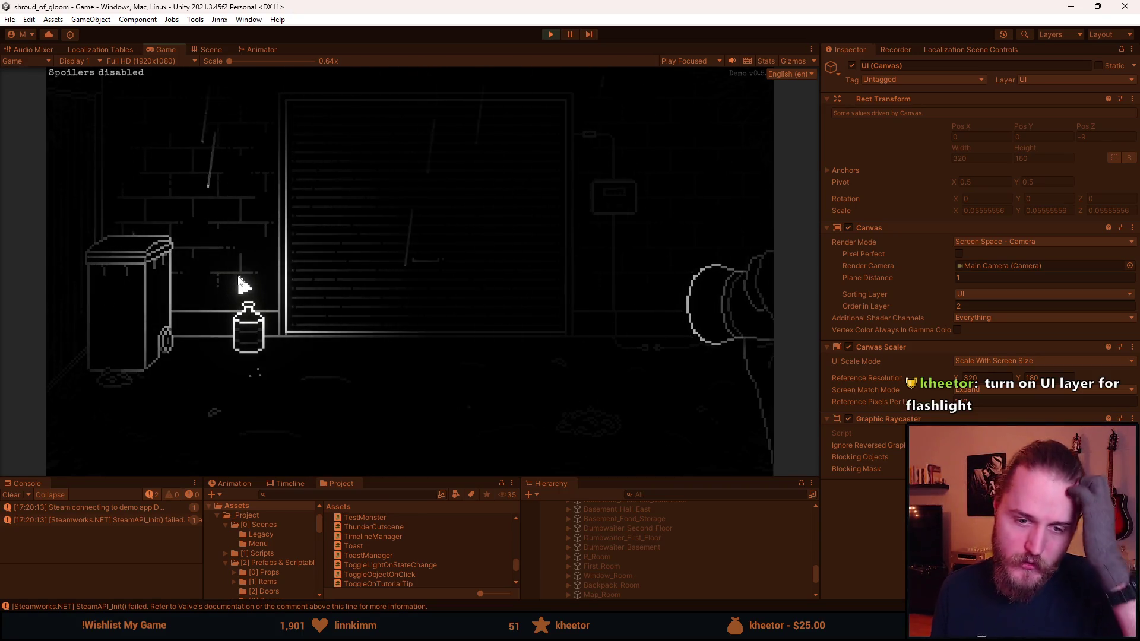
Open the fuse box, lift the glass cover, flip the first switch, then pause and stop.
click(614, 202)
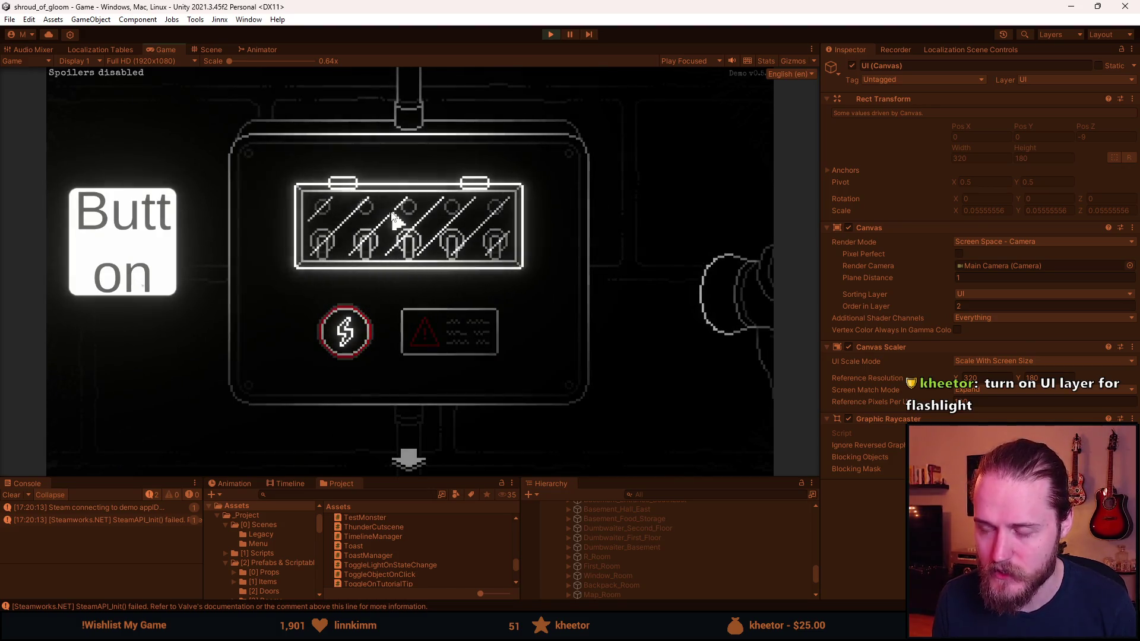
click(399, 237)
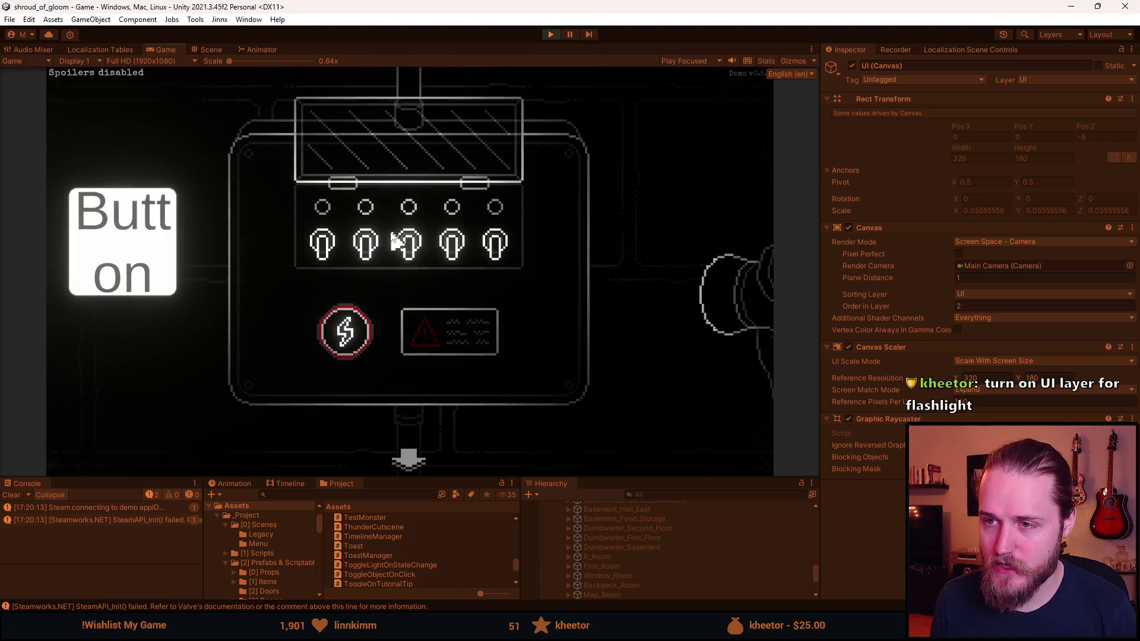
click(328, 256)
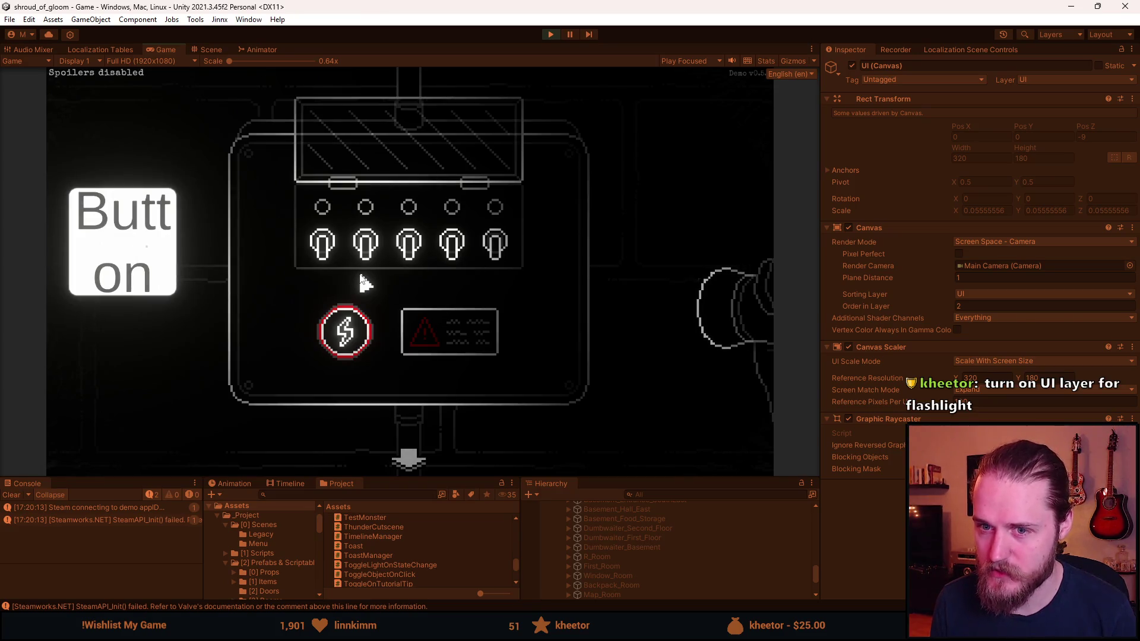
click(408, 460)
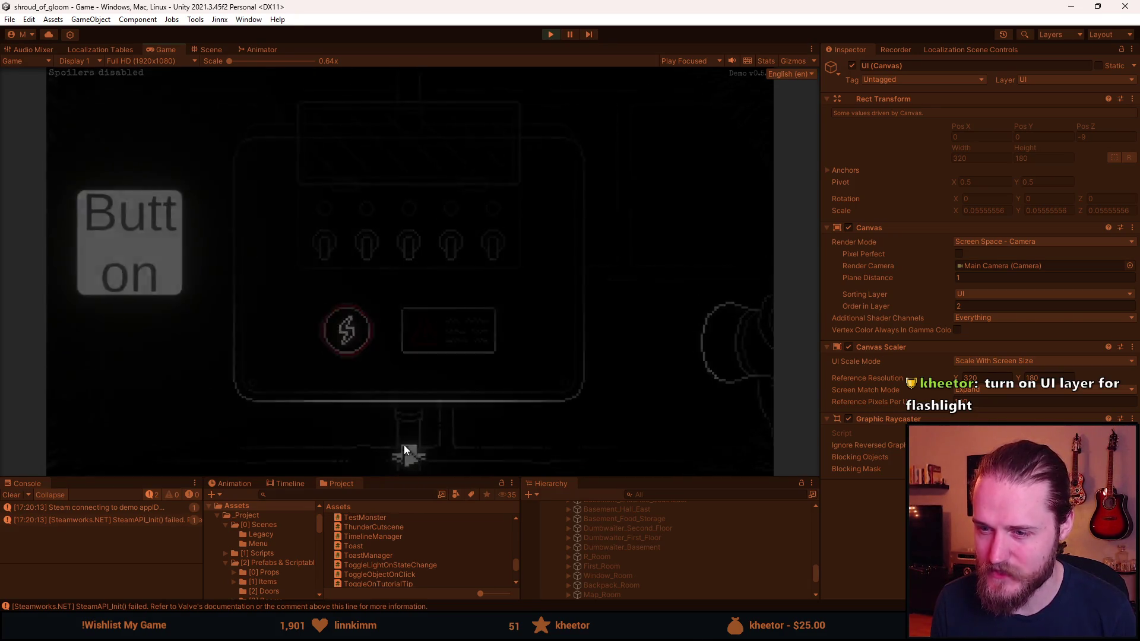
key(Escape)
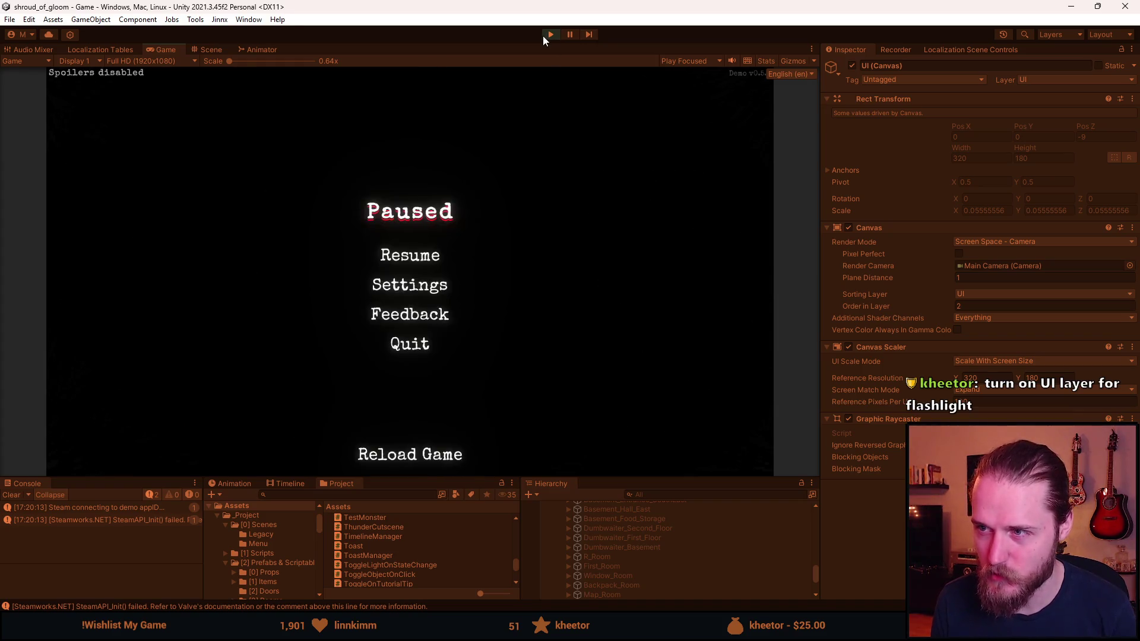
click(550, 35)
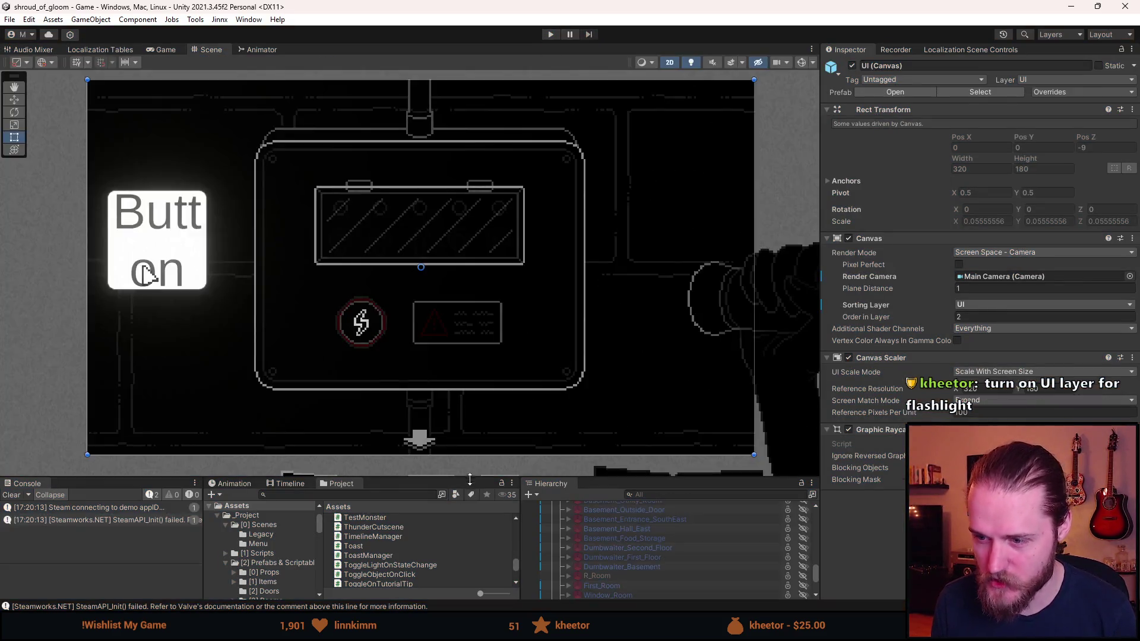
Tick UI alongside Default in CursorLight's Light 2D target sorting layers, then enter play mode.
drag(465, 476, 461, 387)
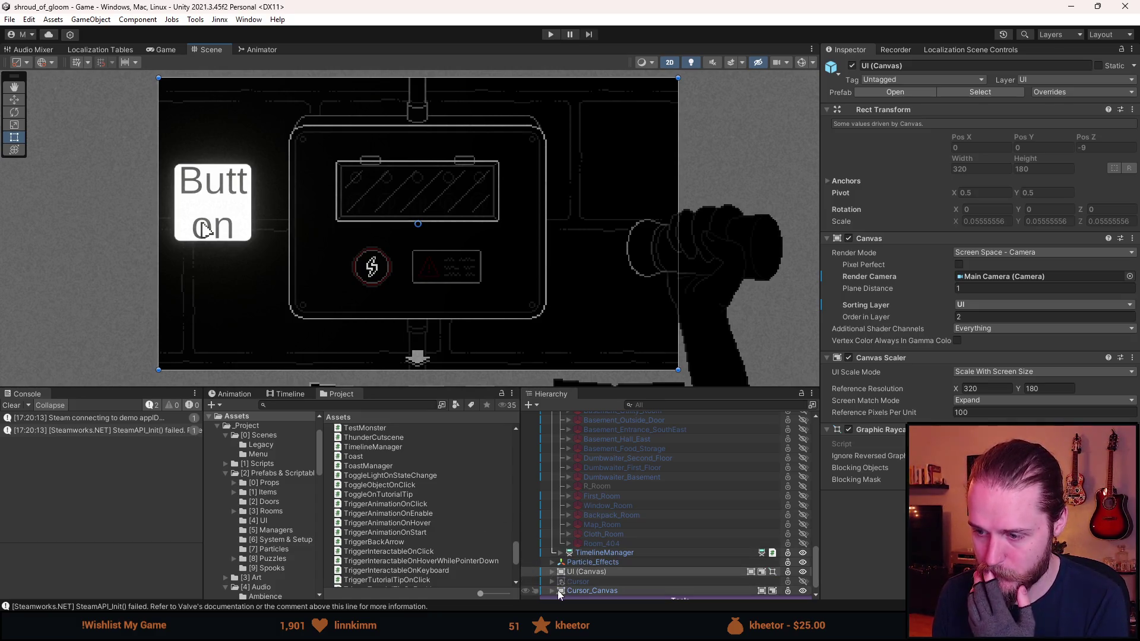
scroll(558, 569, down, 1)
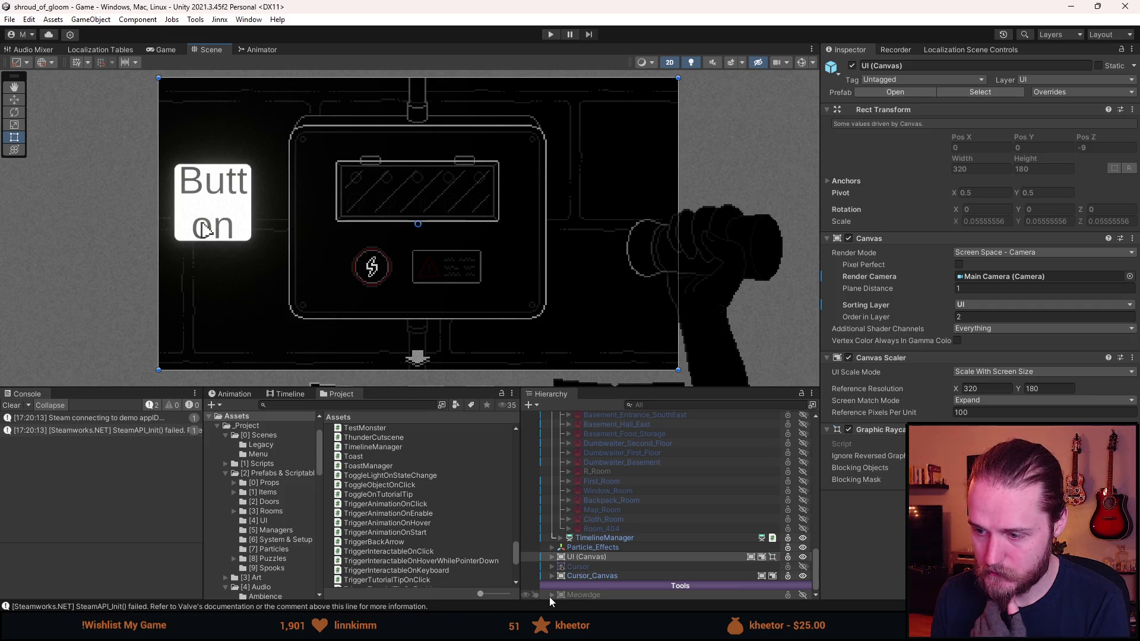
click(553, 575)
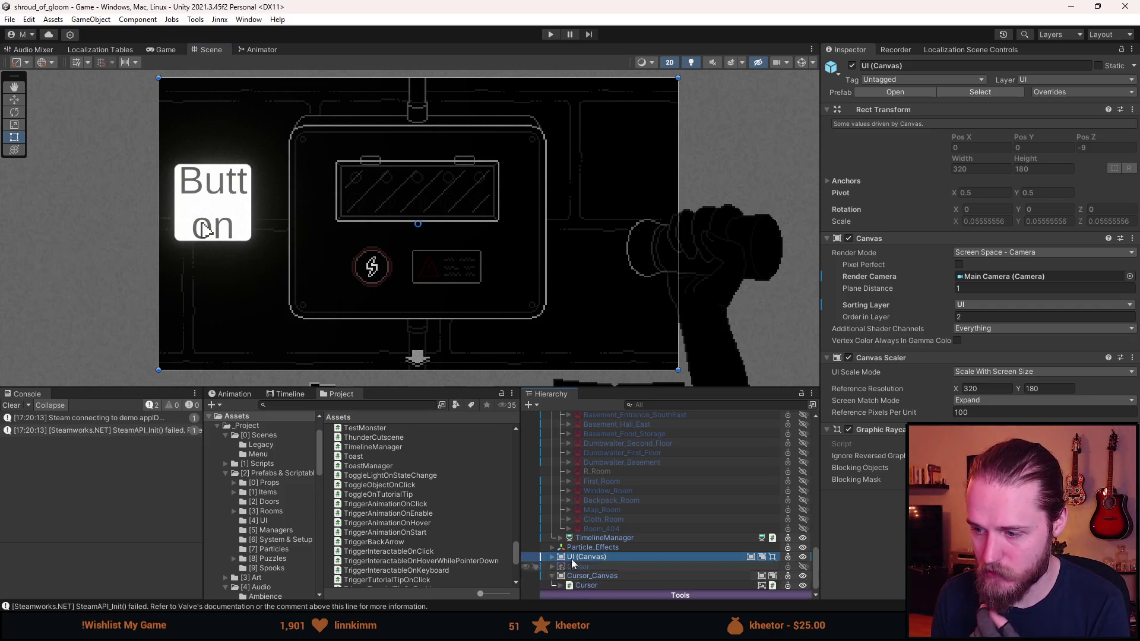
click(561, 576)
click(628, 543)
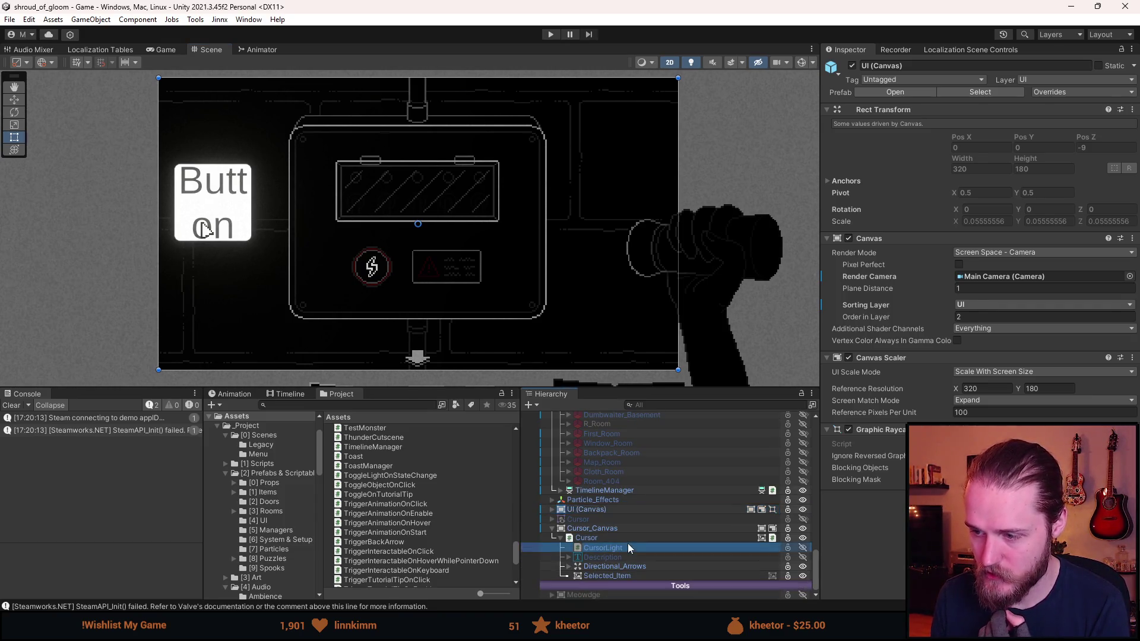
click(970, 301)
click(997, 387)
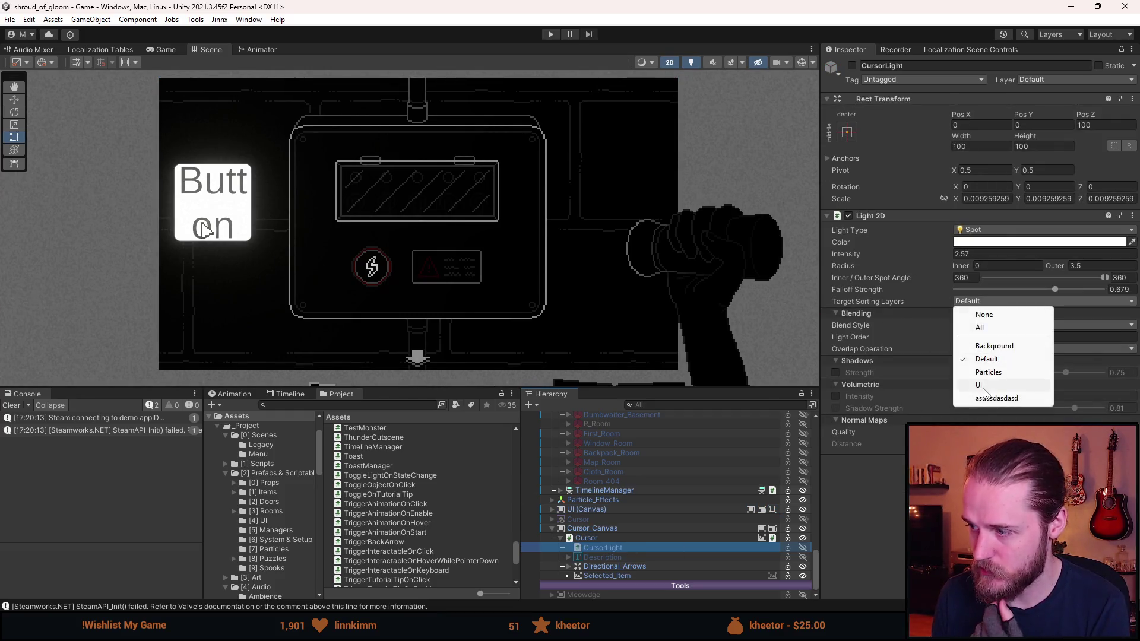
key(Escape)
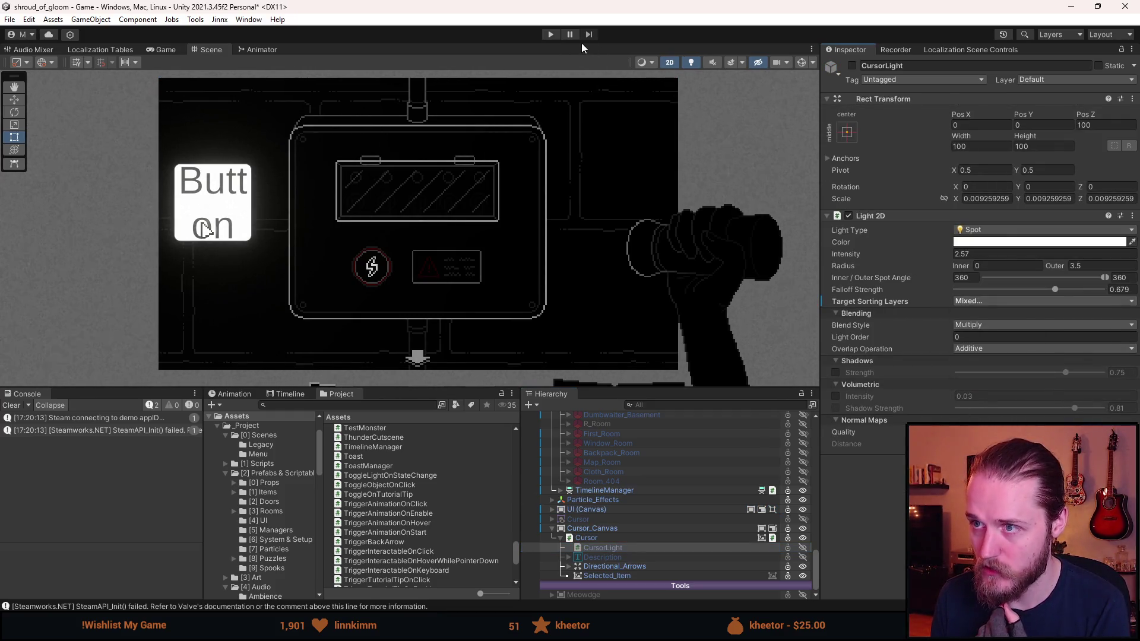
click(552, 36)
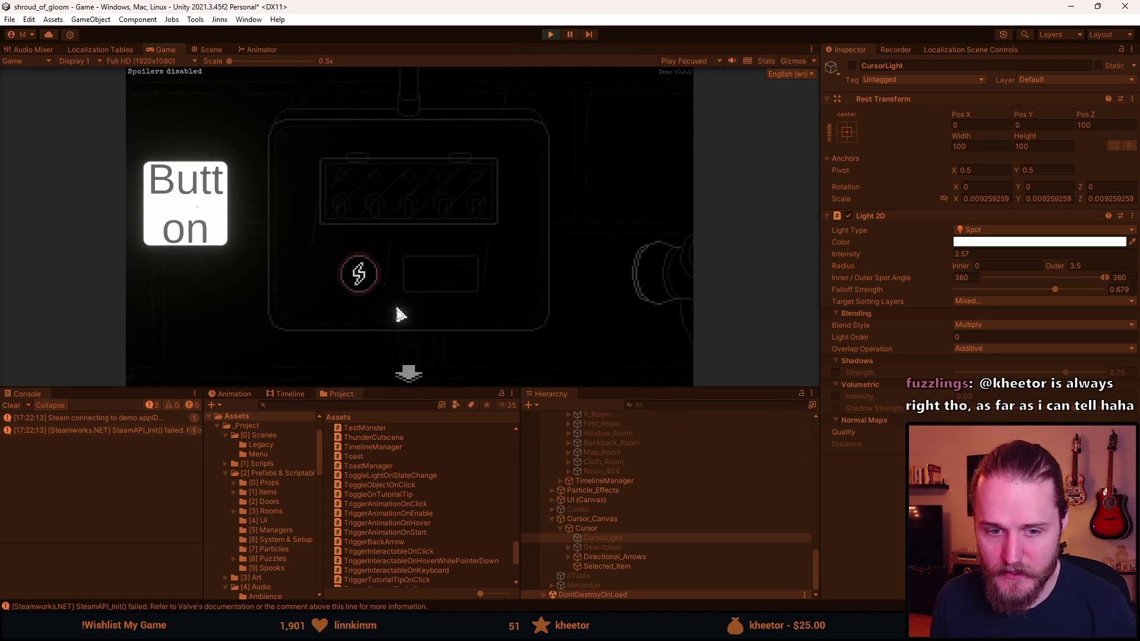
Enlarge the Game view and check the cursor light over the hand-held map and journal.
mouse_move(457, 387)
mouse_down()
mouse_move(437, 485)
mouse_move(448, 401)
mouse_up()
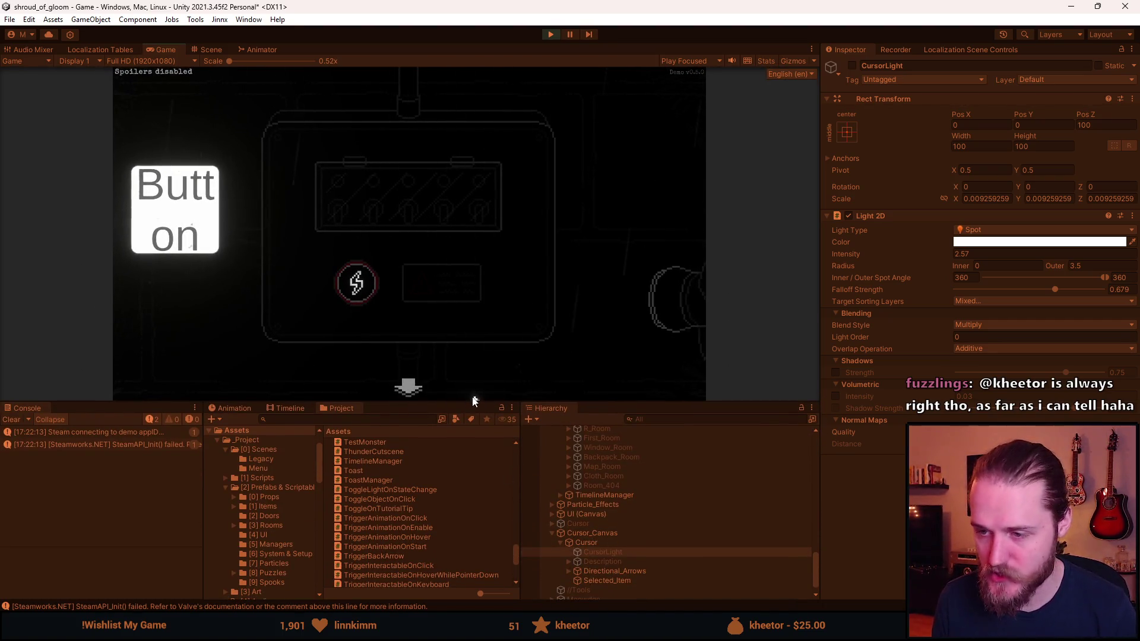
drag(465, 401, 469, 511)
click(519, 380)
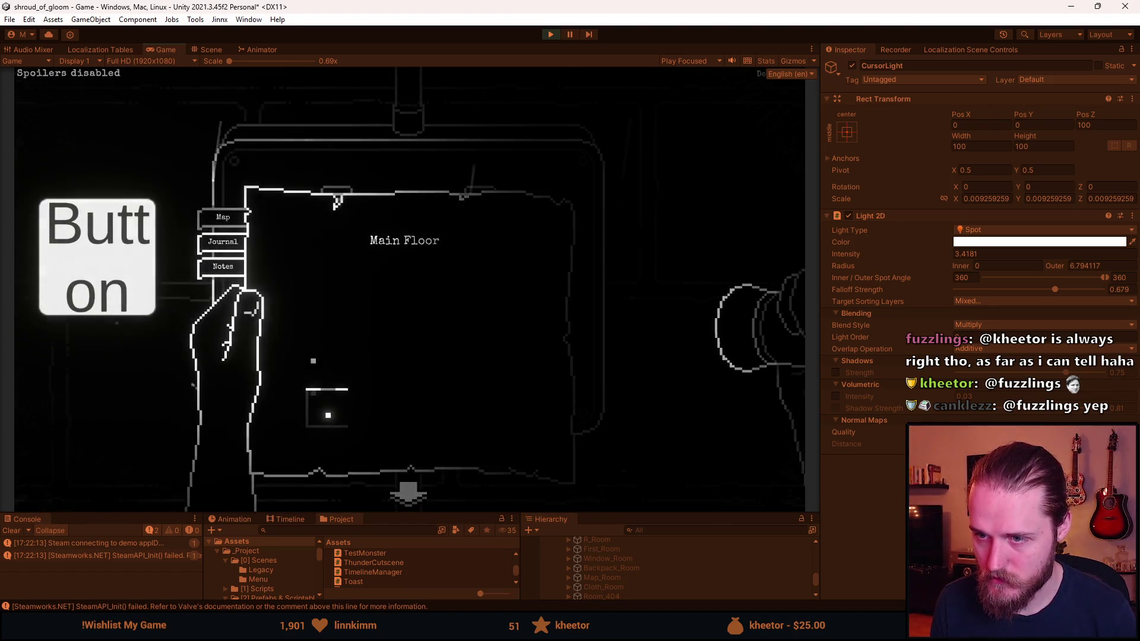
click(214, 244)
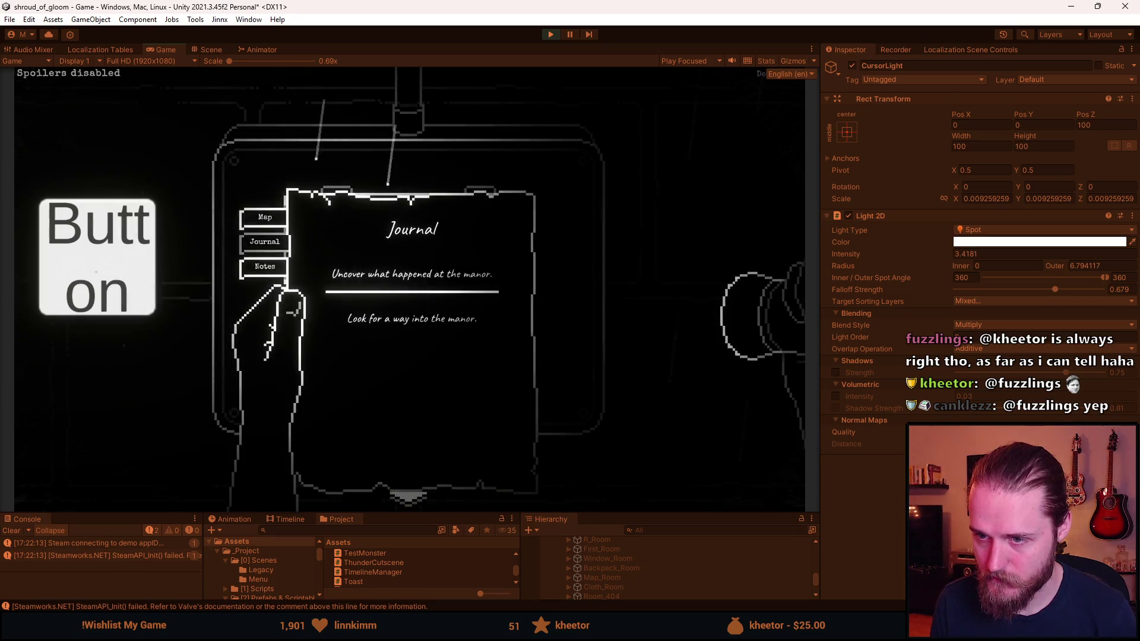
key(Escape)
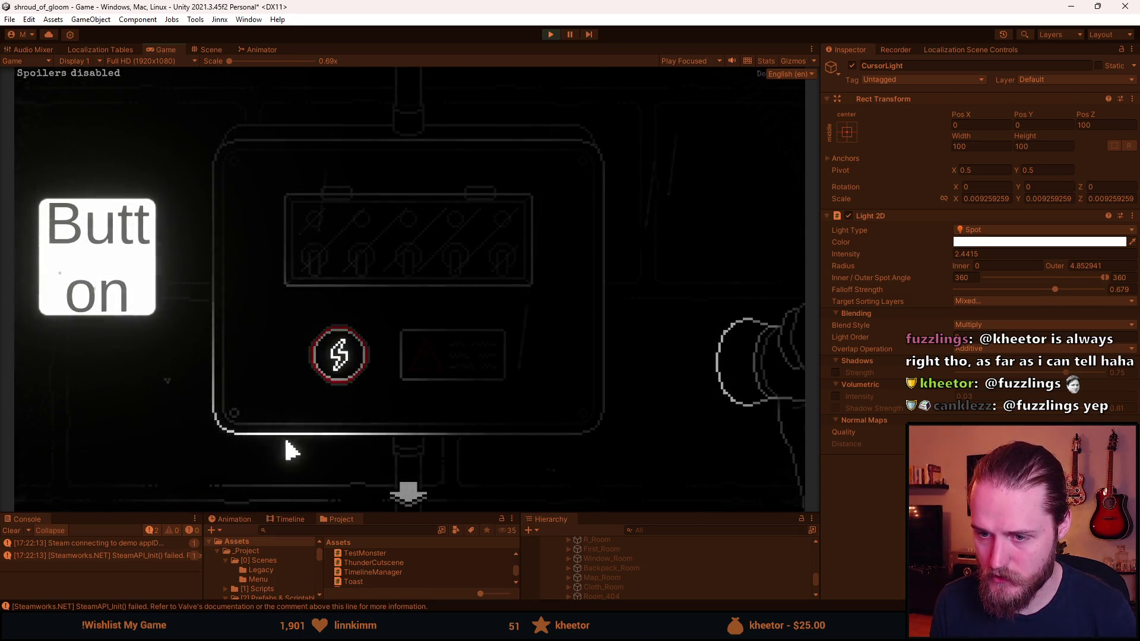
Try the dev tools, inventory and journal, leave the fuse panel, and stop the game.
key(F1)
click(615, 212)
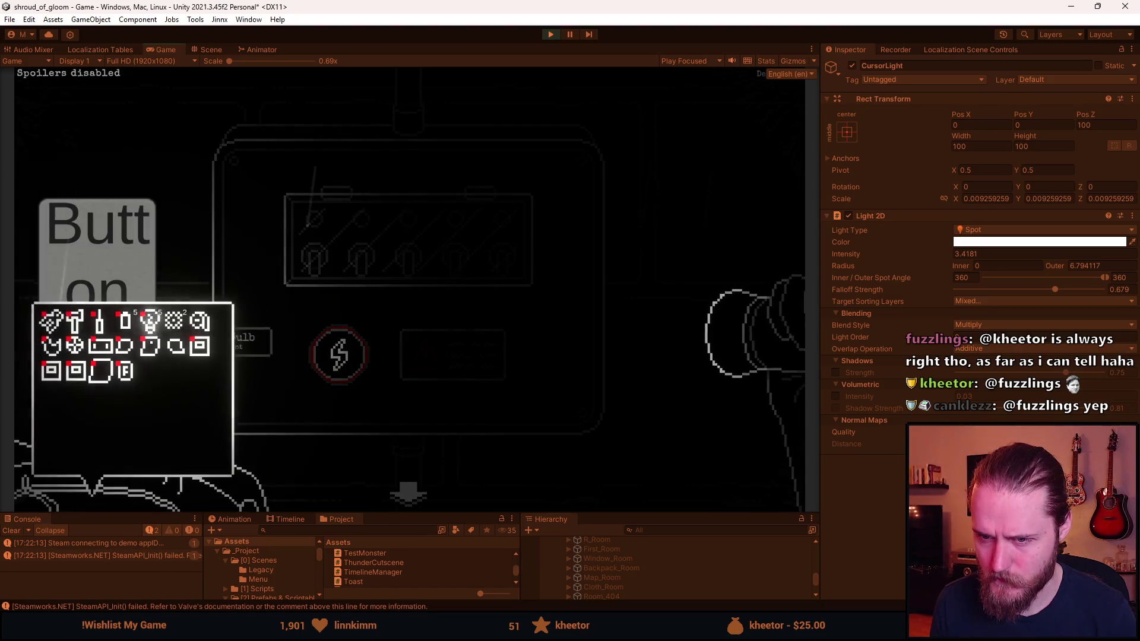
key(Escape)
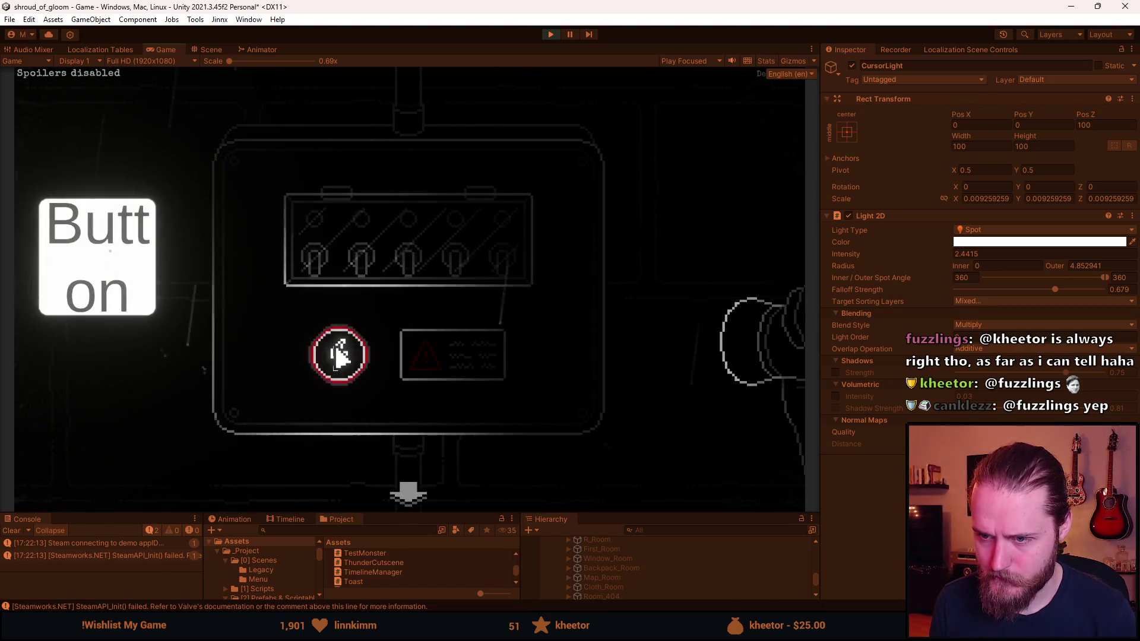
key(j)
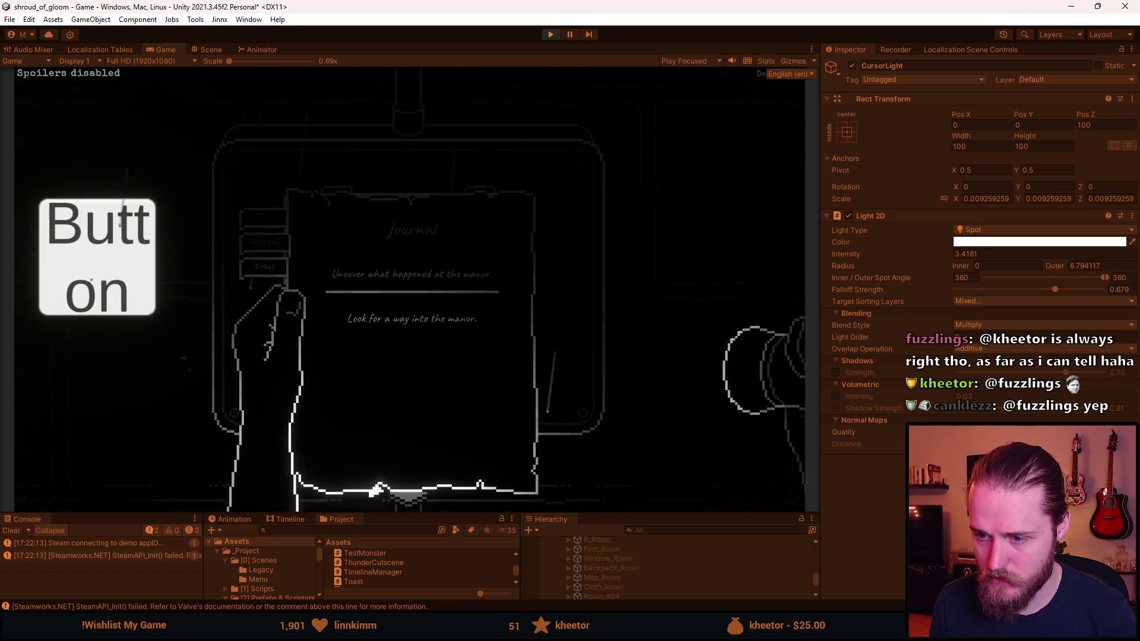
key(j)
click(415, 494)
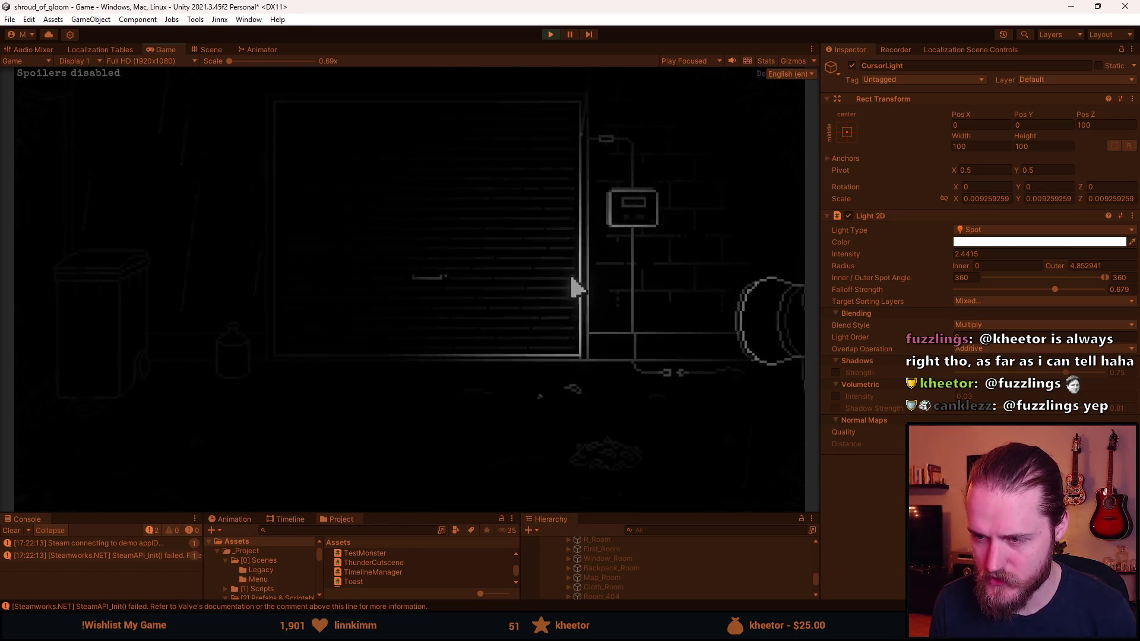
key(j)
key(j)
key(j)
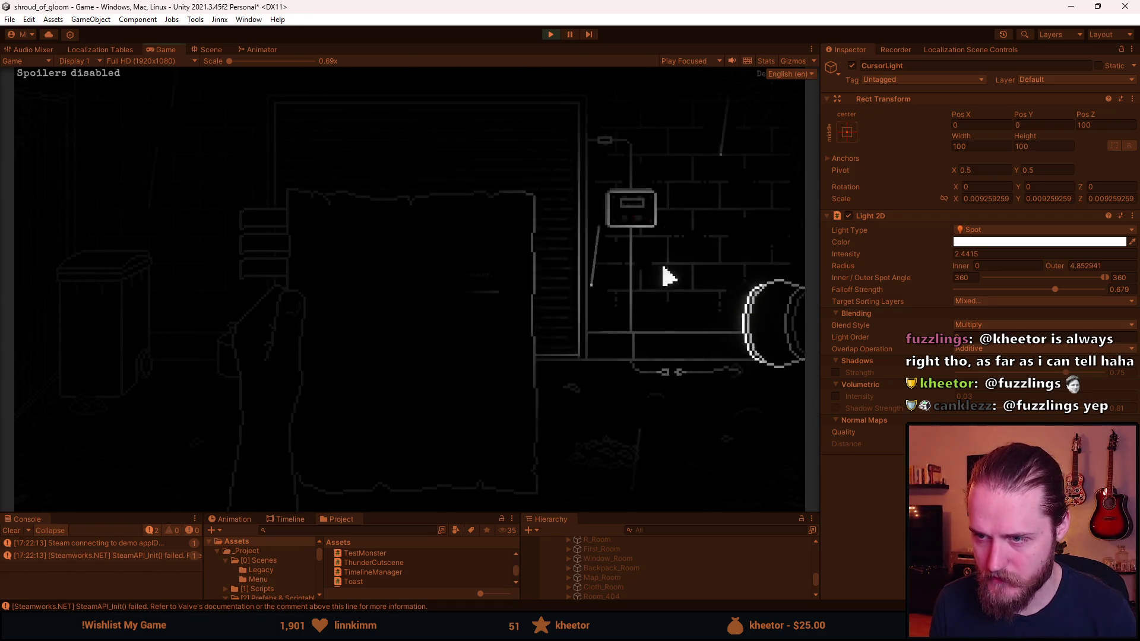
click(547, 35)
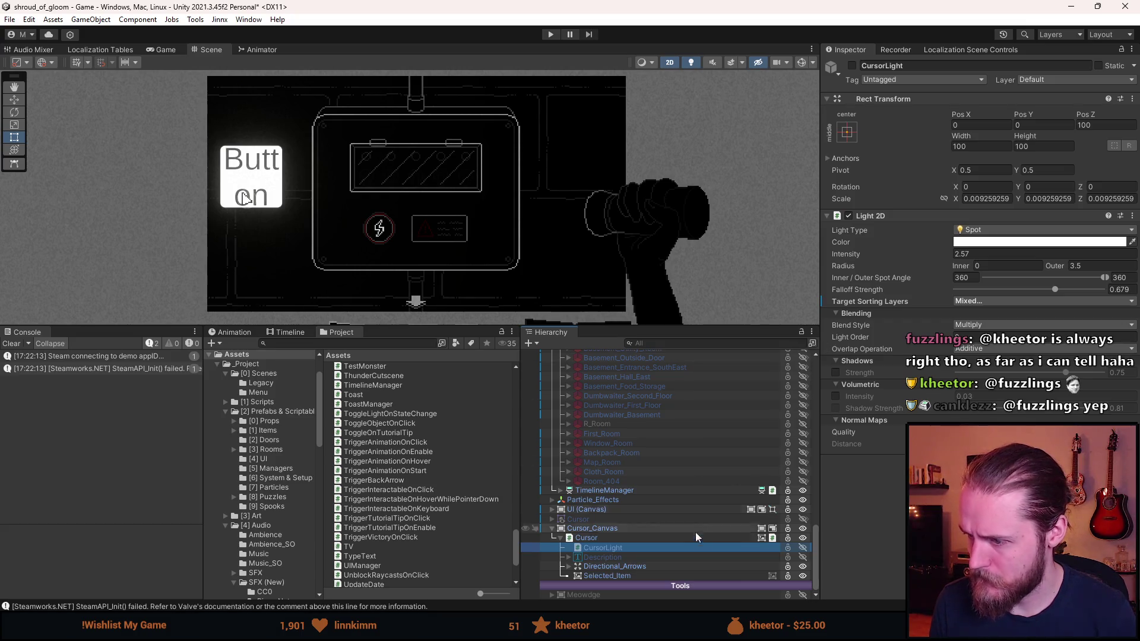
Set Cursor_Canvas's Canvas Sorting Layer to UI in the Inspector, then start play mode.
click(633, 530)
click(615, 509)
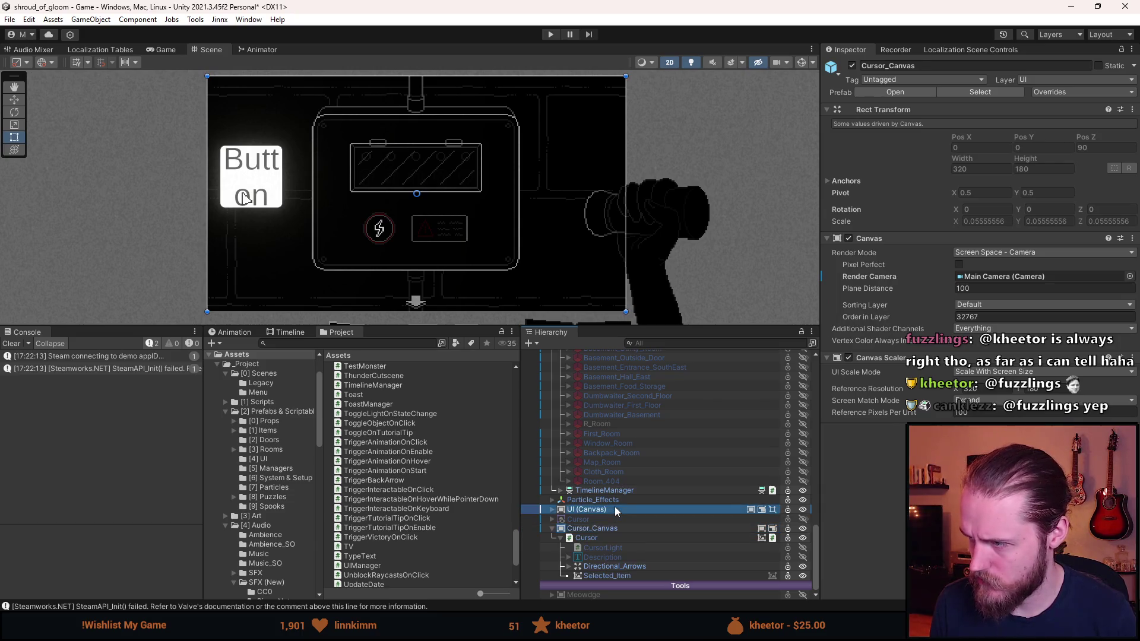
click(607, 530)
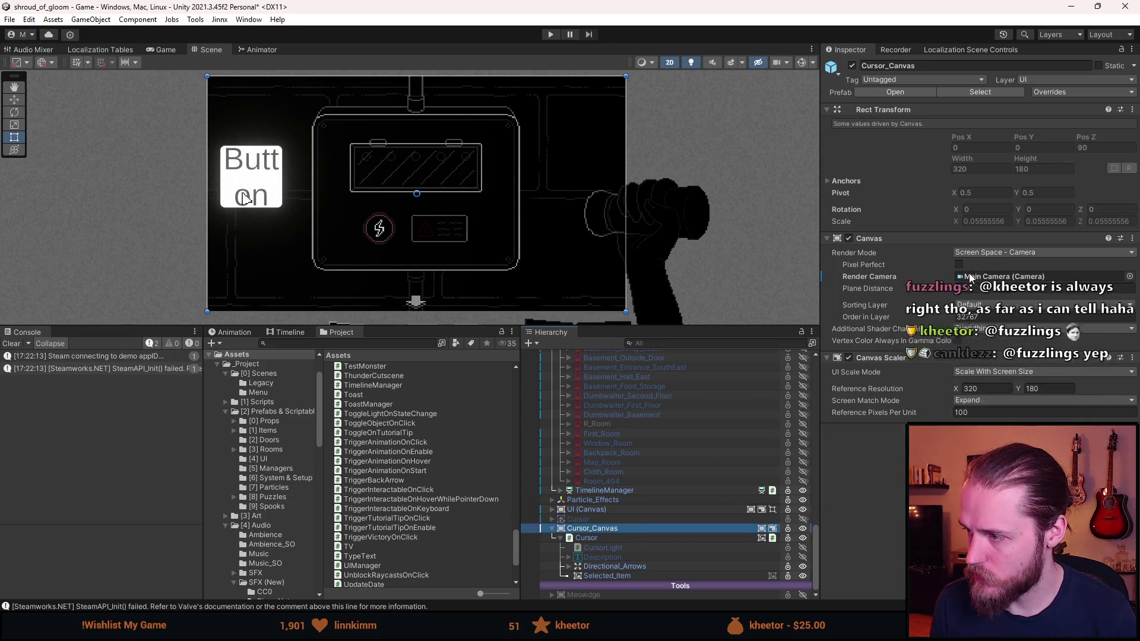
click(966, 306)
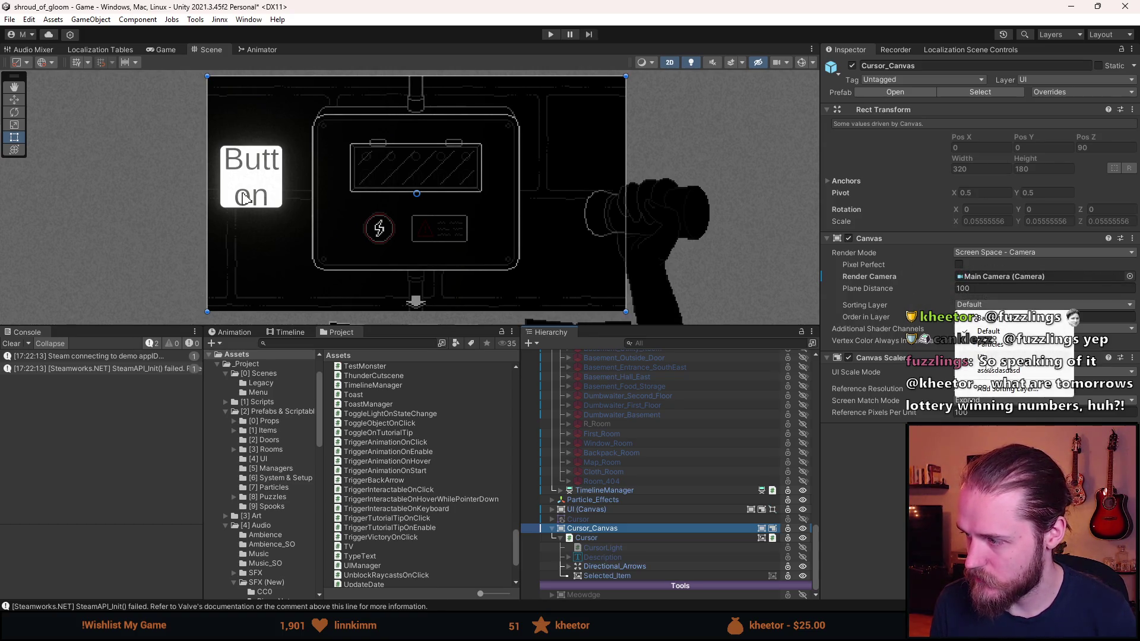
click(985, 357)
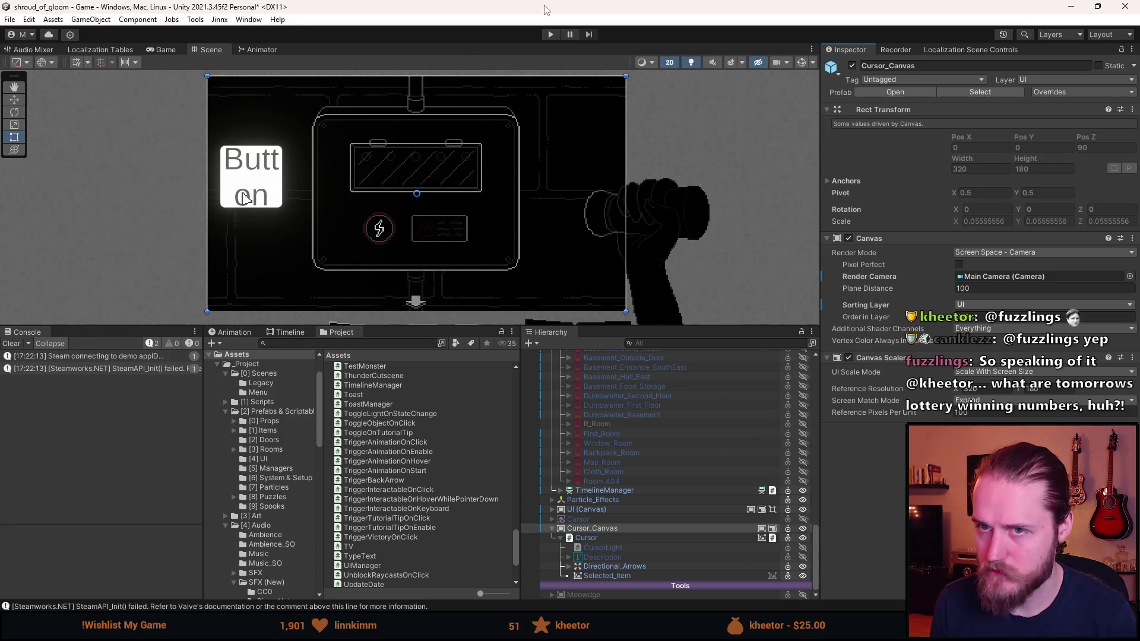
click(550, 35)
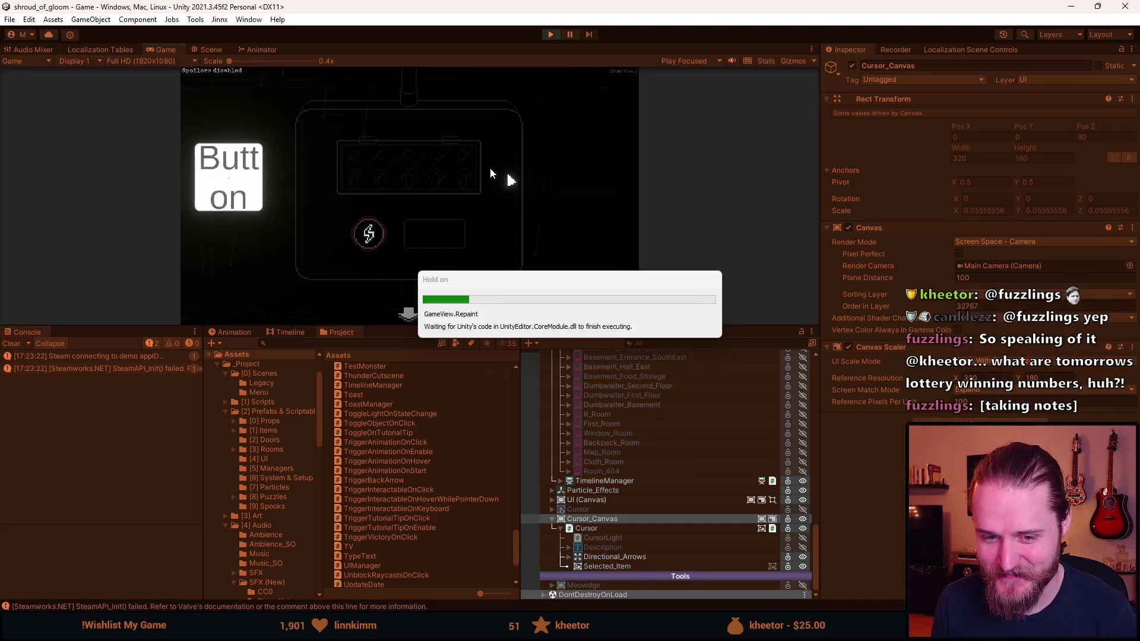
Enlarge the Game view, open the electrical panel, lift its glass cover and flip the second switch.
mouse_move(490, 327)
mouse_down()
mouse_move(476, 386)
mouse_move(493, 518)
mouse_up()
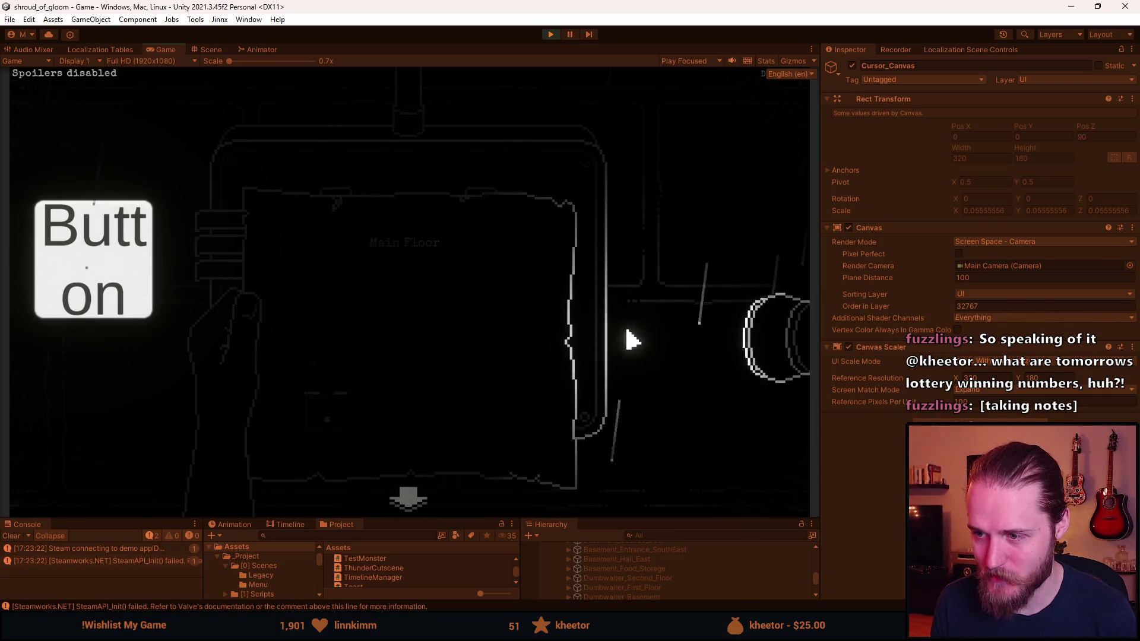
click(351, 364)
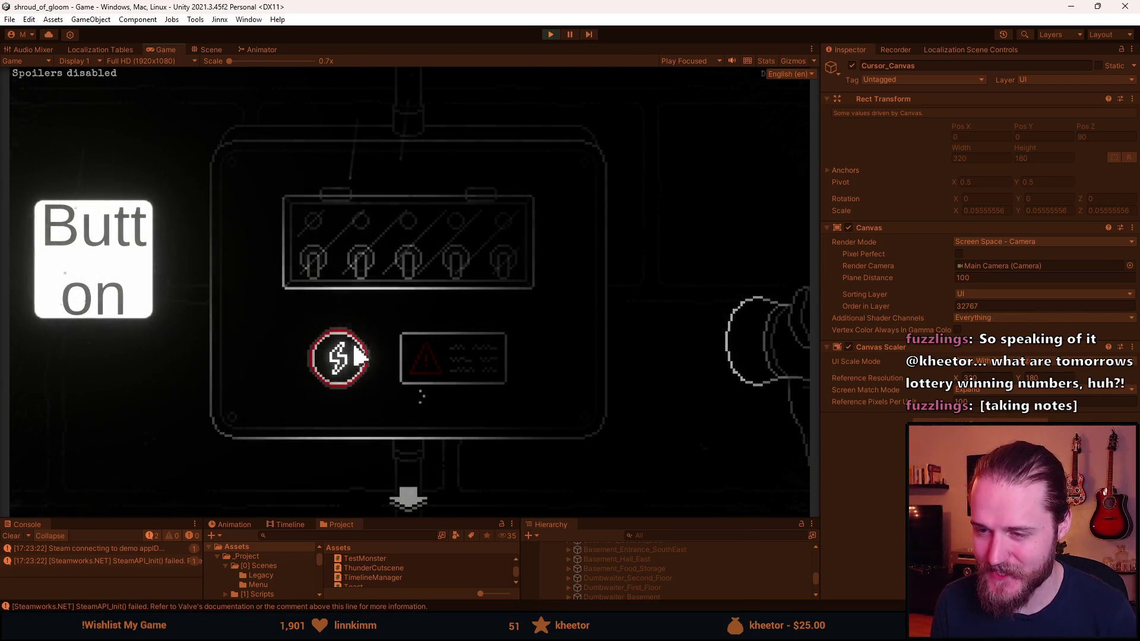
click(369, 279)
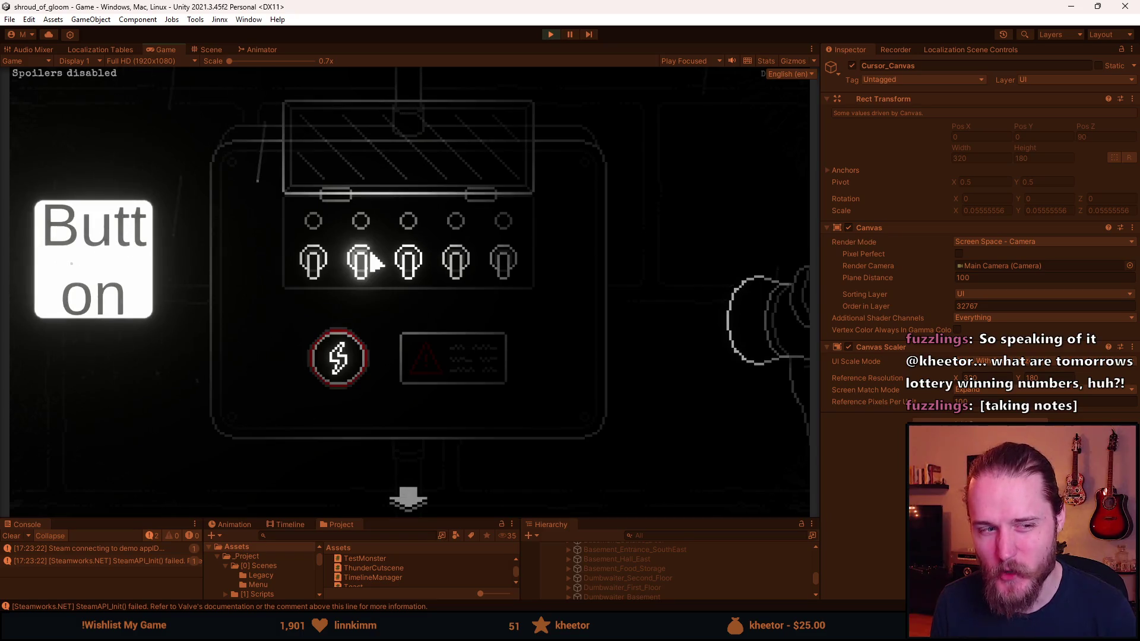
click(371, 279)
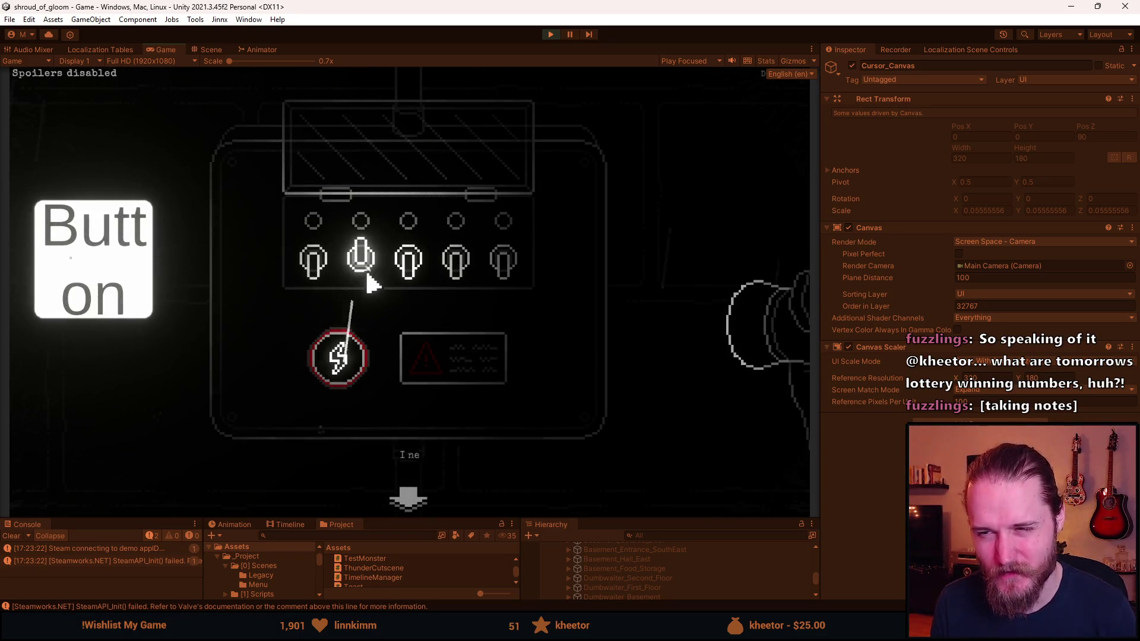
click(408, 498)
click(635, 214)
Raise the hand-held map, flip between Main Floor and other floor pages, then stop the game.
right_click(502, 241)
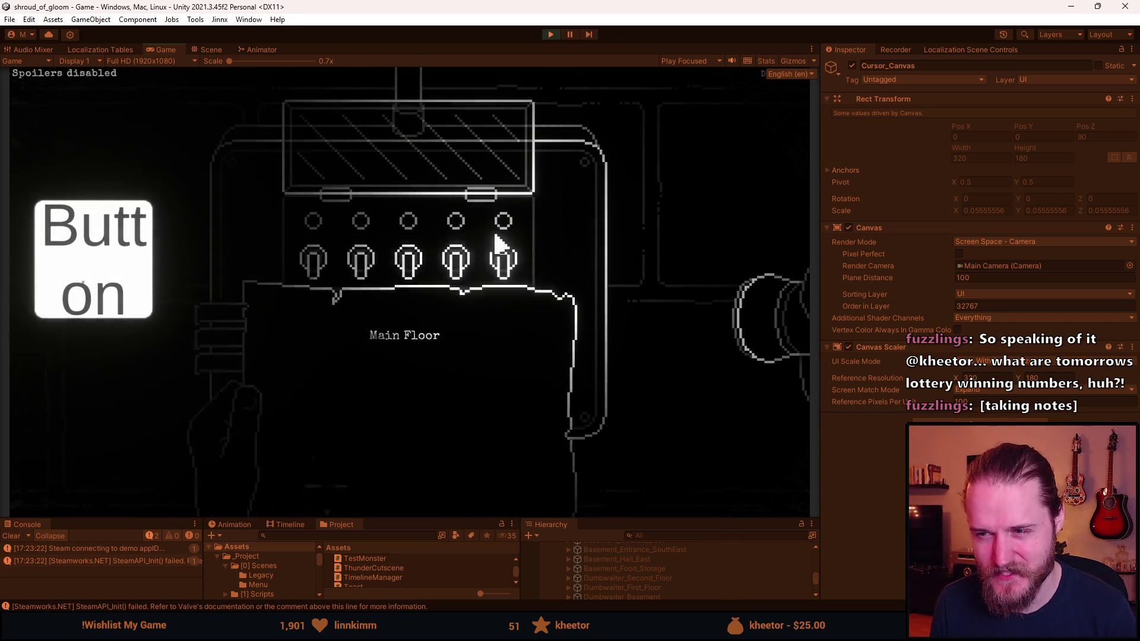
right_click(344, 338)
click(417, 501)
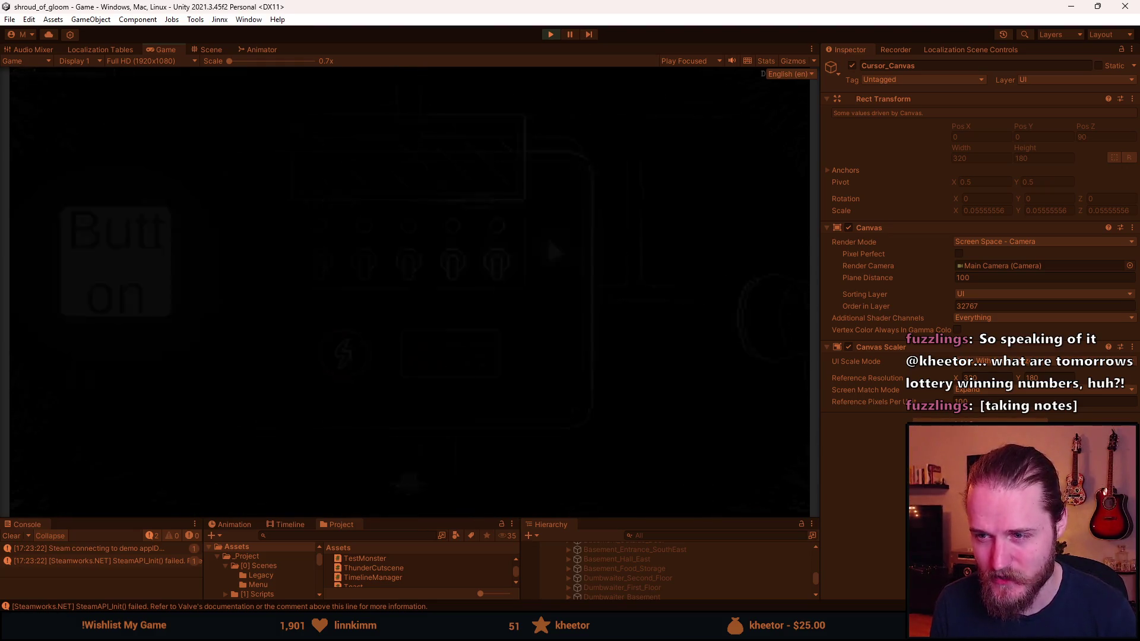
right_click(763, 193)
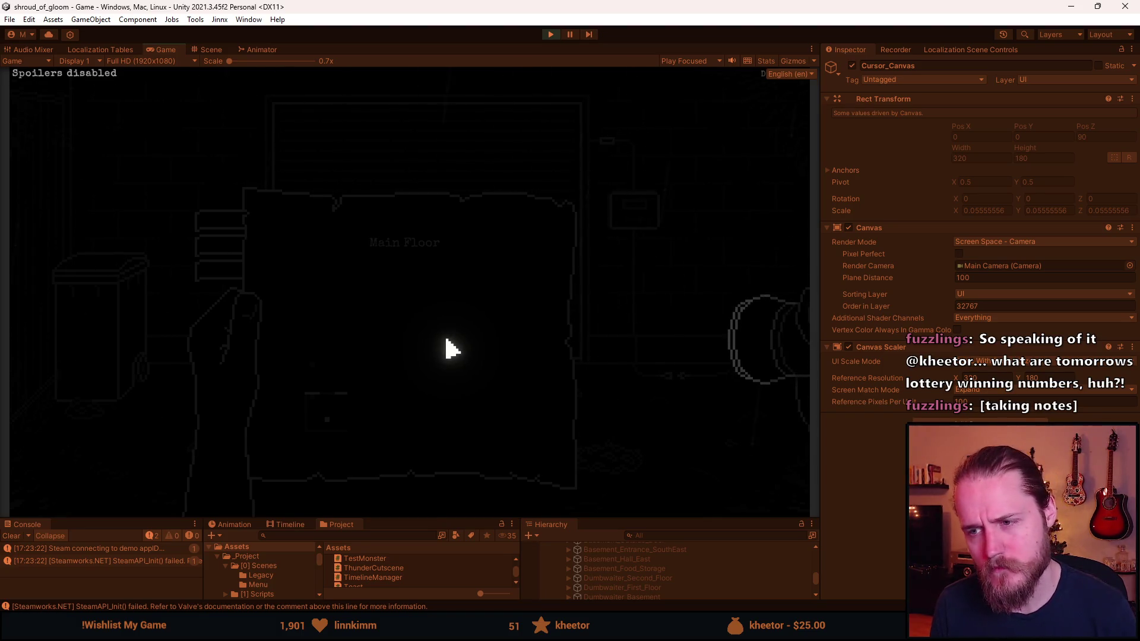
click(229, 267)
click(255, 236)
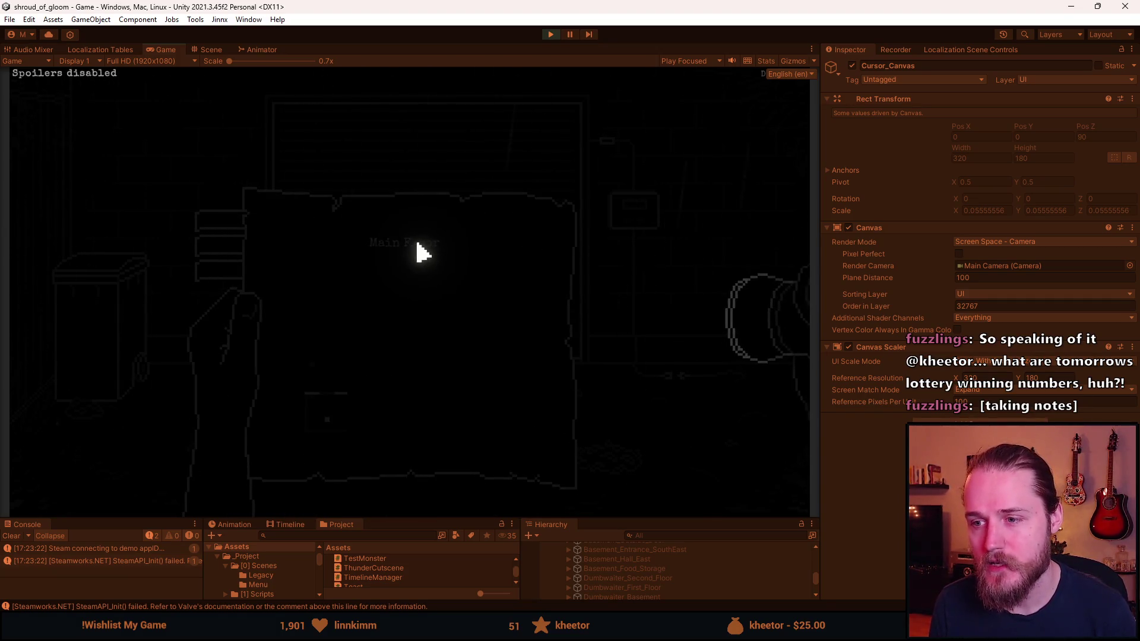
click(214, 246)
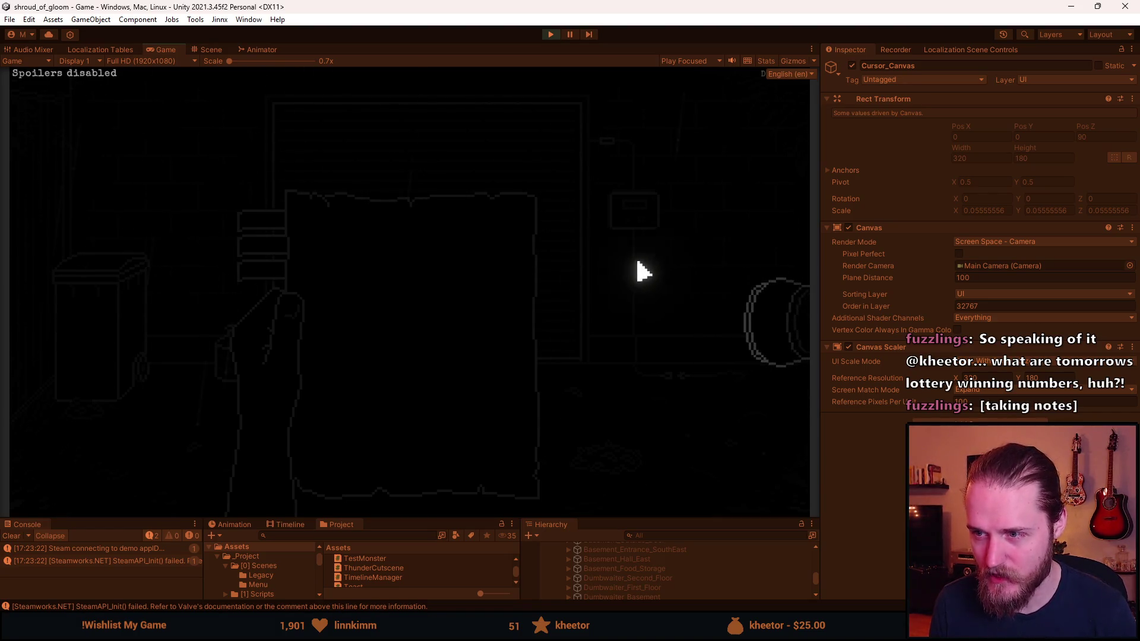
click(550, 34)
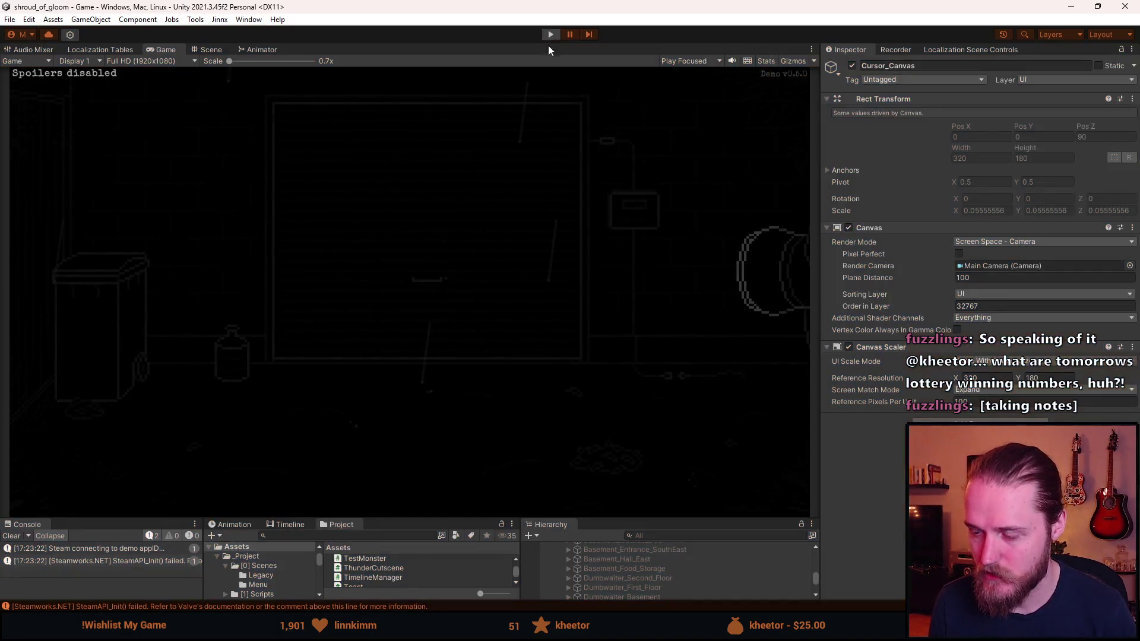
scroll(633, 491, up, 3)
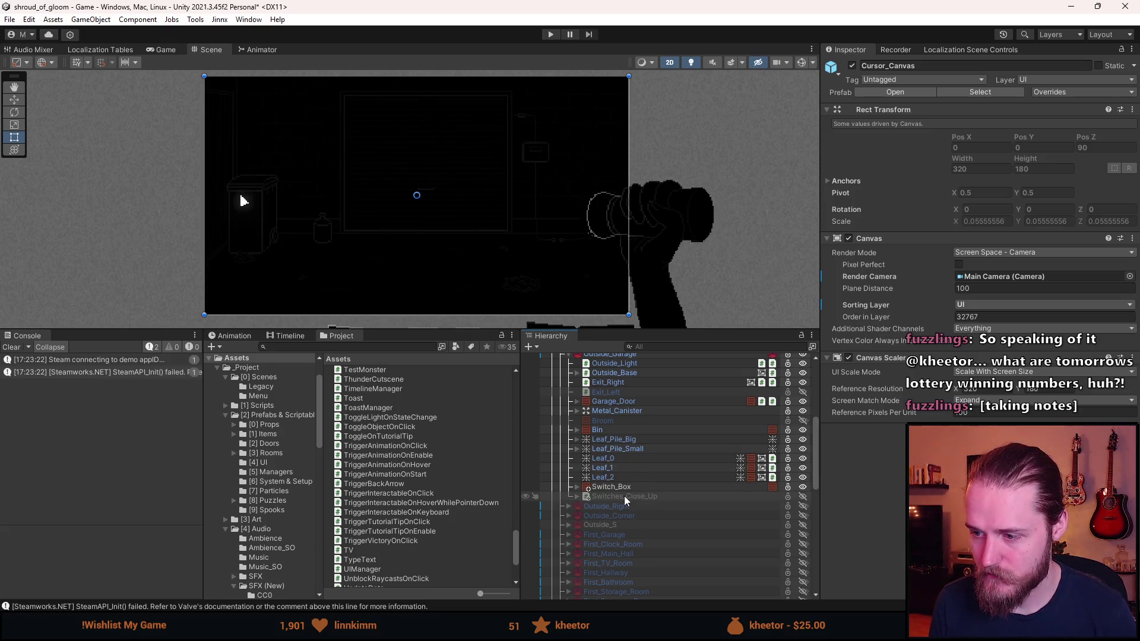
Save the scene, open the Outside_Light prefab, and add UI to its light's target sorting layers.
scroll(625, 496, up, 2)
key(ctrl+s)
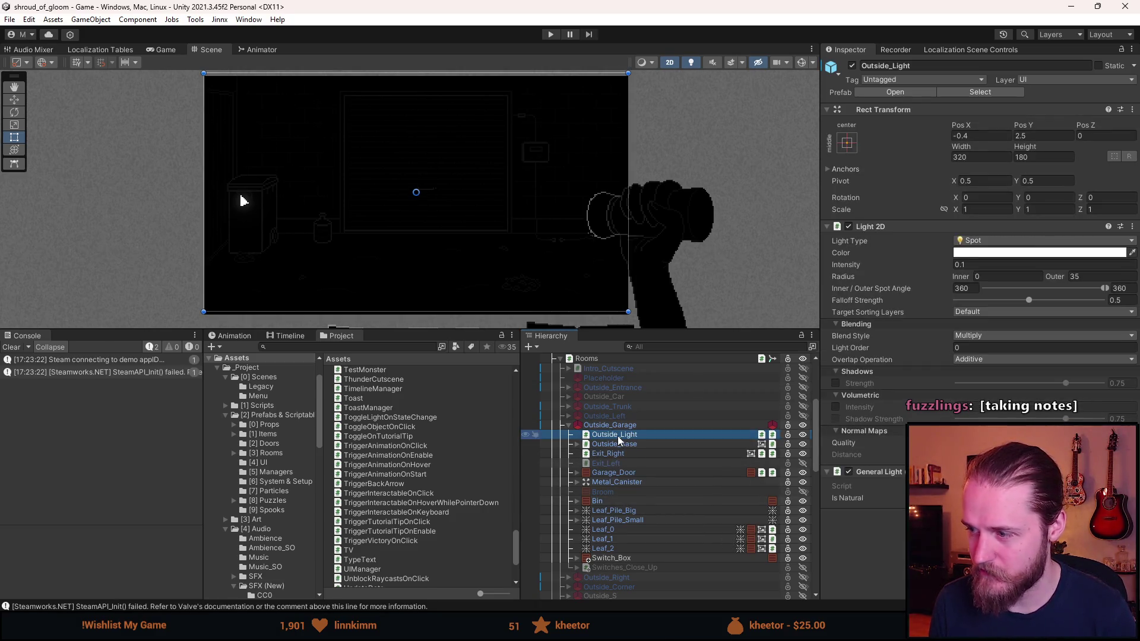
click(890, 93)
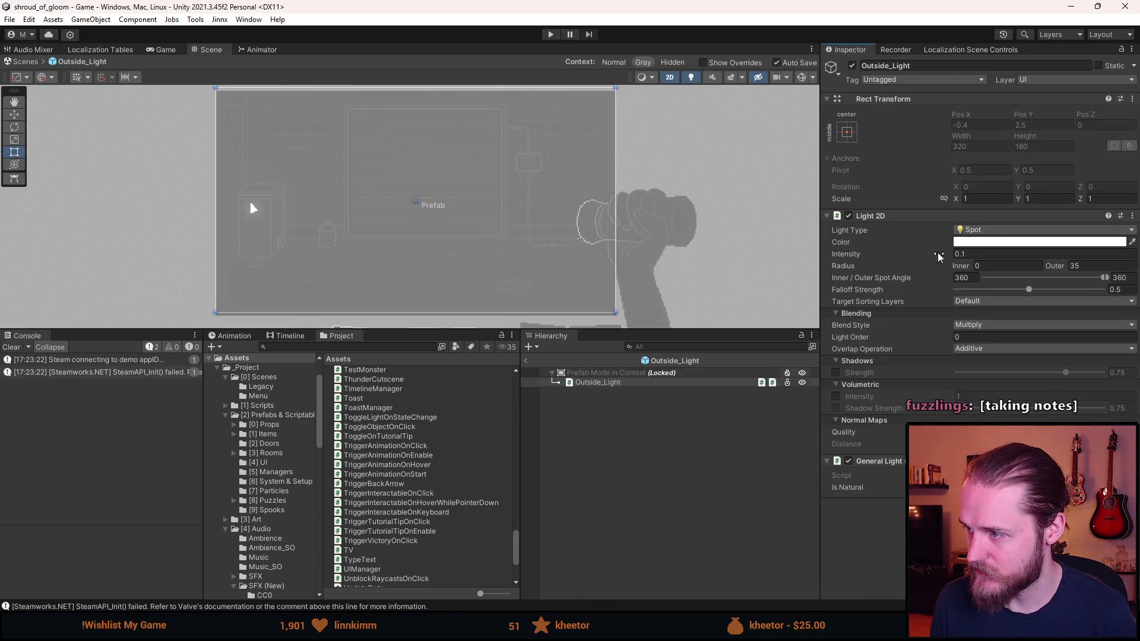
click(974, 301)
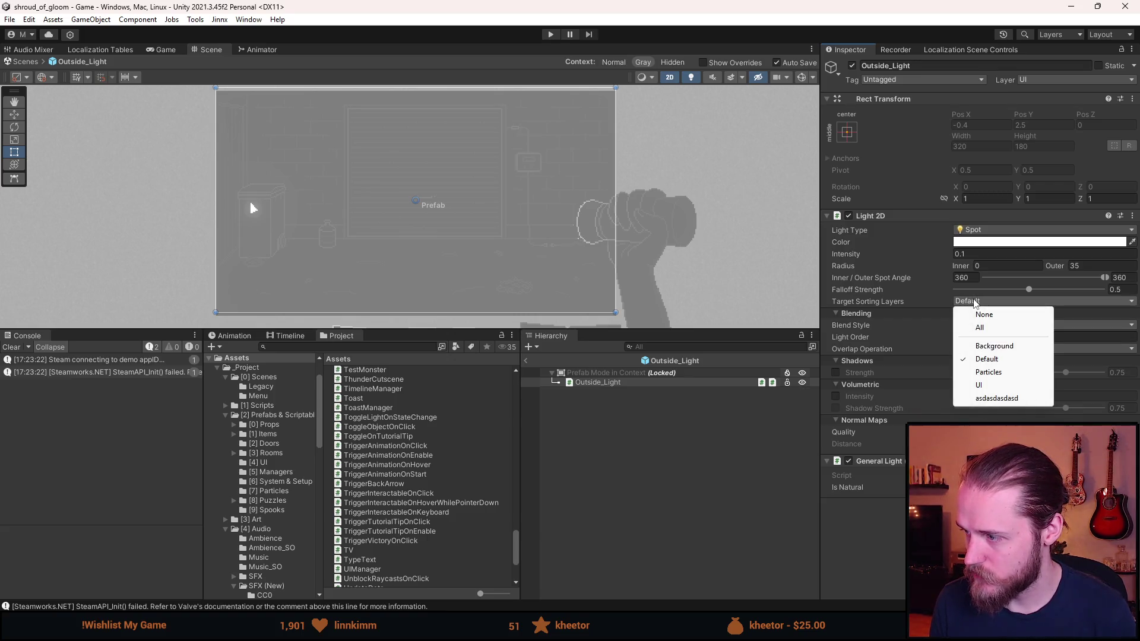
click(990, 387)
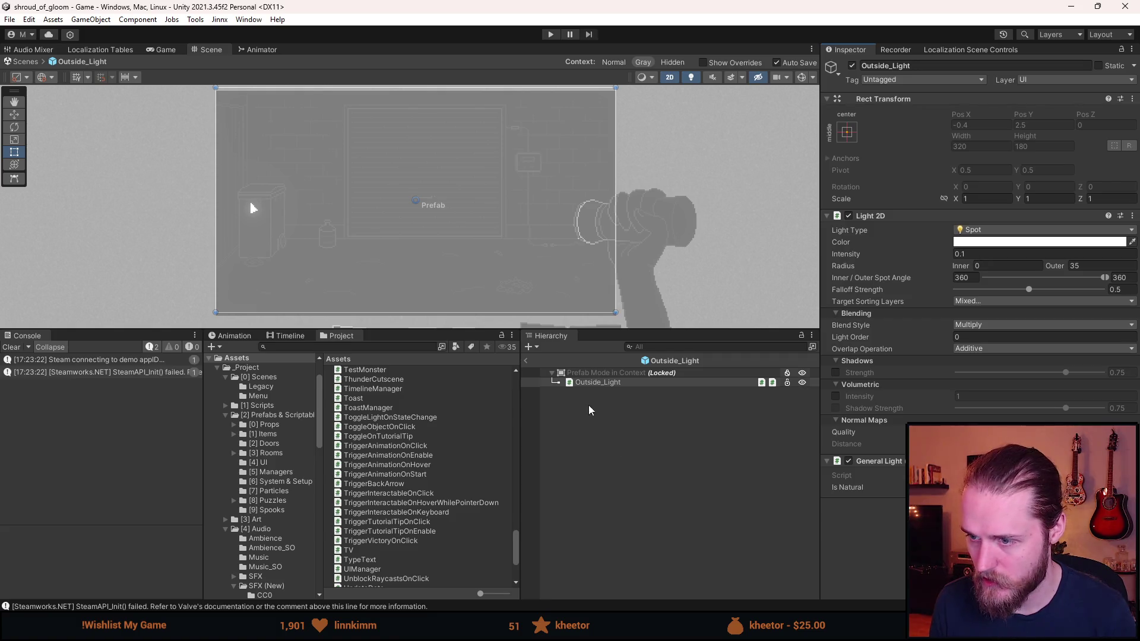
Return to the scene, start play mode, enlarge the Game view and close the journal.
click(527, 360)
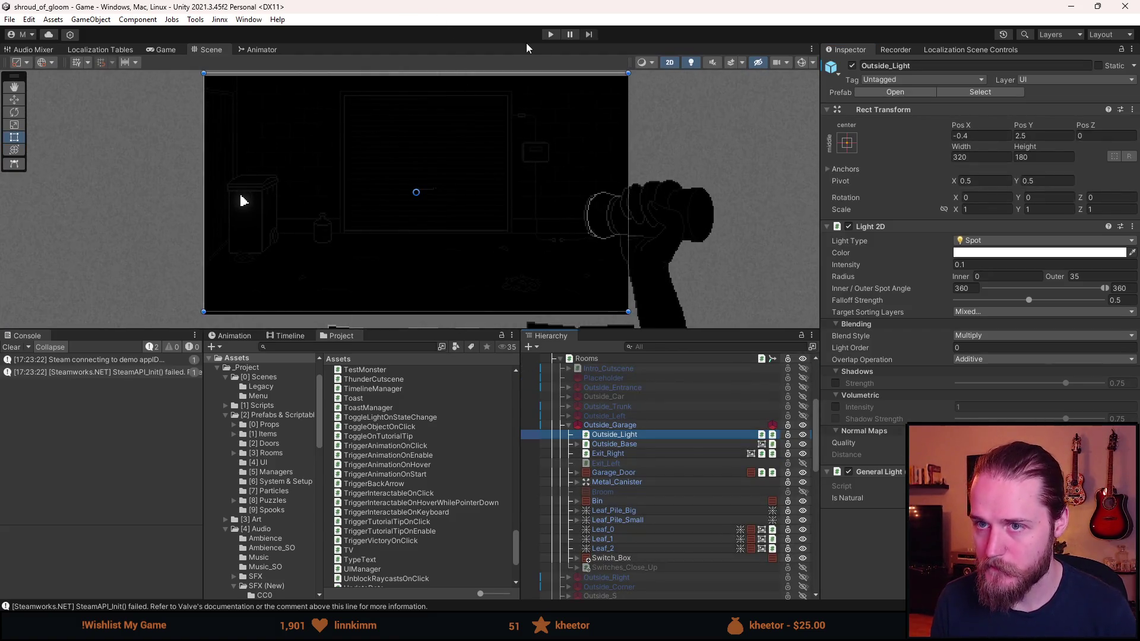
click(550, 35)
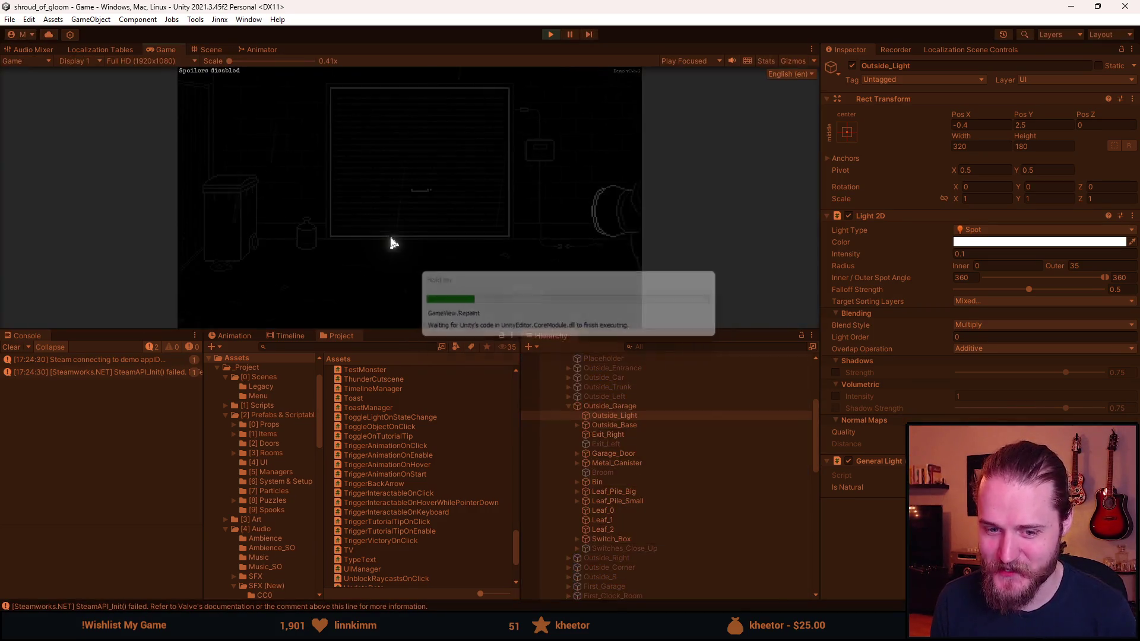
drag(468, 331, 467, 508)
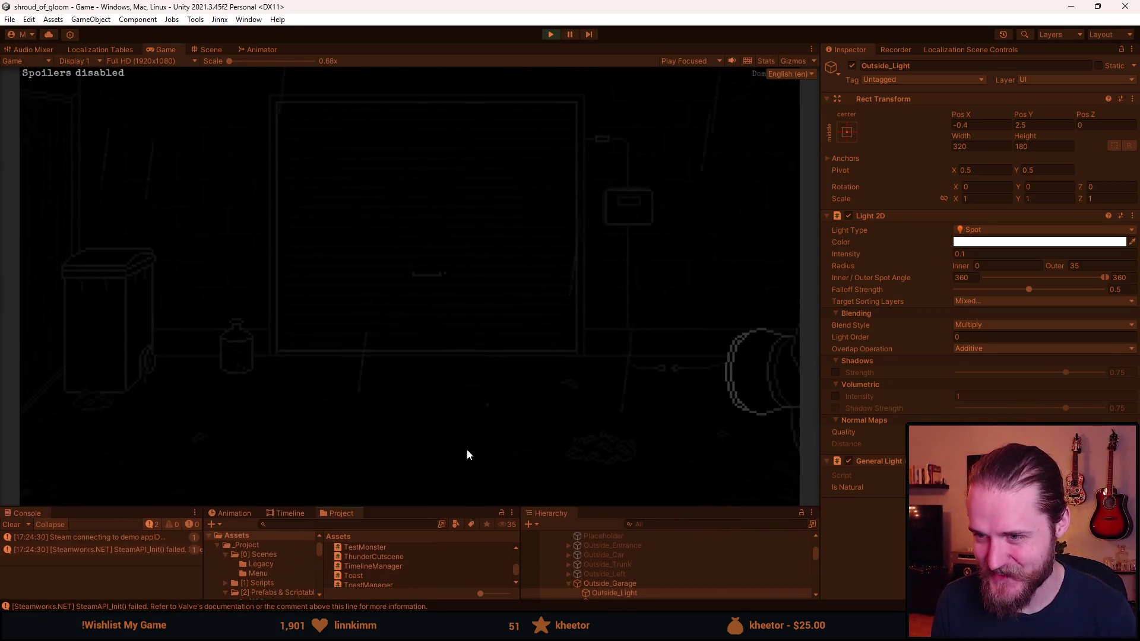
click(219, 245)
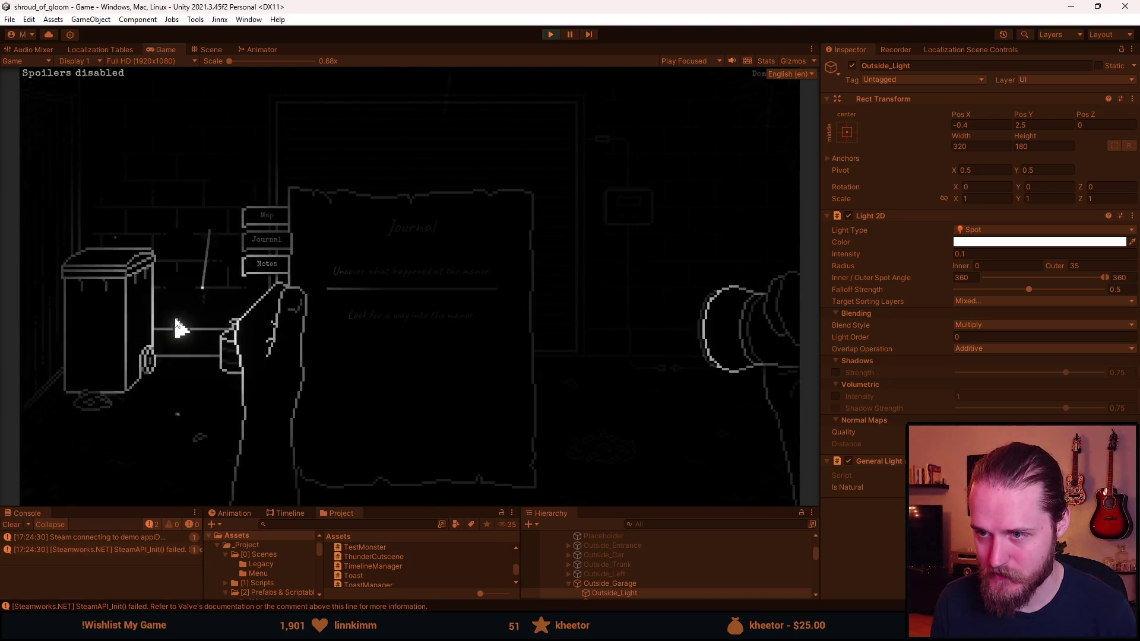
key(Escape)
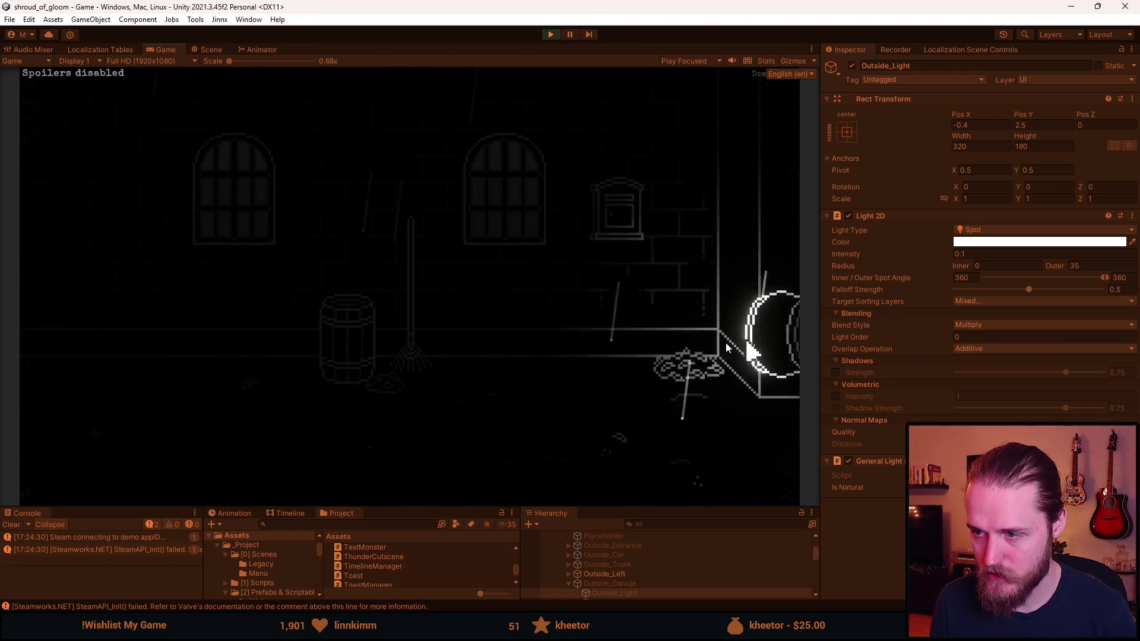
Move through several rooms, toggling the journal between room exits.
key(Tab)
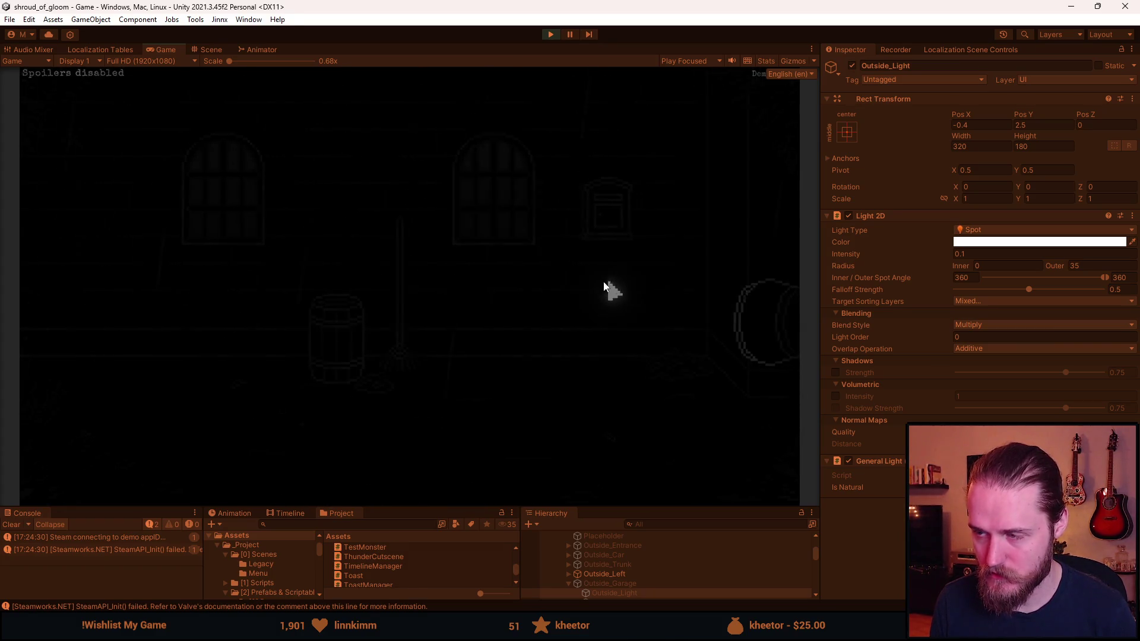
key(Escape)
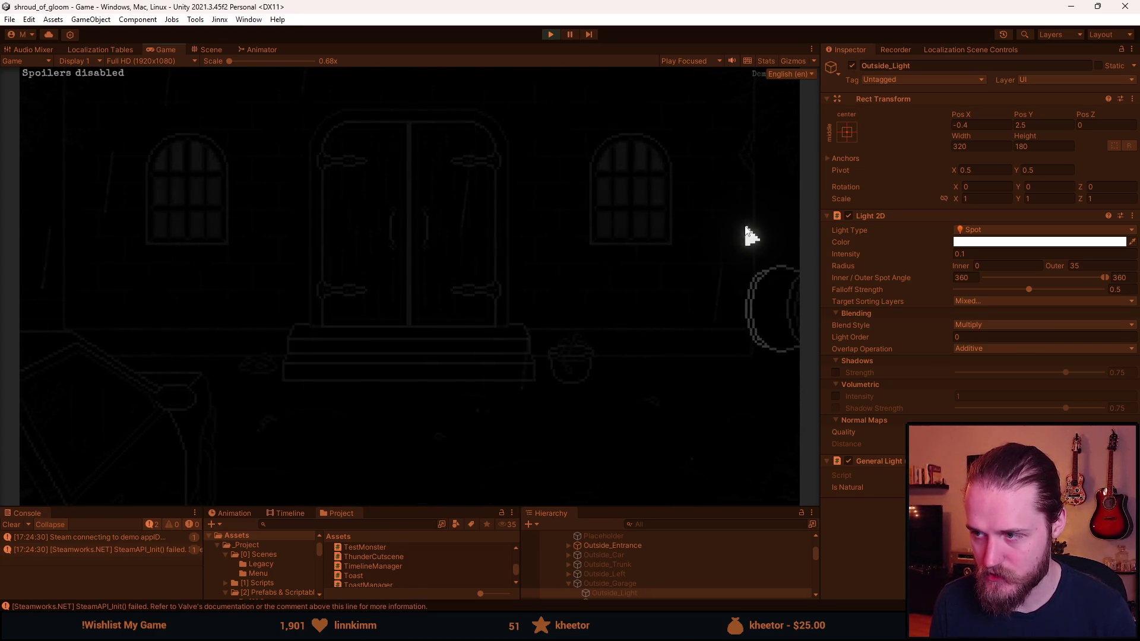
click(743, 223)
key(Tab)
key(Escape)
click(692, 257)
key(Tab)
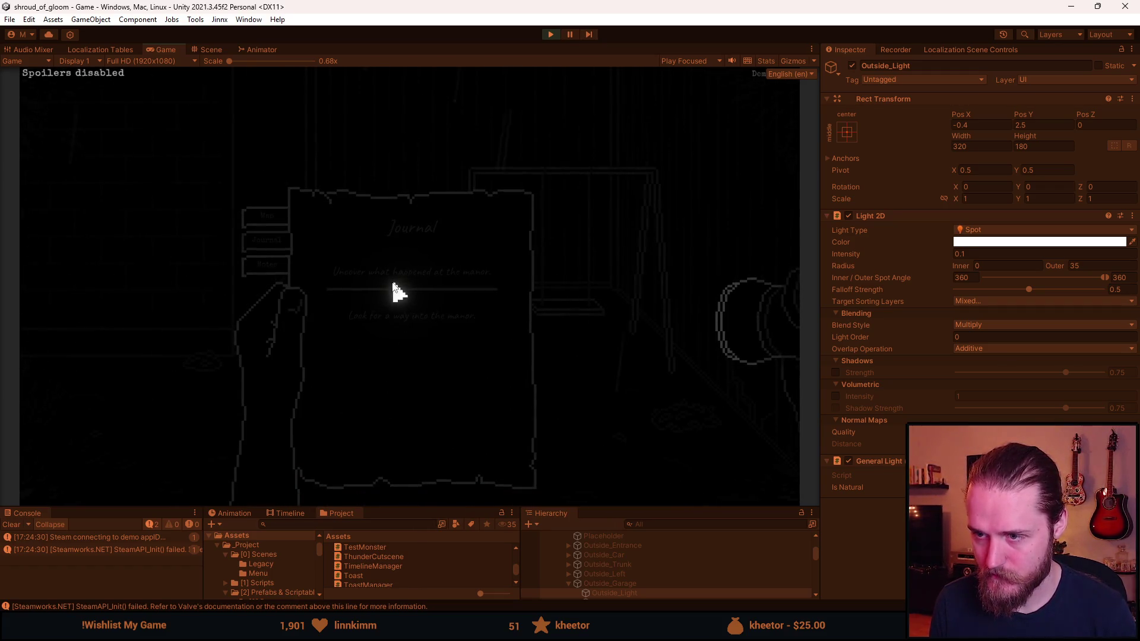
key(Escape)
click(119, 267)
Check the Main Floor map, walk left through the rooms into the garage, and open the fuse box.
key(Tab)
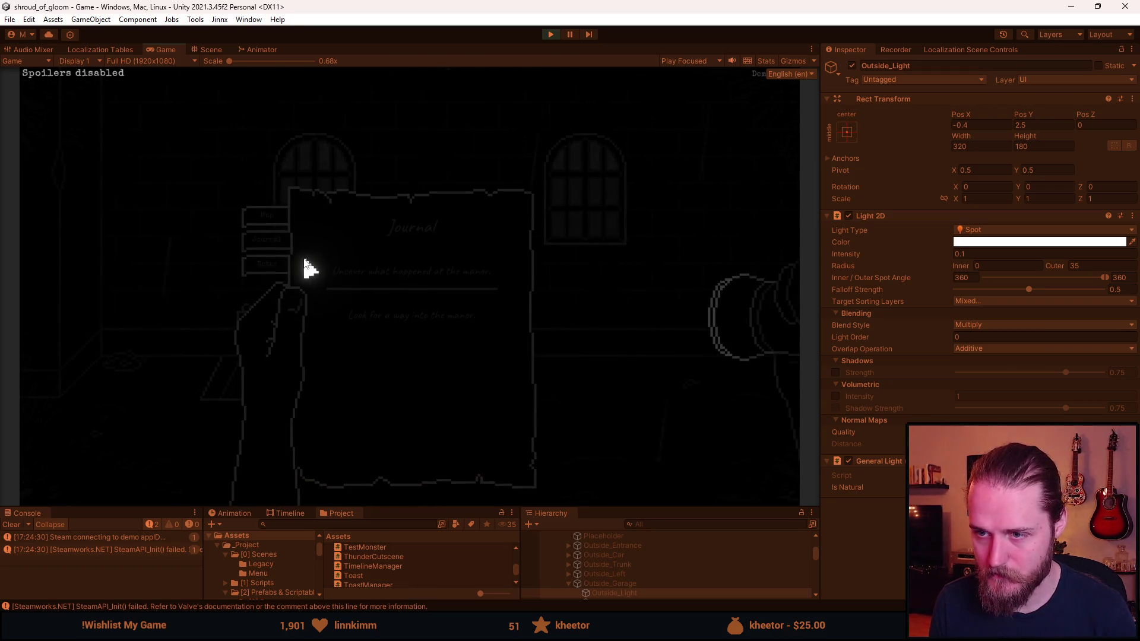
click(272, 221)
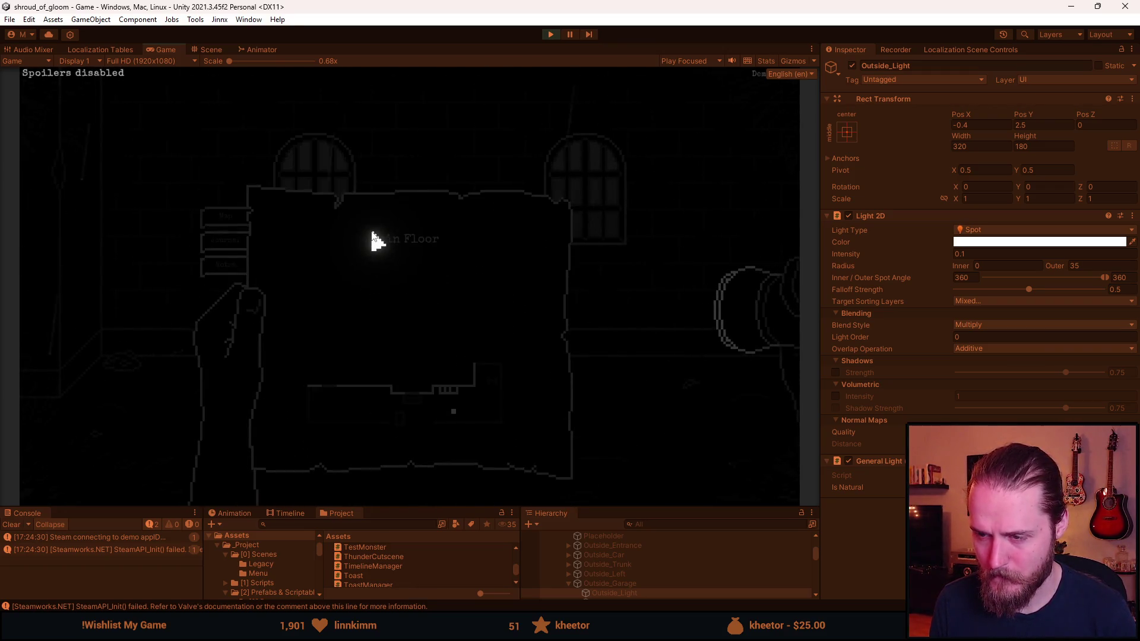
key(Escape)
click(122, 348)
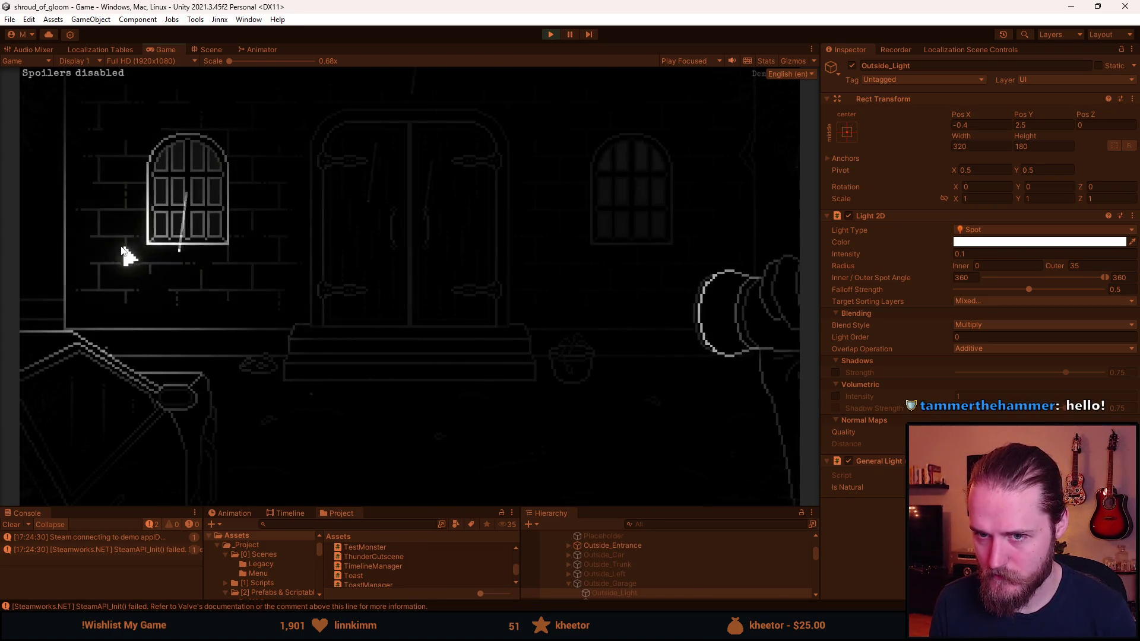
click(133, 255)
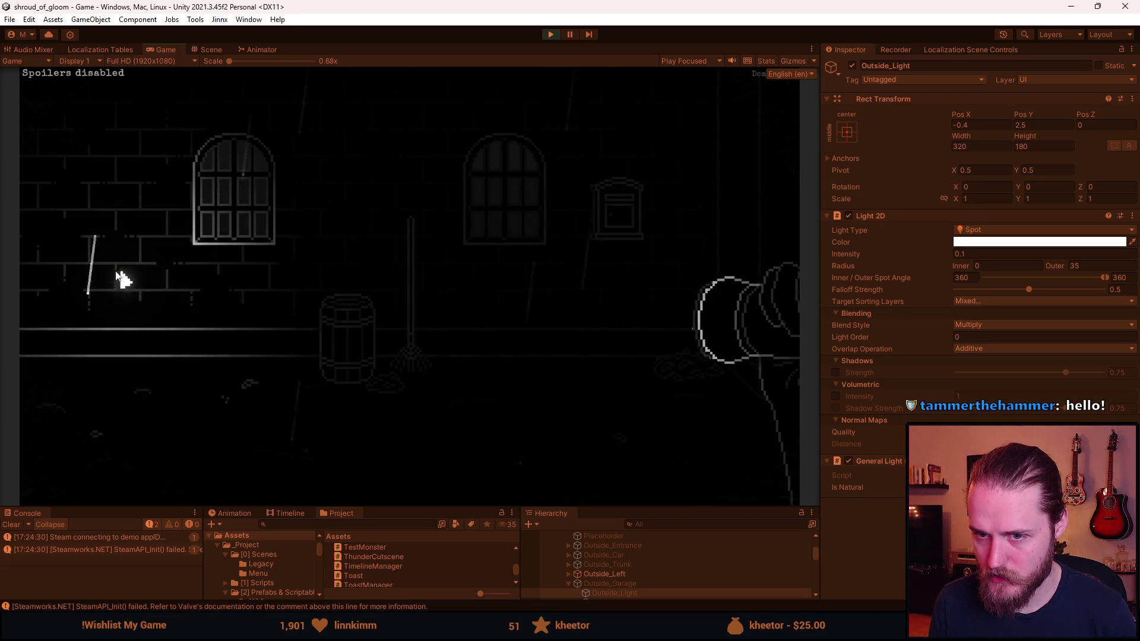
click(135, 277)
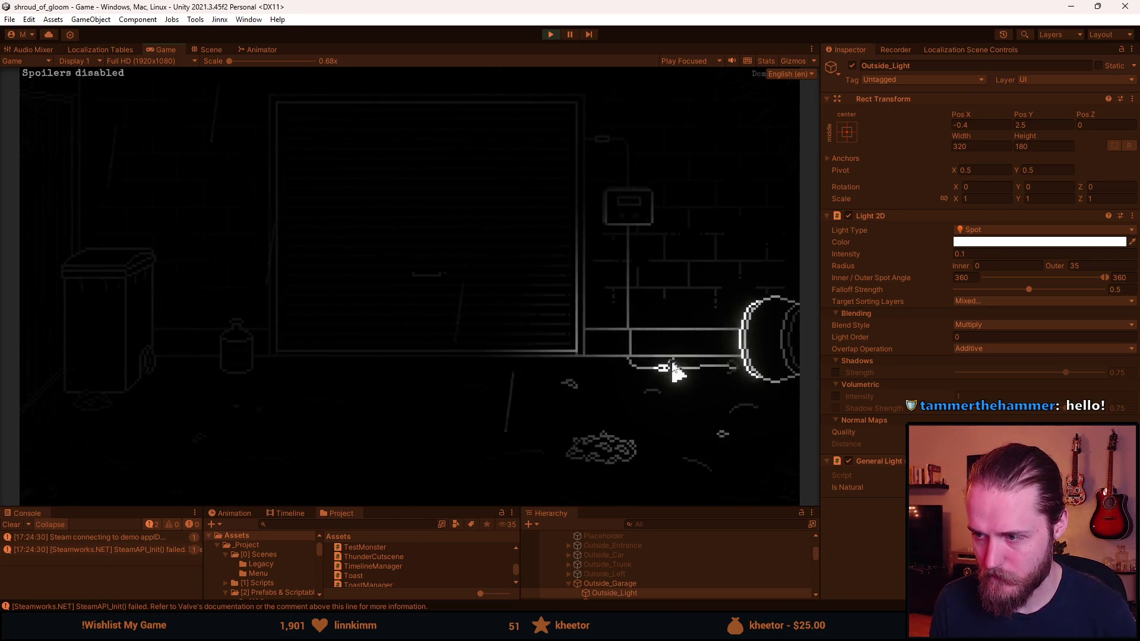
click(618, 221)
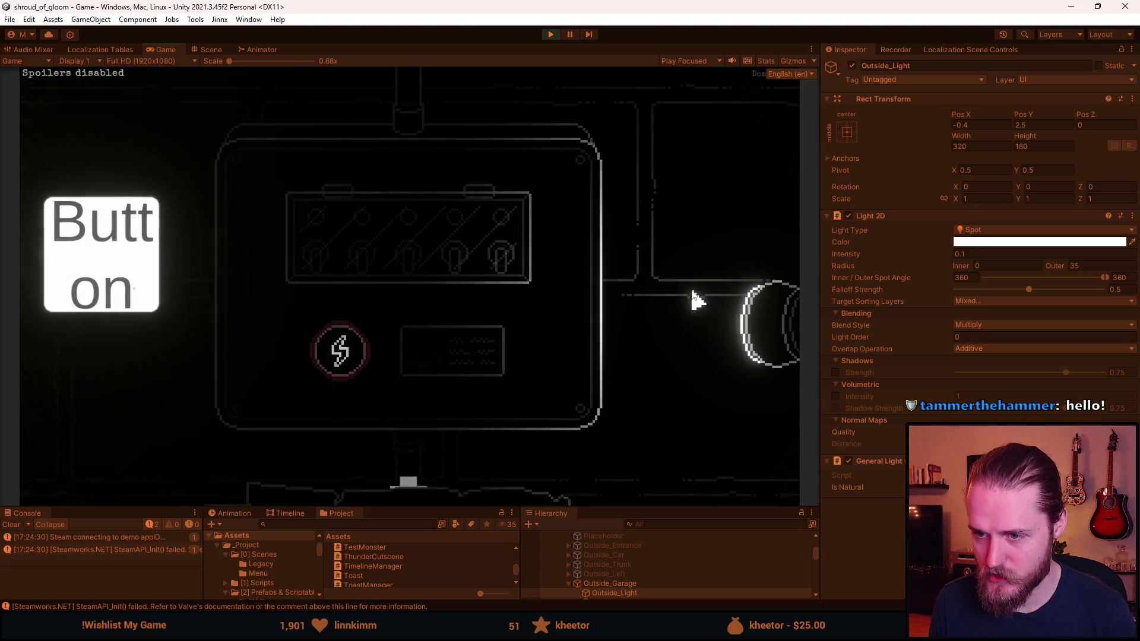
Flip the five fuse switches until all are on to solve the fuse box puzzle.
click(332, 270)
click(356, 262)
click(415, 267)
click(311, 272)
click(364, 266)
click(444, 271)
click(499, 265)
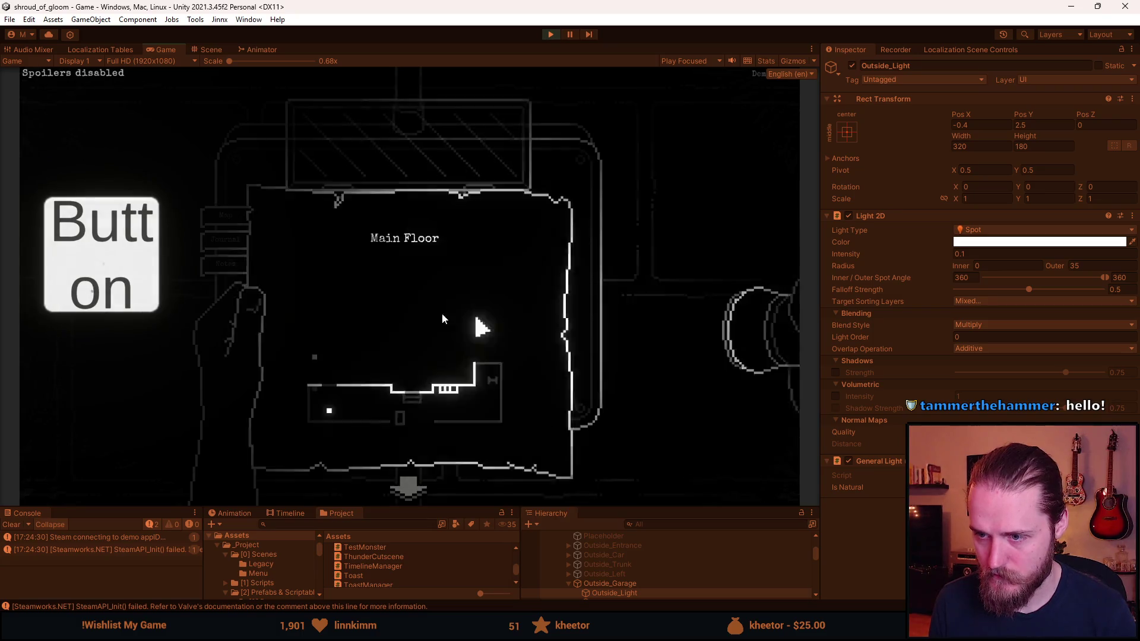
Check the Notes page in the journal.
click(236, 244)
click(261, 268)
key(Tab)
key(Tab)
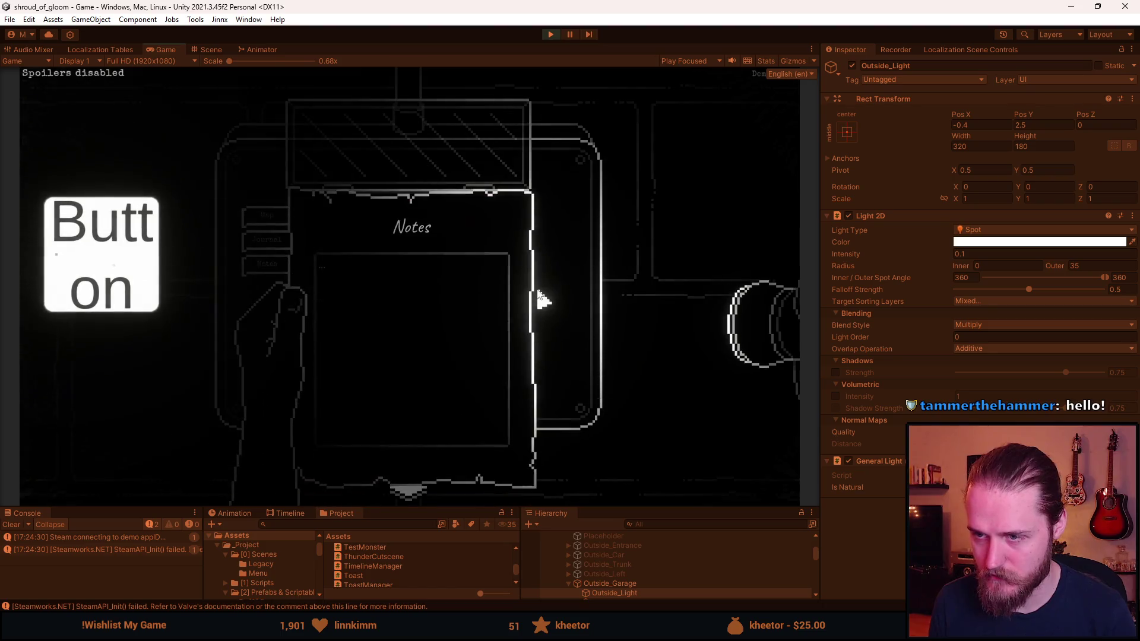
key(Tab)
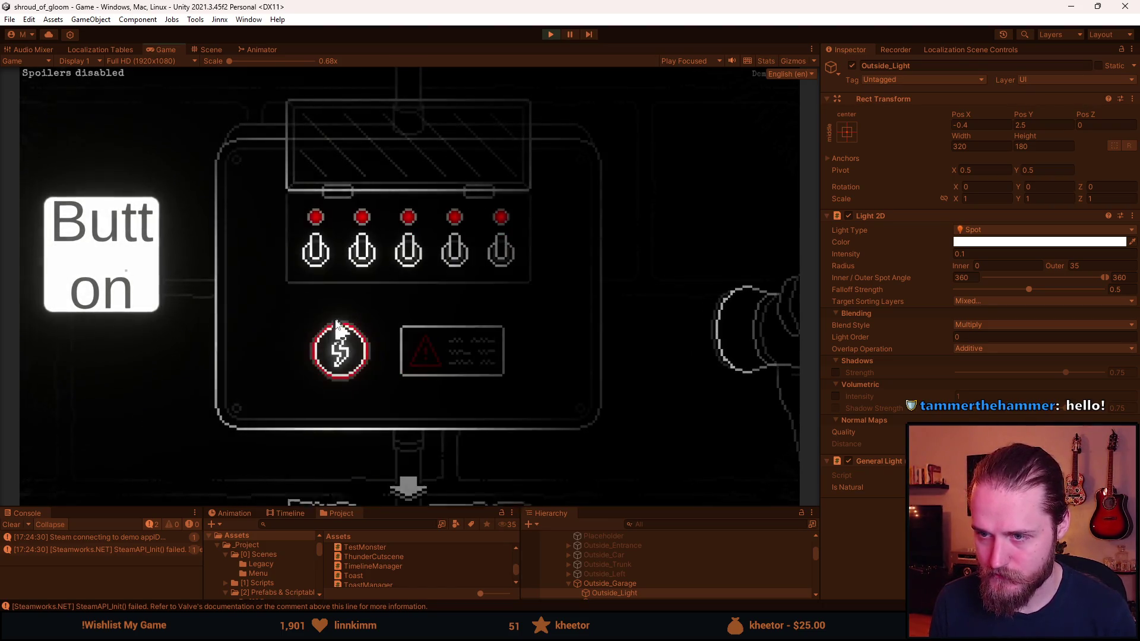
Enter the garage, switch on its light, inspect the floor box and shelf chest, then pause.
click(416, 484)
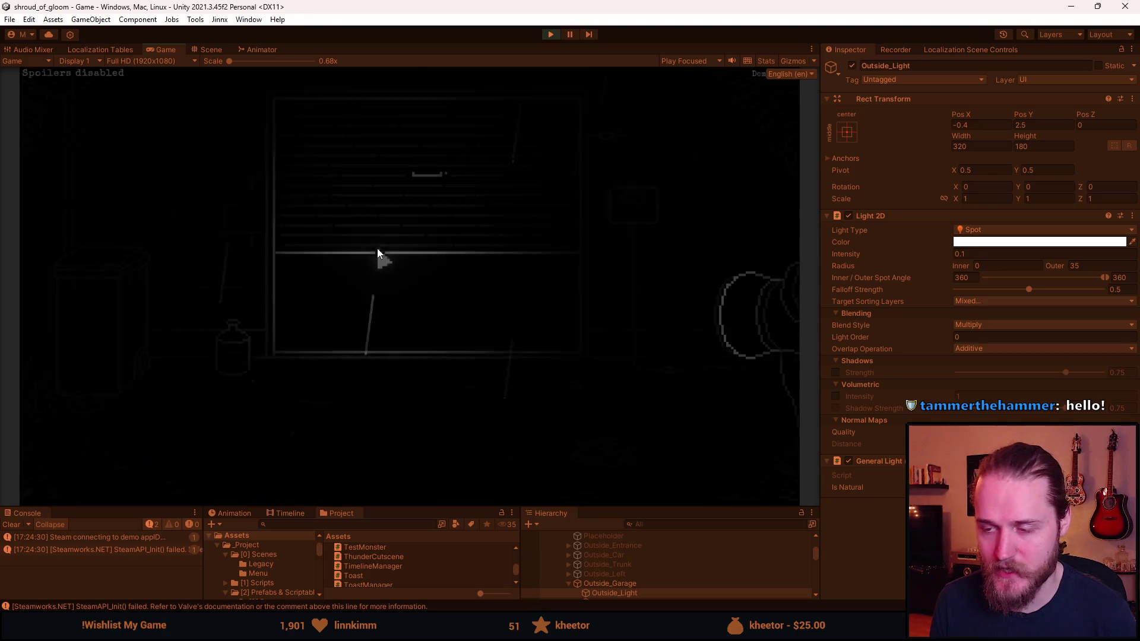
click(418, 282)
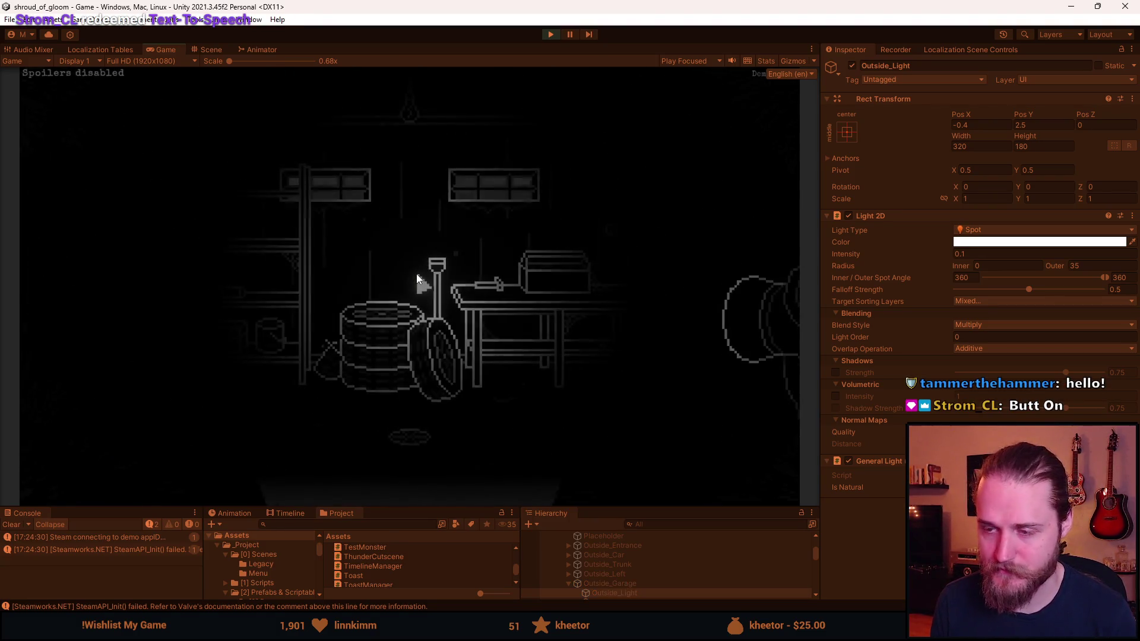
click(611, 233)
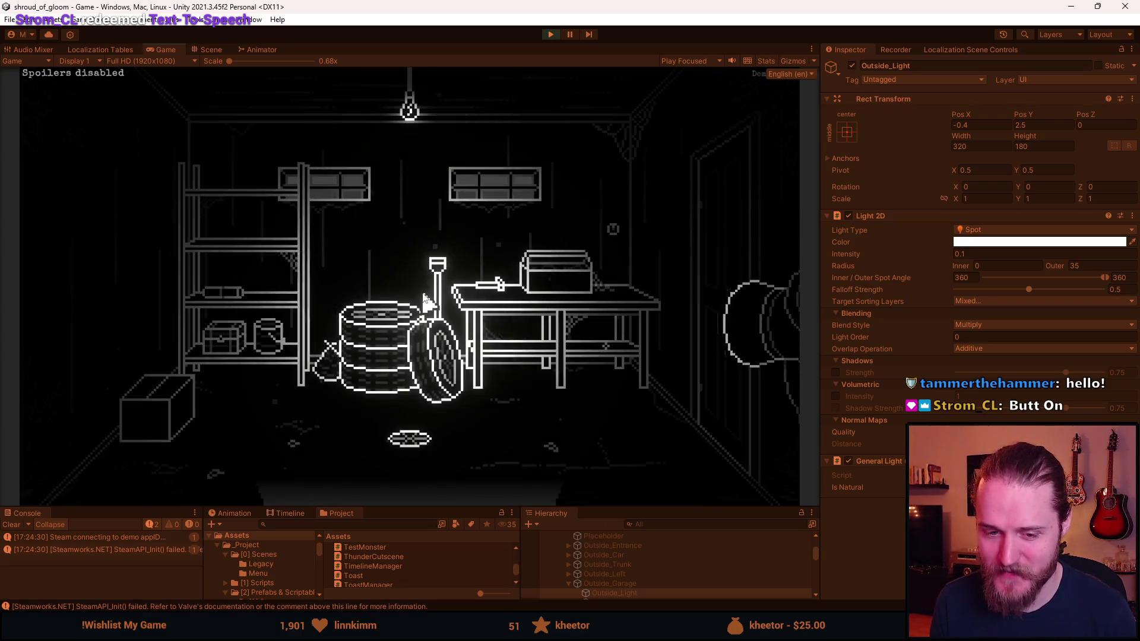
click(191, 402)
click(240, 335)
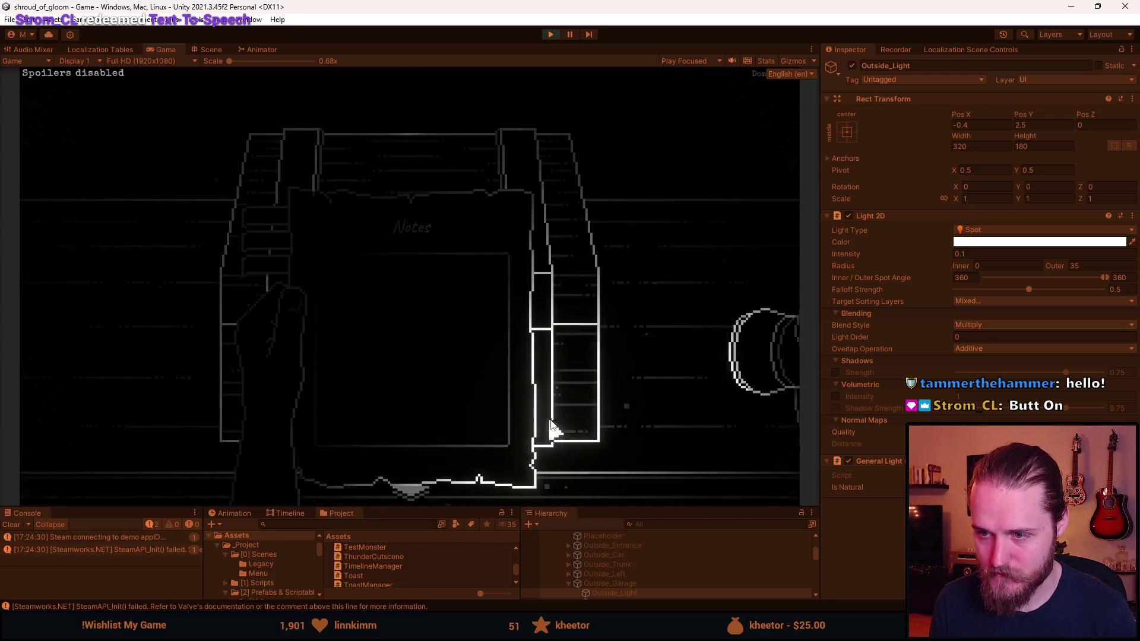
click(409, 486)
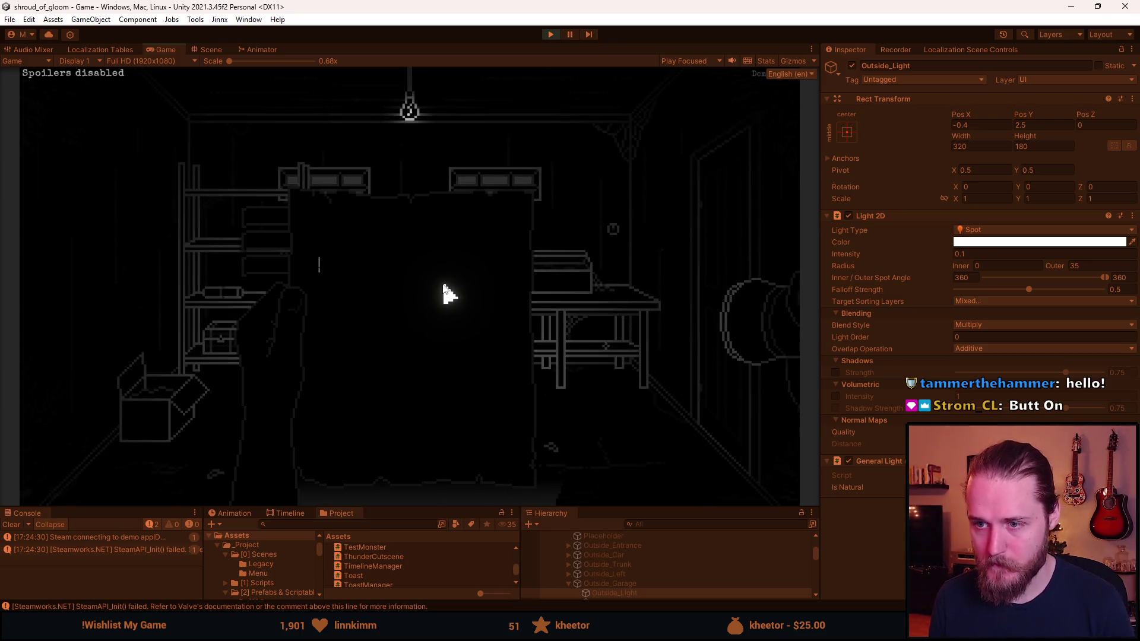
key(Escape)
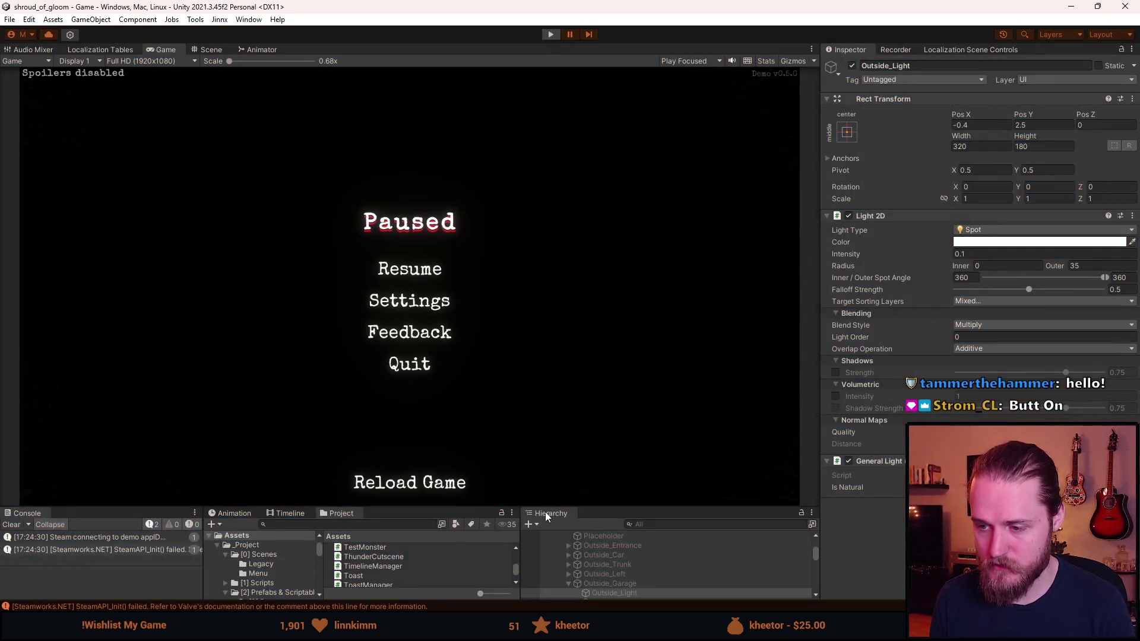
Exit play mode and open the Lamp prefab from Prefabs & Scriptables > [0] Props.
key(ctrl+p)
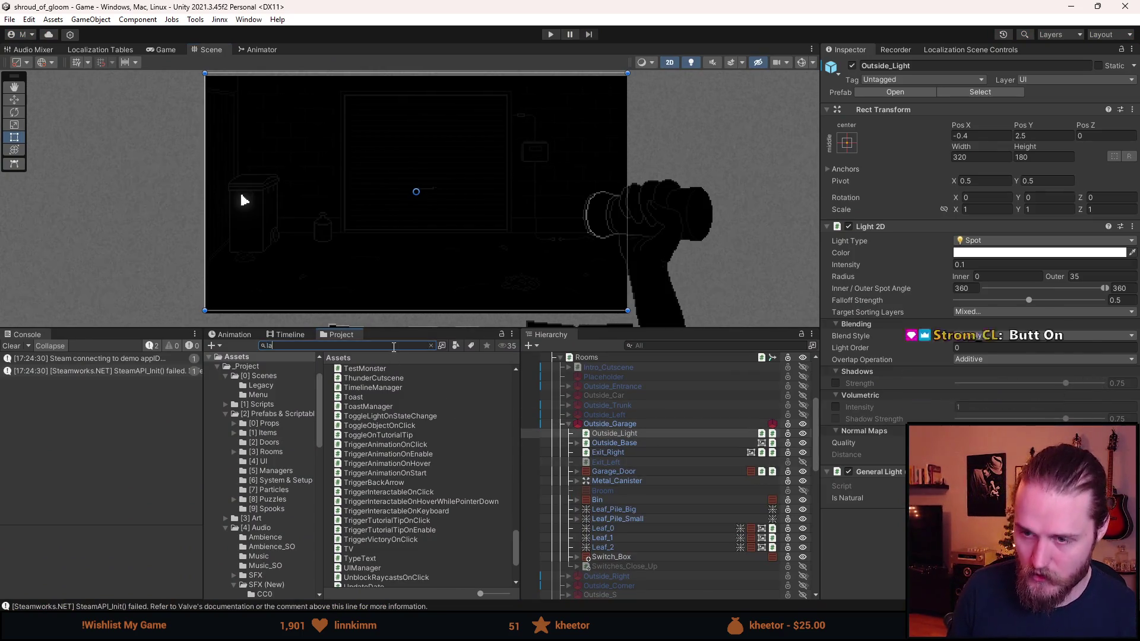
text(lamp)
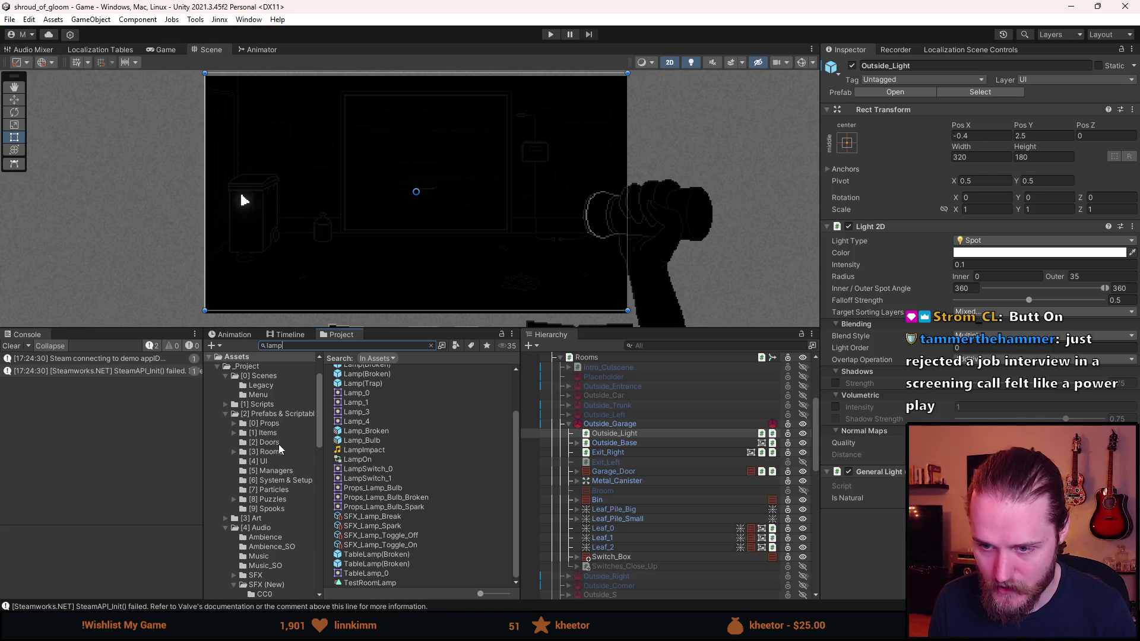
click(279, 412)
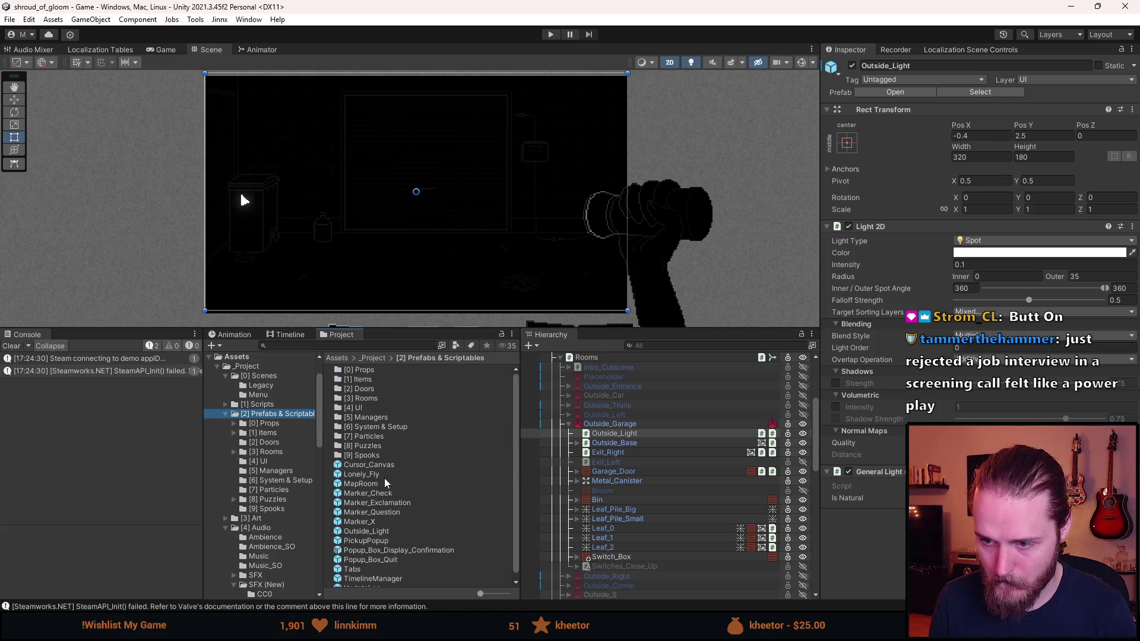
double_click(368, 369)
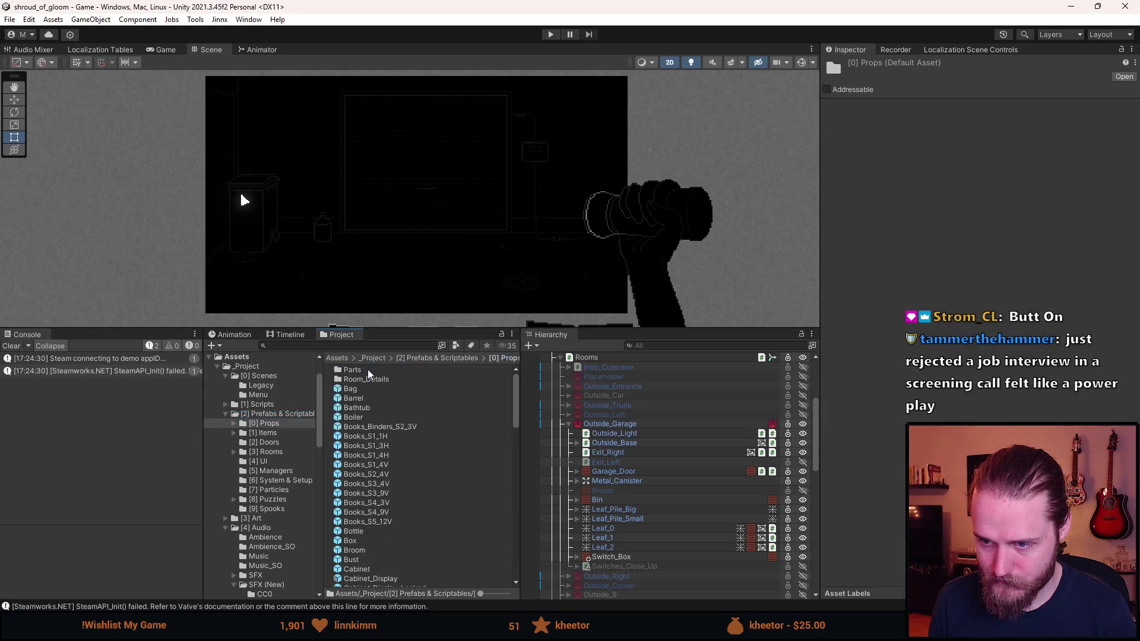
scroll(379, 474, down, 10)
scroll(379, 474, up, 6)
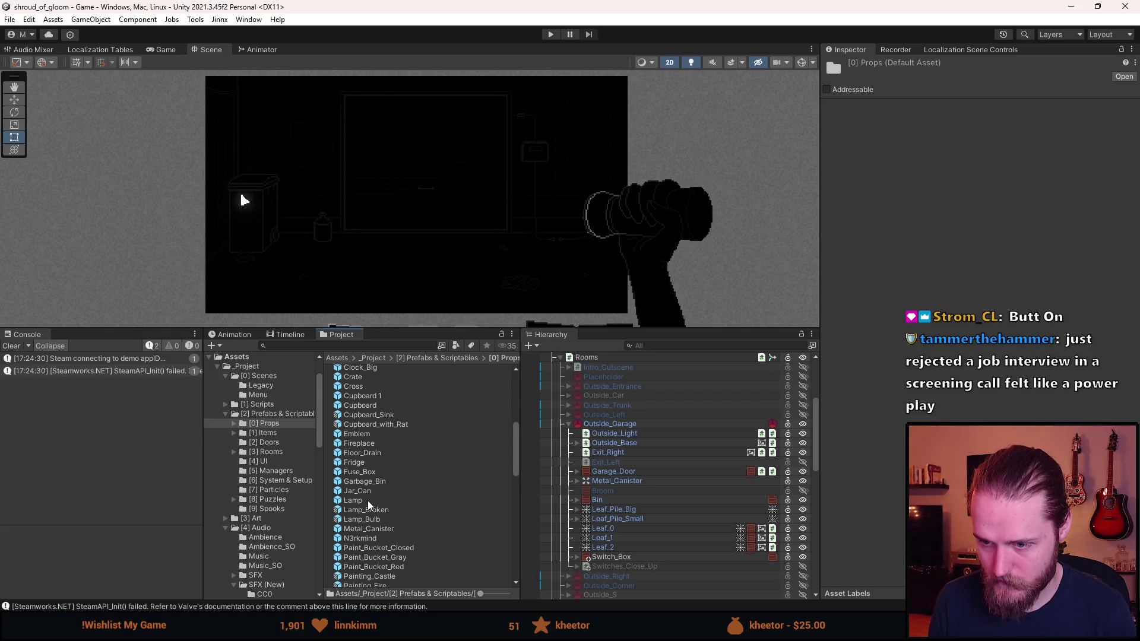
double_click(368, 502)
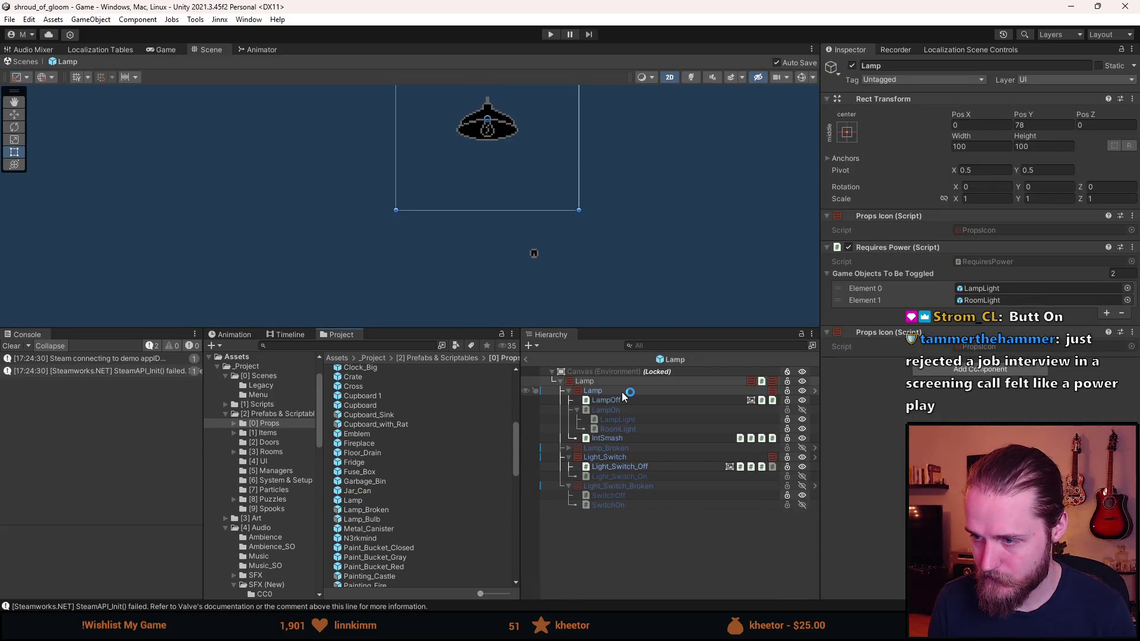
Add an extra sorting layer to RoomLight's Light 2D Target Sorting Layers, making it Mixed.
click(647, 420)
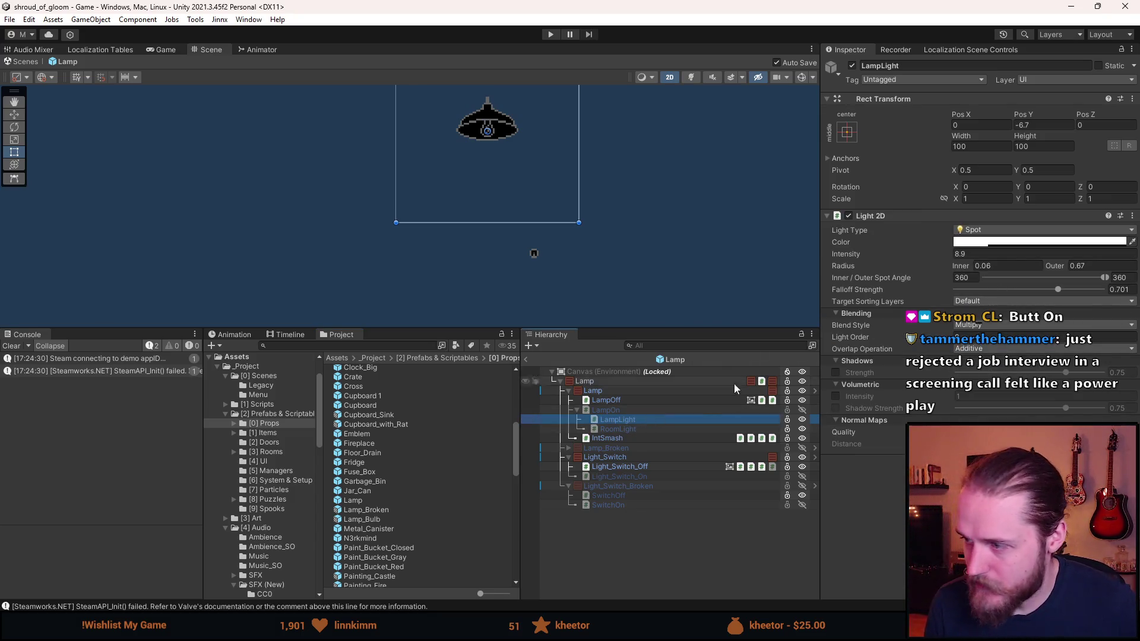
click(661, 430)
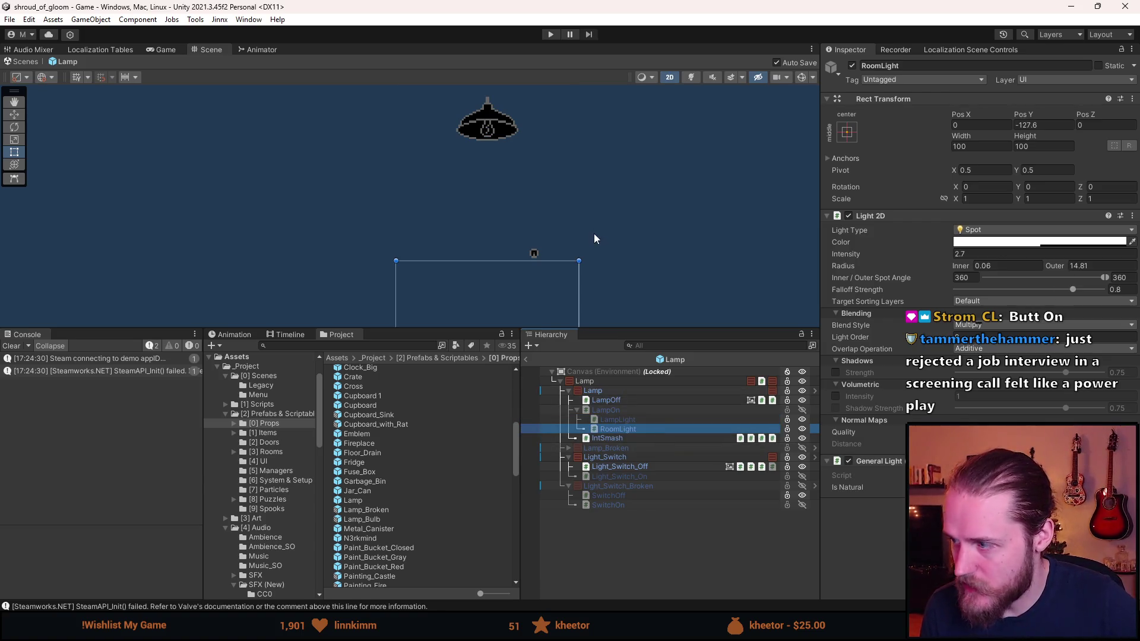
click(972, 302)
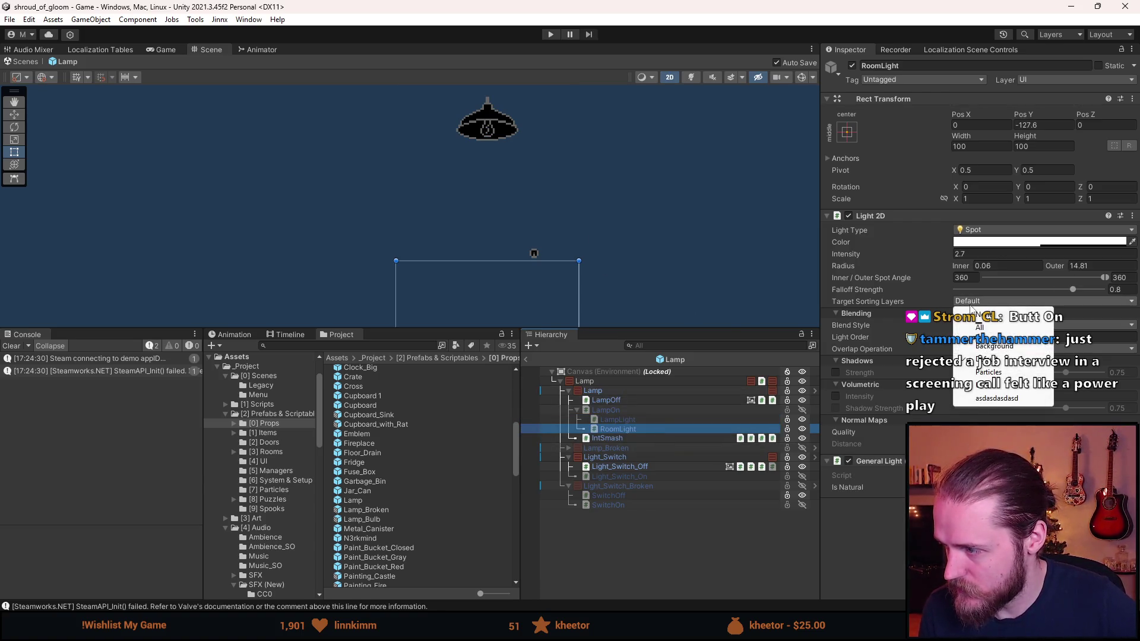
click(976, 386)
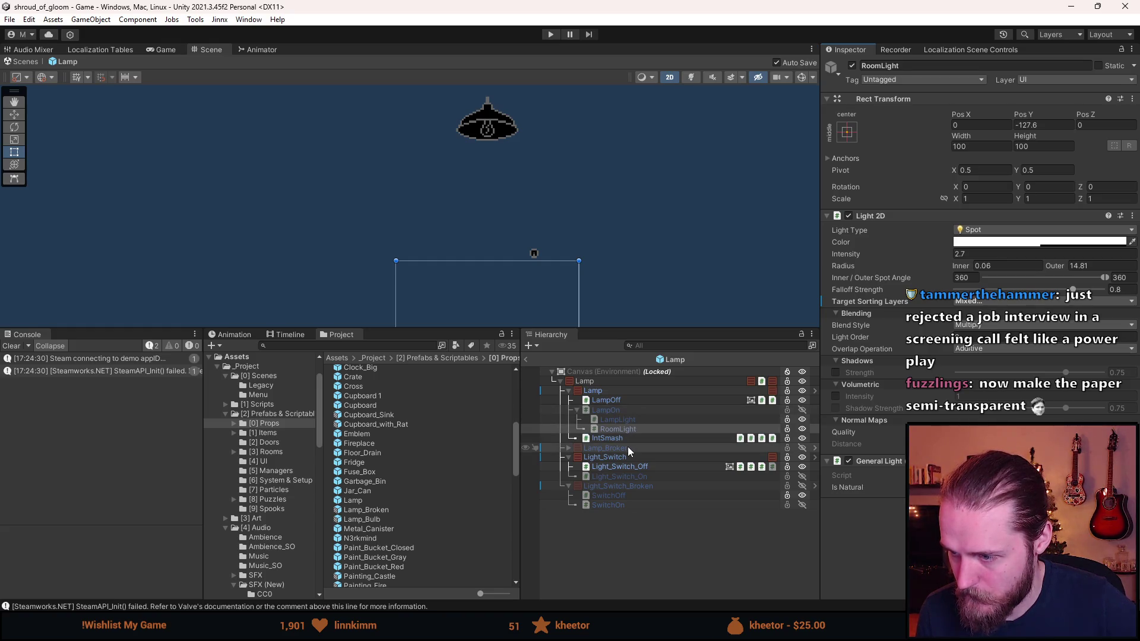
Inspect the Lamp_Broken LampSpark light, then leave the Lamp prefab for the scene.
click(566, 447)
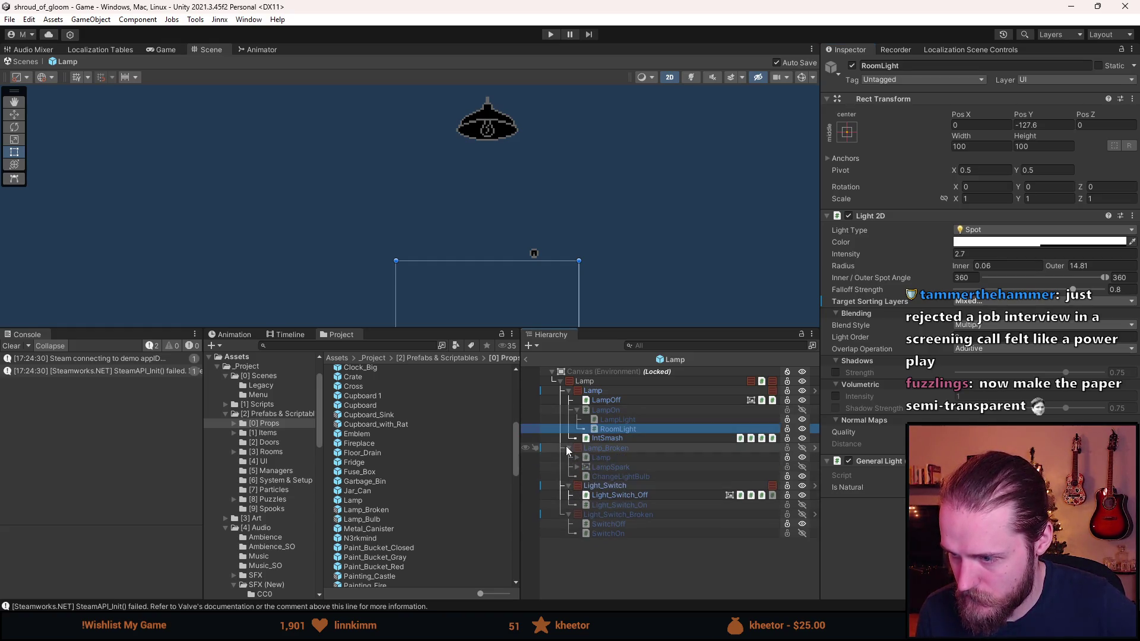
click(575, 467)
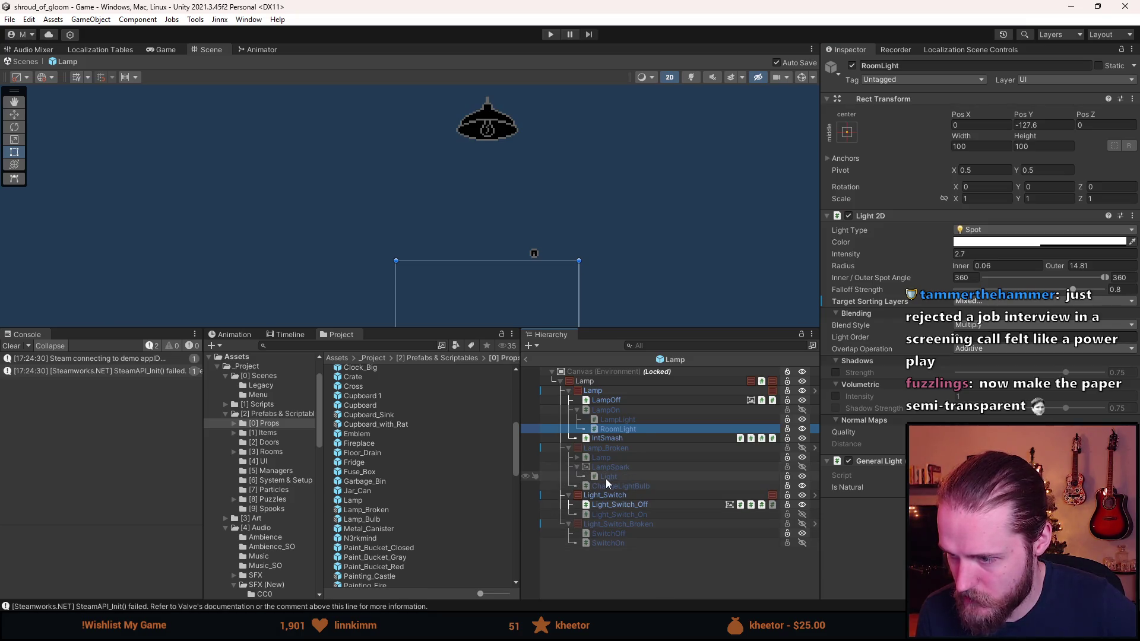
click(606, 478)
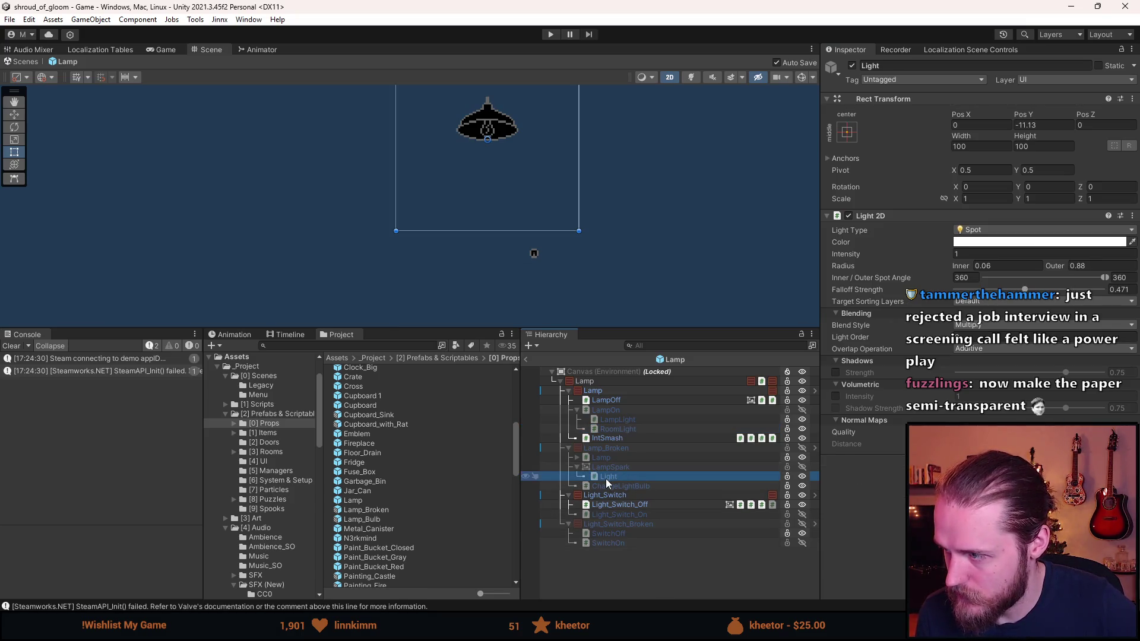
click(577, 457)
click(577, 457)
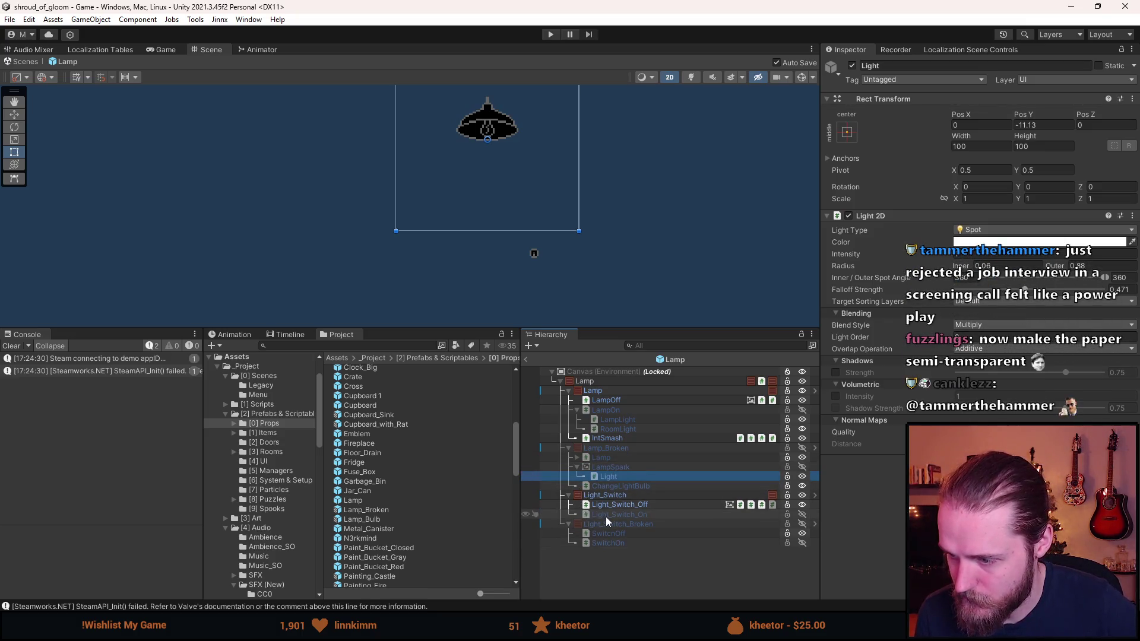
click(526, 360)
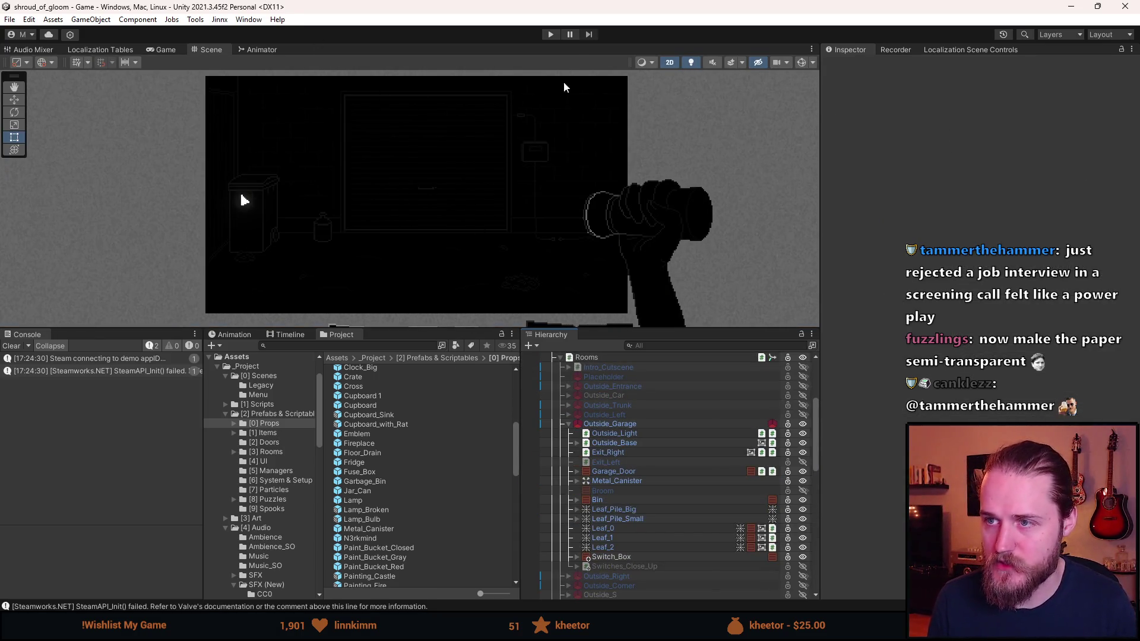
Start play mode and drag the splitter down to enlarge the Game view.
click(542, 37)
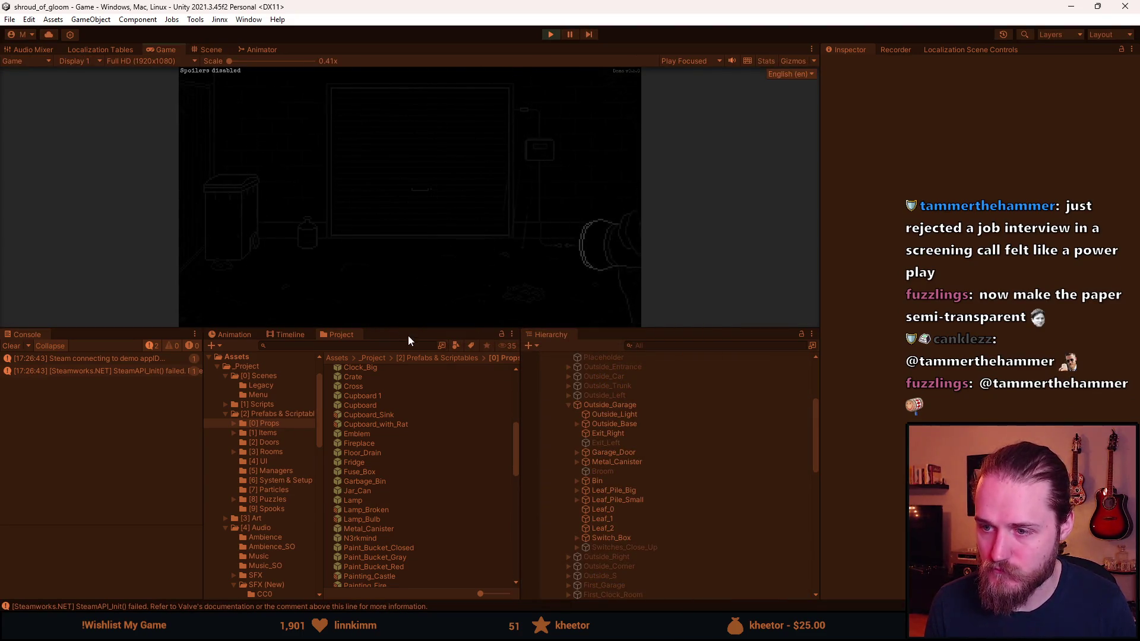
drag(411, 328, 404, 509)
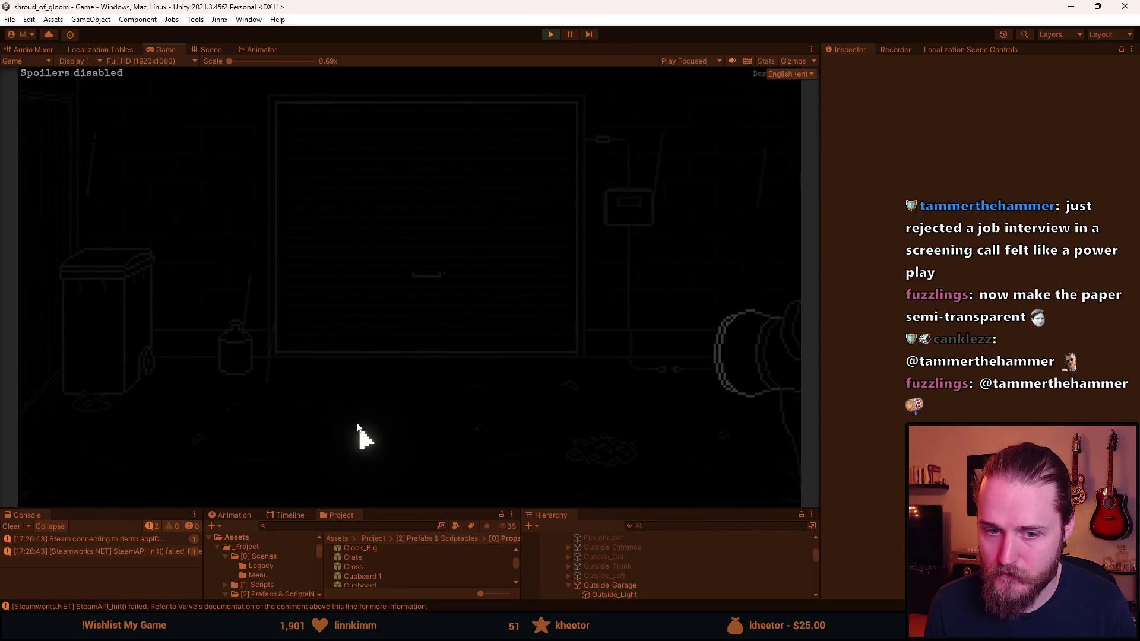
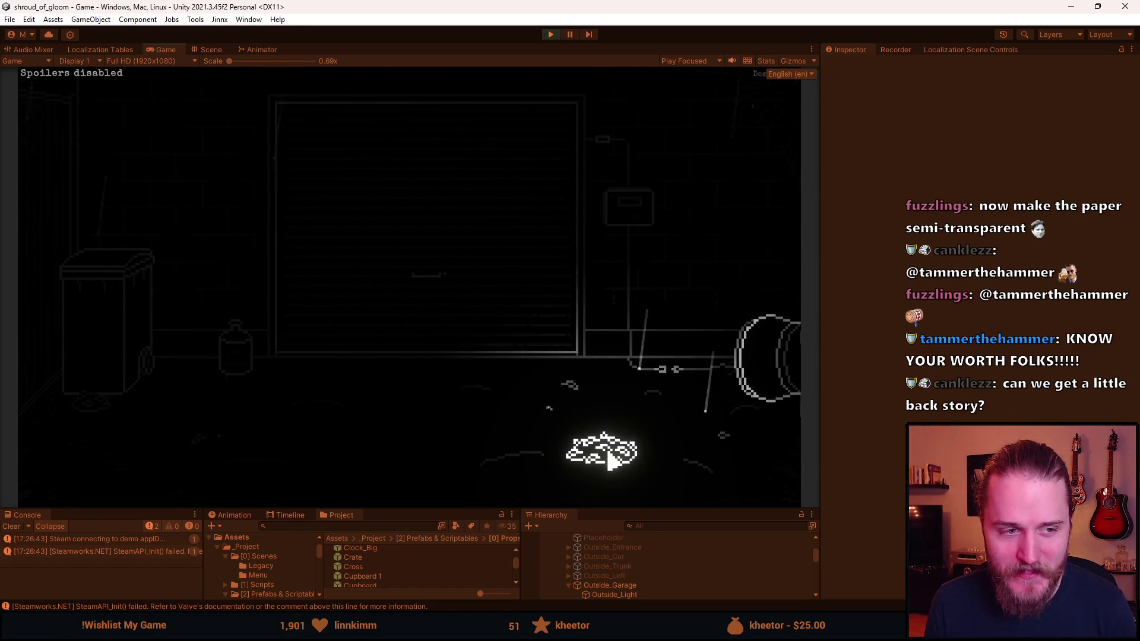
Open the fuse box, lift its glass lid and flip all five switches up.
click(632, 198)
click(356, 279)
click(356, 264)
click(410, 264)
click(401, 266)
click(457, 261)
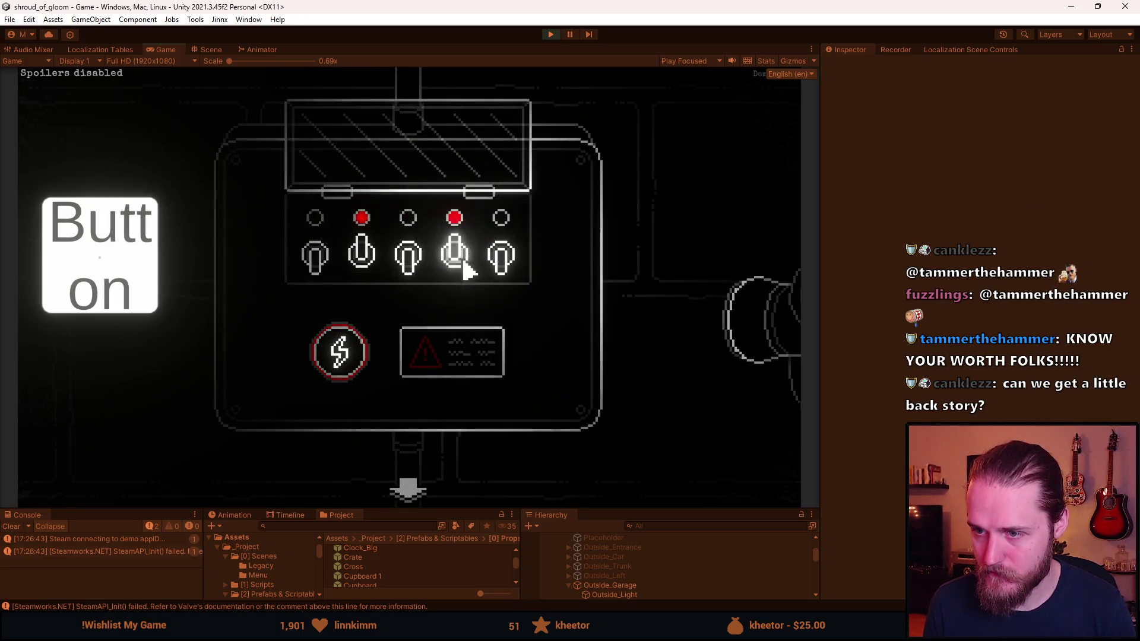
click(315, 255)
click(408, 256)
click(501, 255)
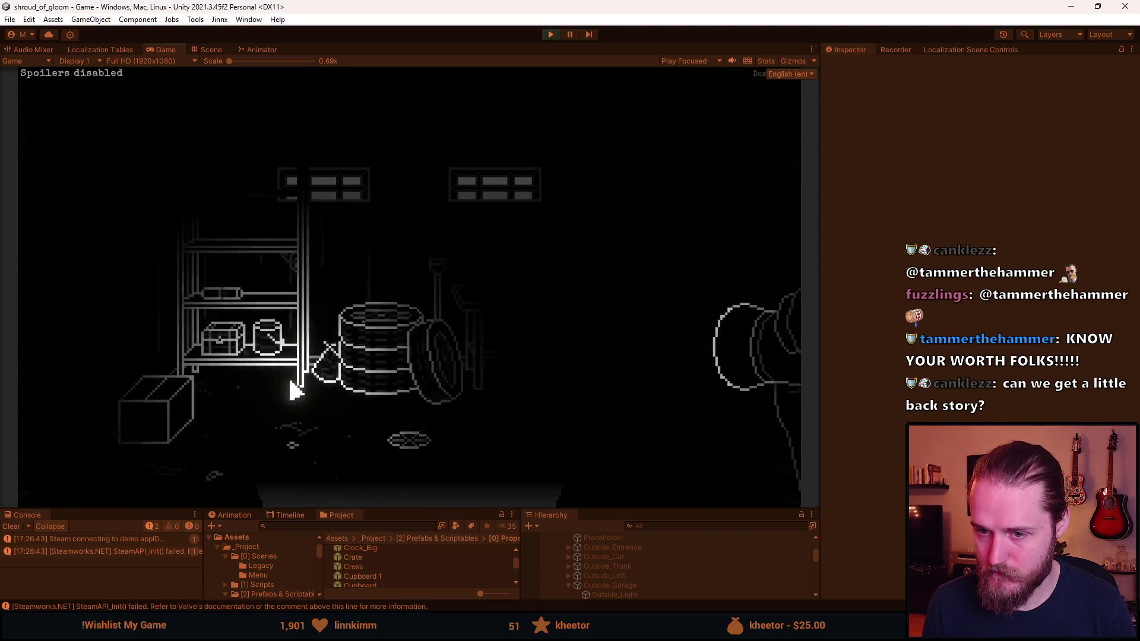
Check the Main Floor map, Journal and Map pages of the held paper.
click(616, 234)
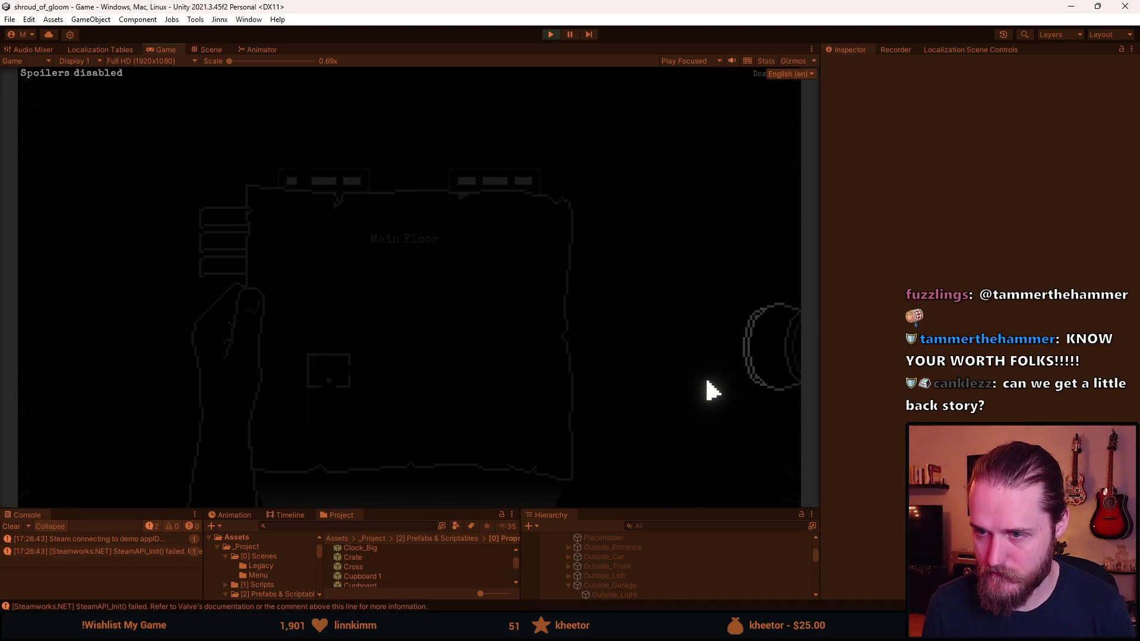
click(224, 244)
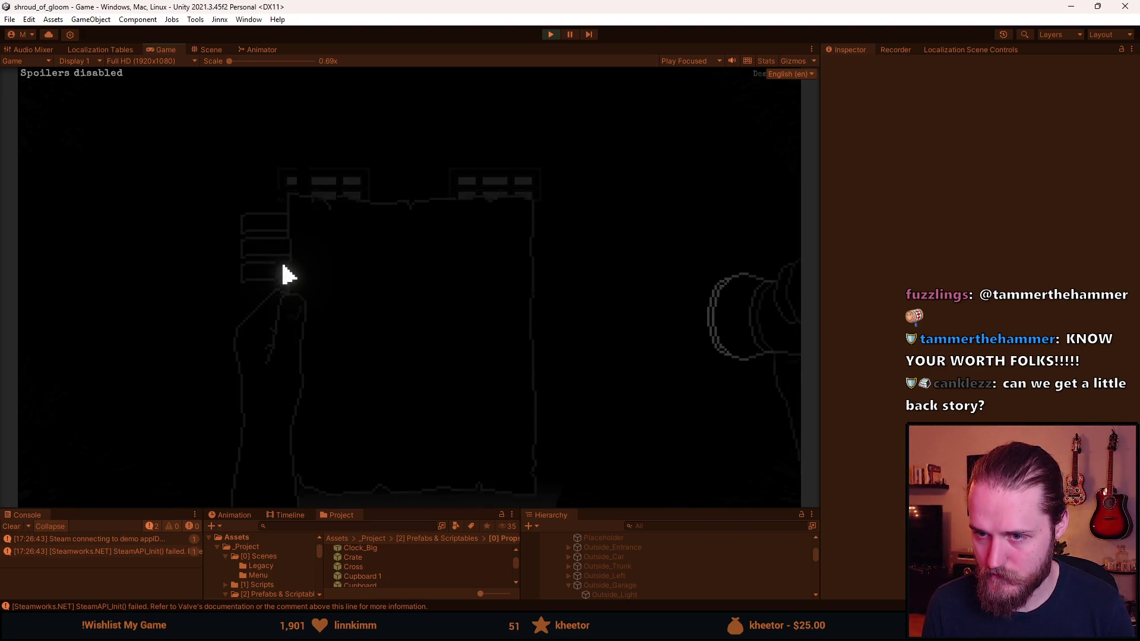
click(558, 305)
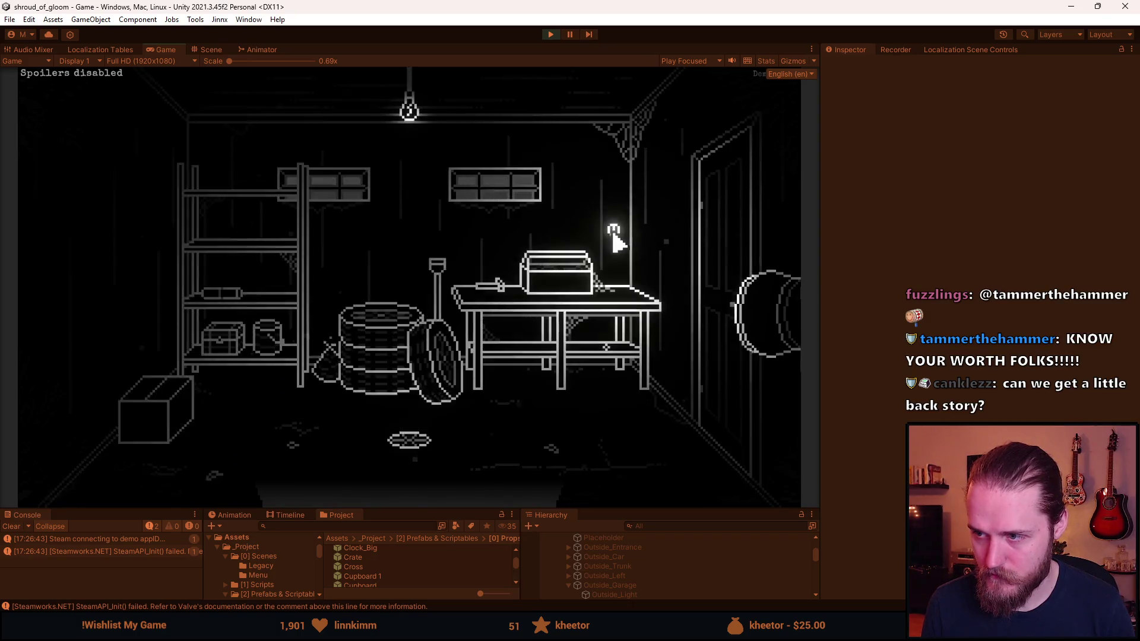
click(615, 317)
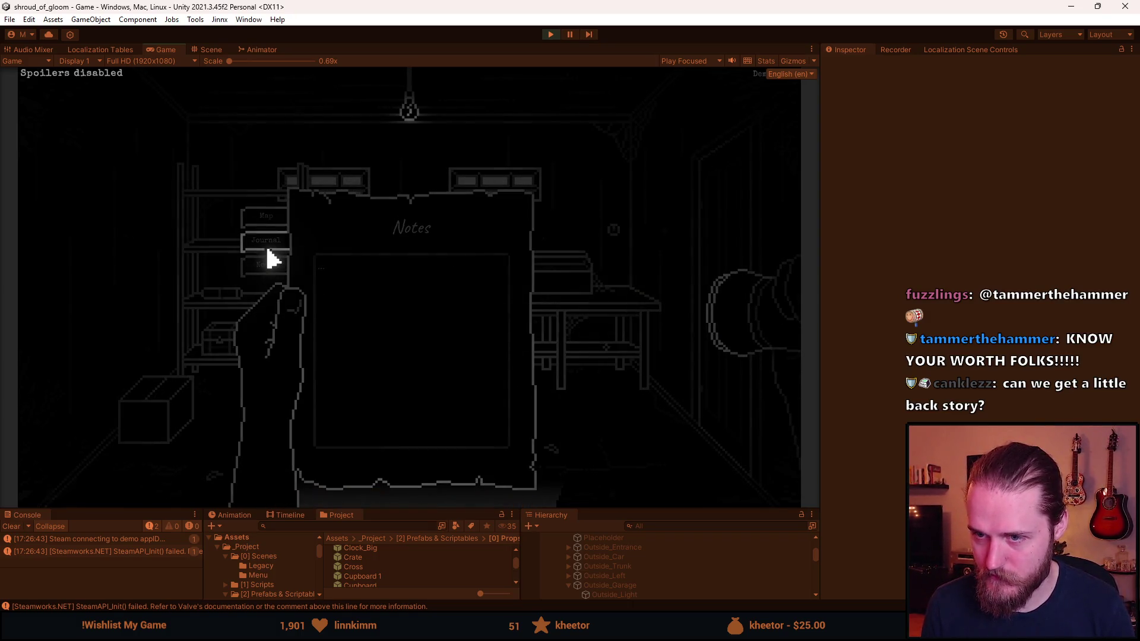
click(266, 243)
click(269, 233)
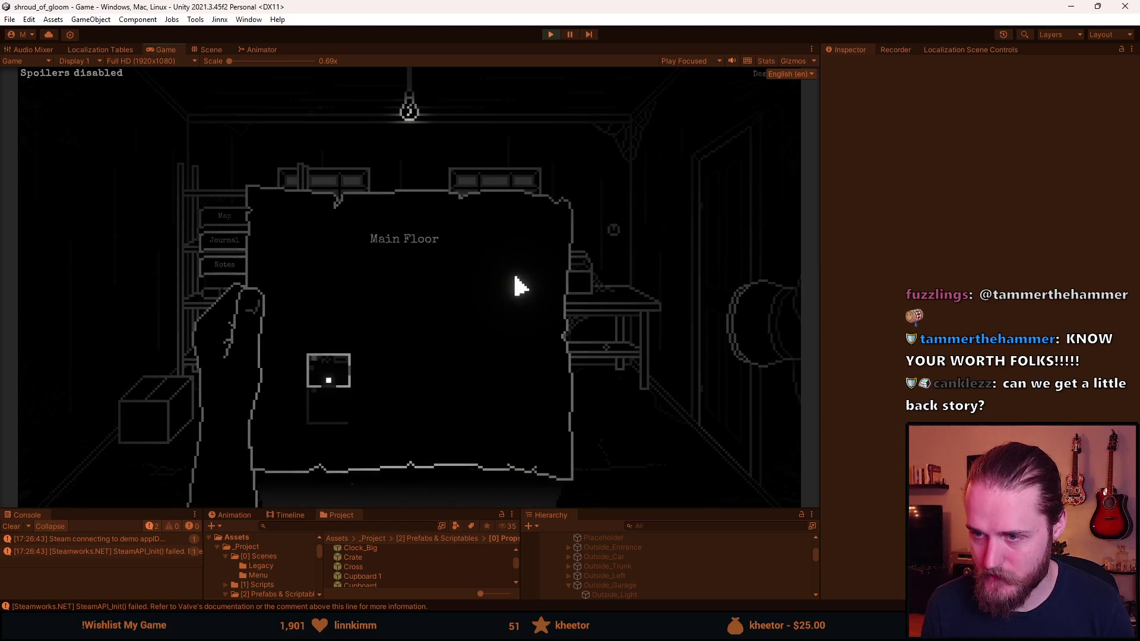
click(477, 284)
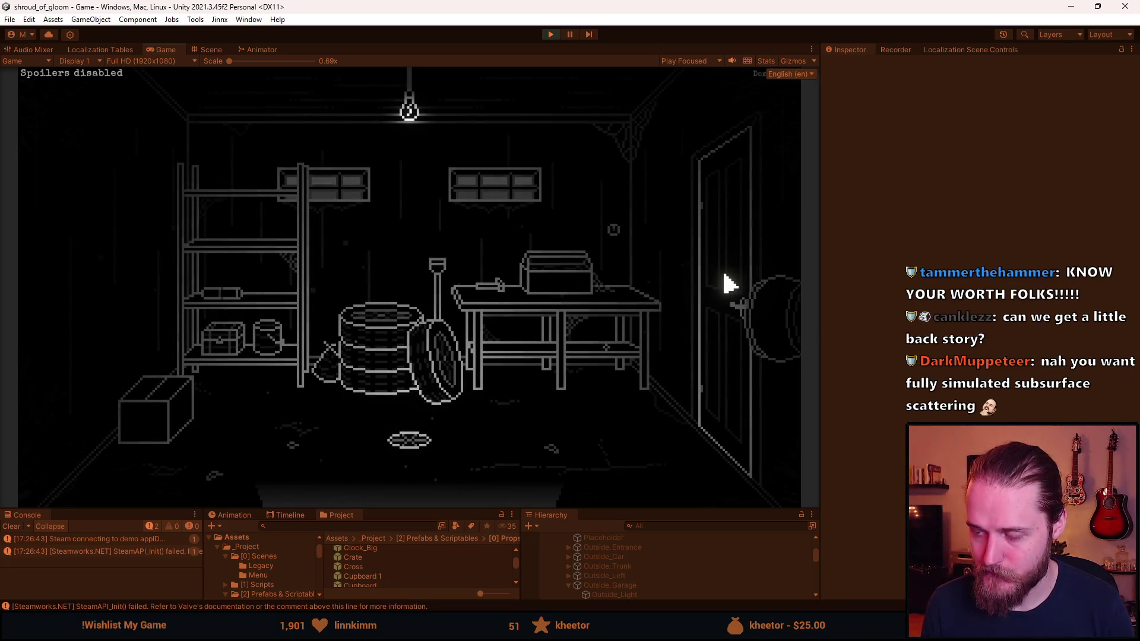
Add the Master Key through the developer tools and go through the garage door.
key(F1)
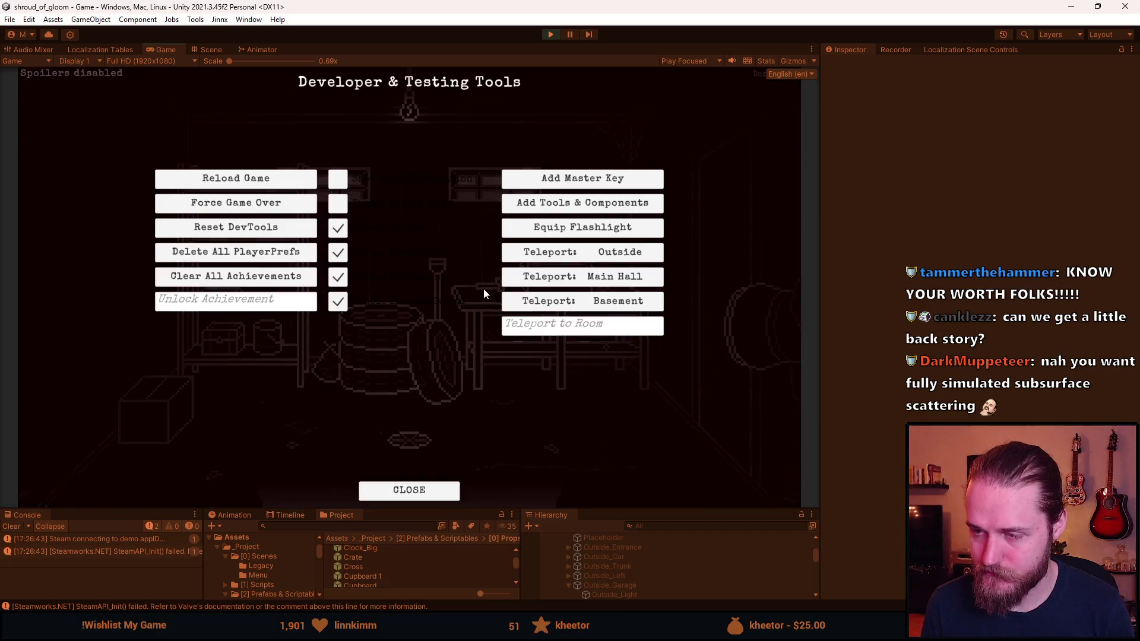
key(F1)
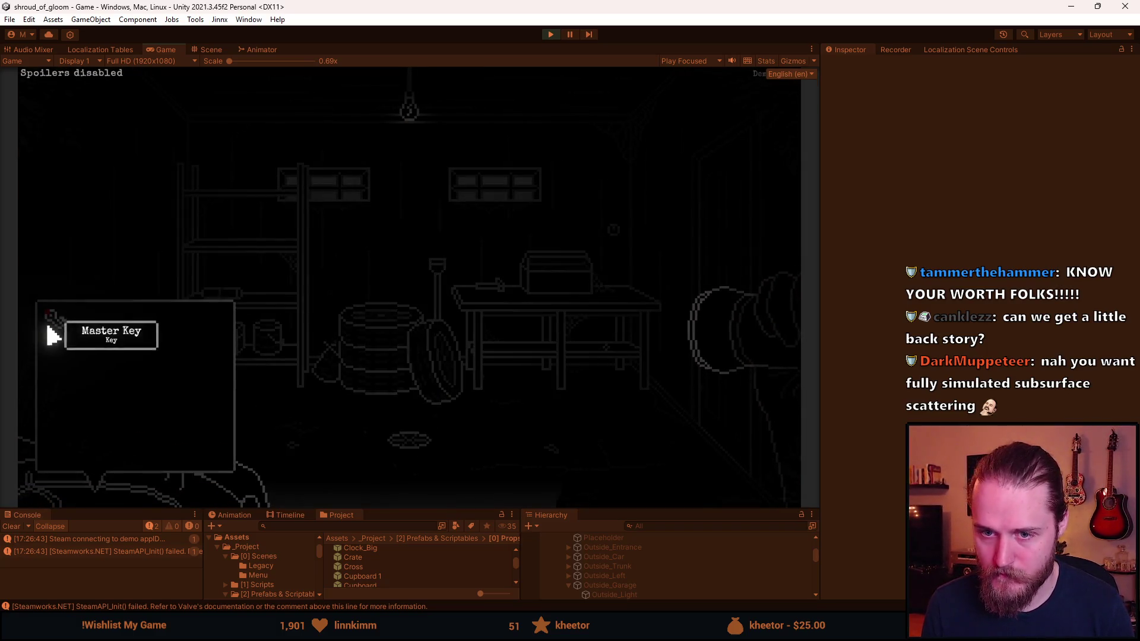
click(51, 330)
click(725, 255)
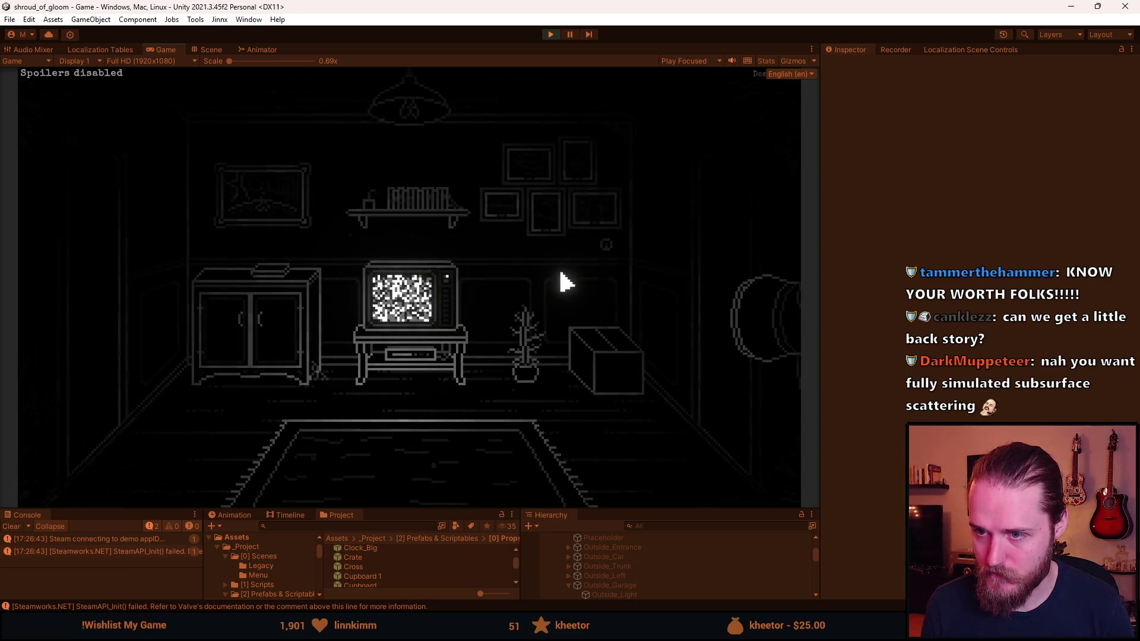
Read the quest on the map and Journal pages, then stop play mode.
key(m)
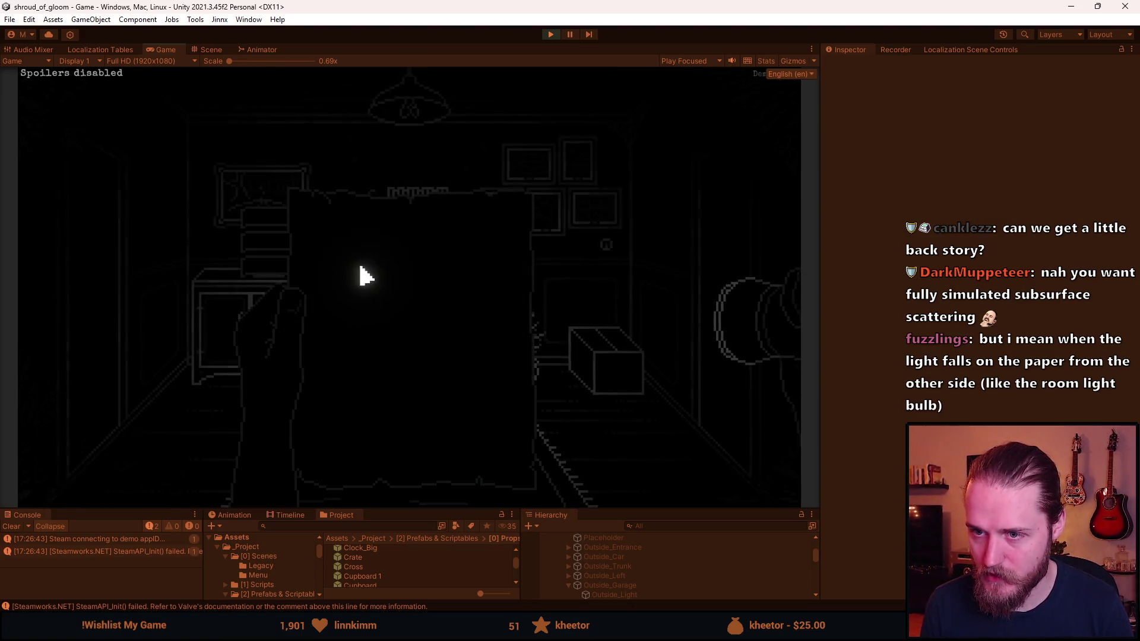
key(j)
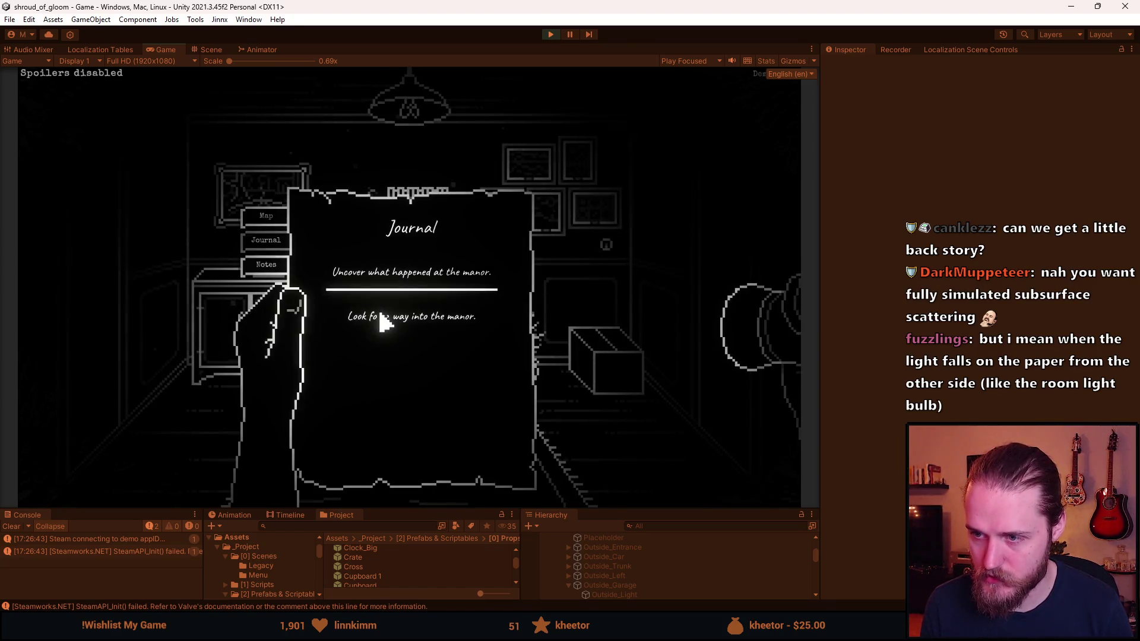
key(j)
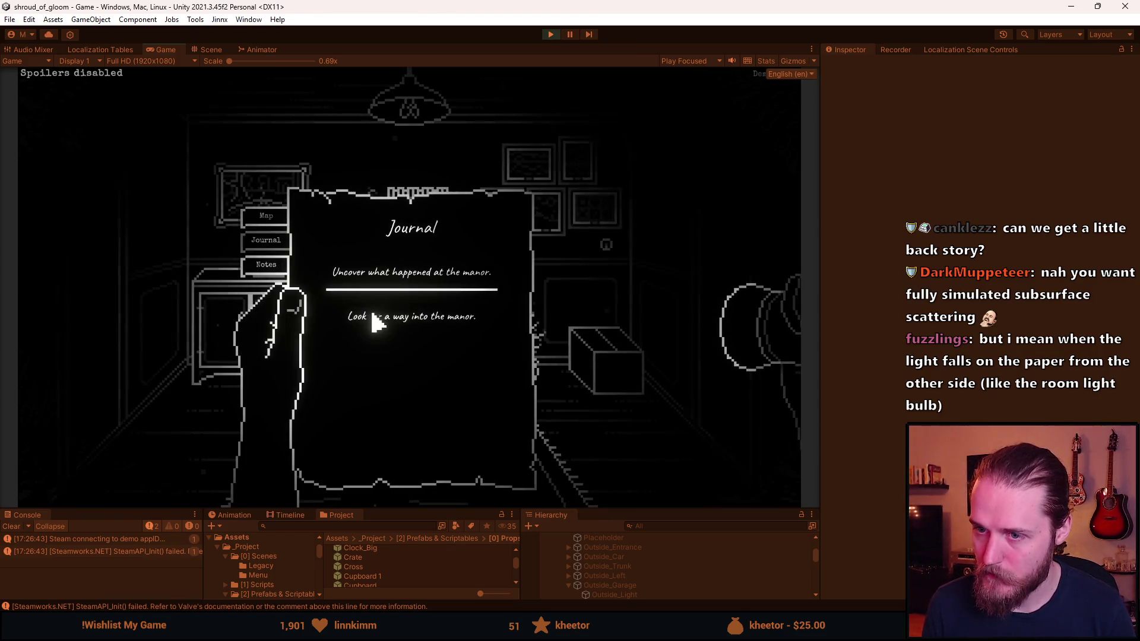
key(Escape)
click(550, 34)
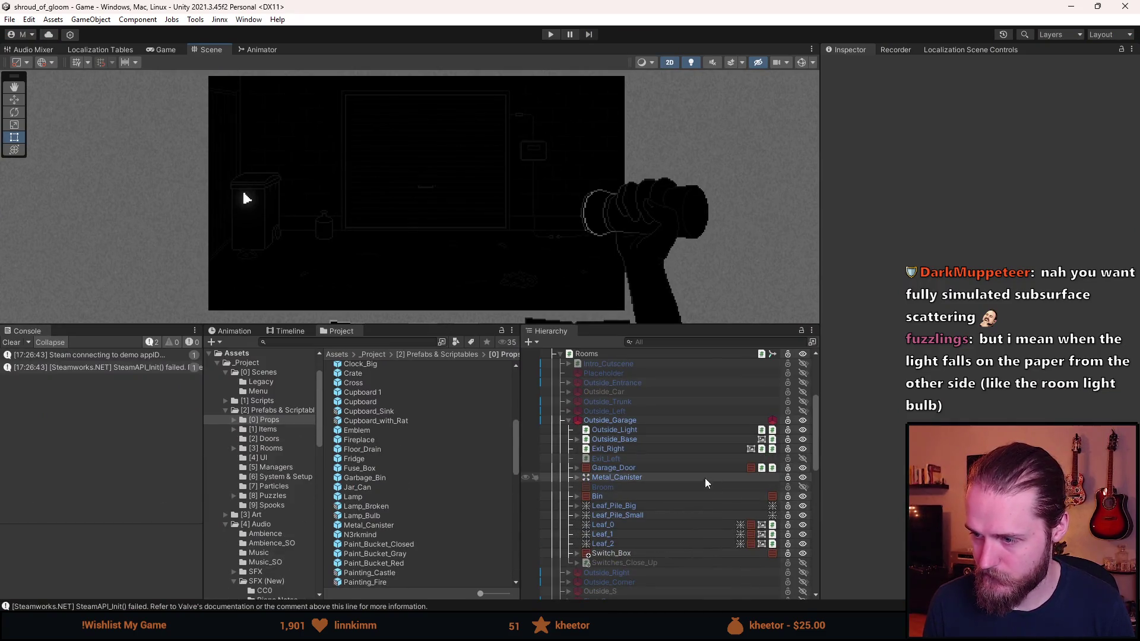
Expand UI (Canvas) > Flashlight > FlashlightObject in the Hierarchy and select the Shine light.
scroll(674, 475, down, 8)
scroll(660, 485, down, 7)
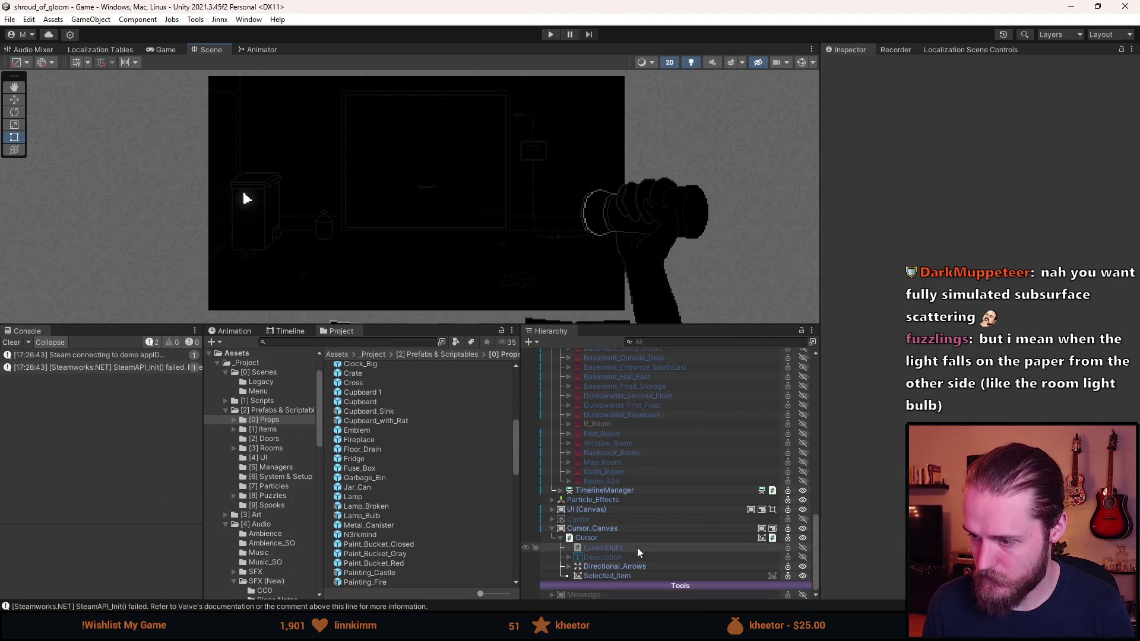
click(552, 509)
scroll(617, 546, down, 3)
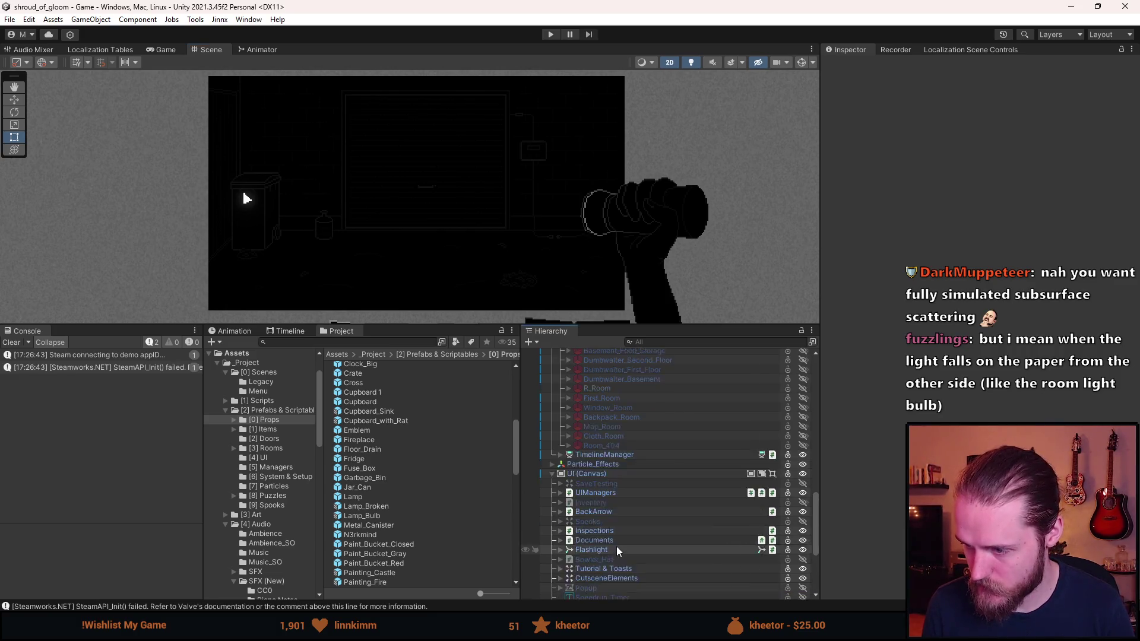
click(560, 515)
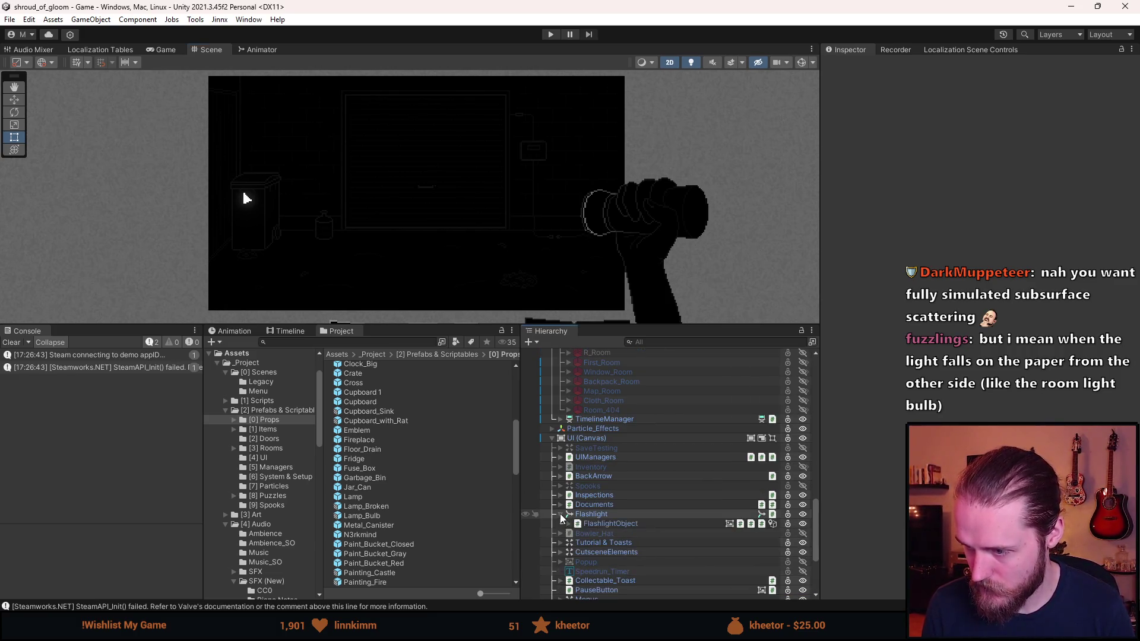
click(569, 523)
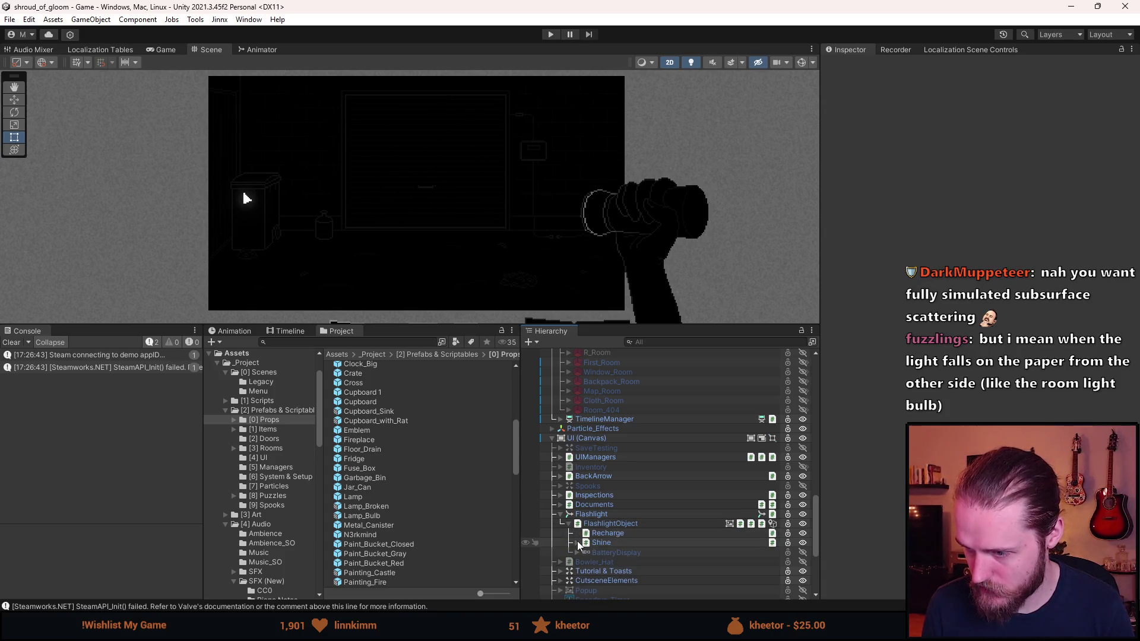
click(604, 543)
click(577, 543)
click(607, 552)
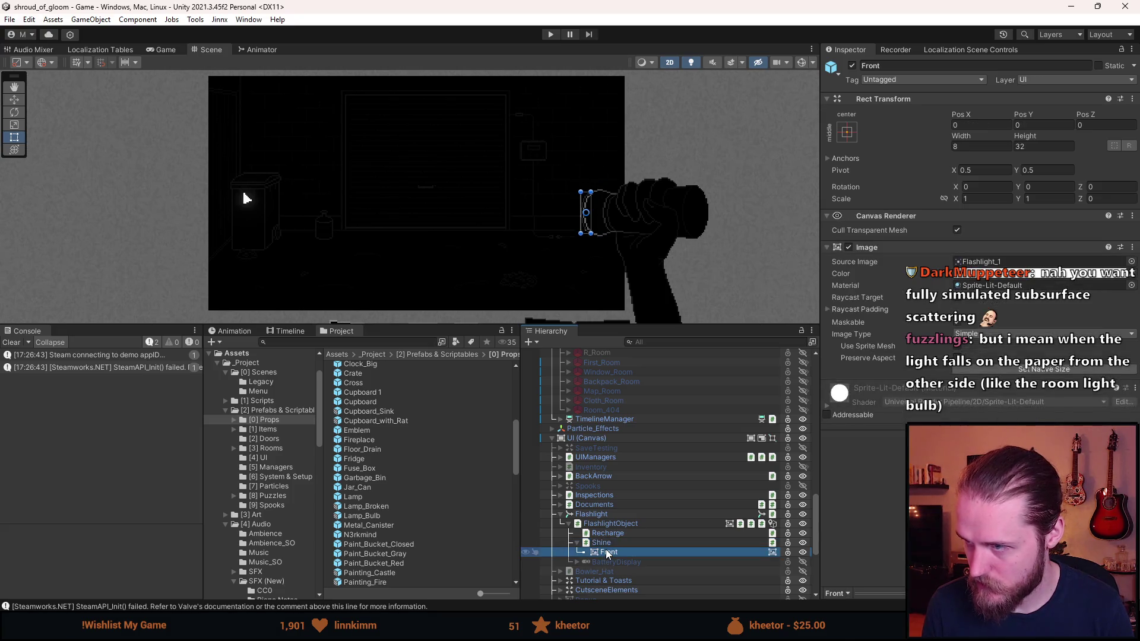
click(611, 541)
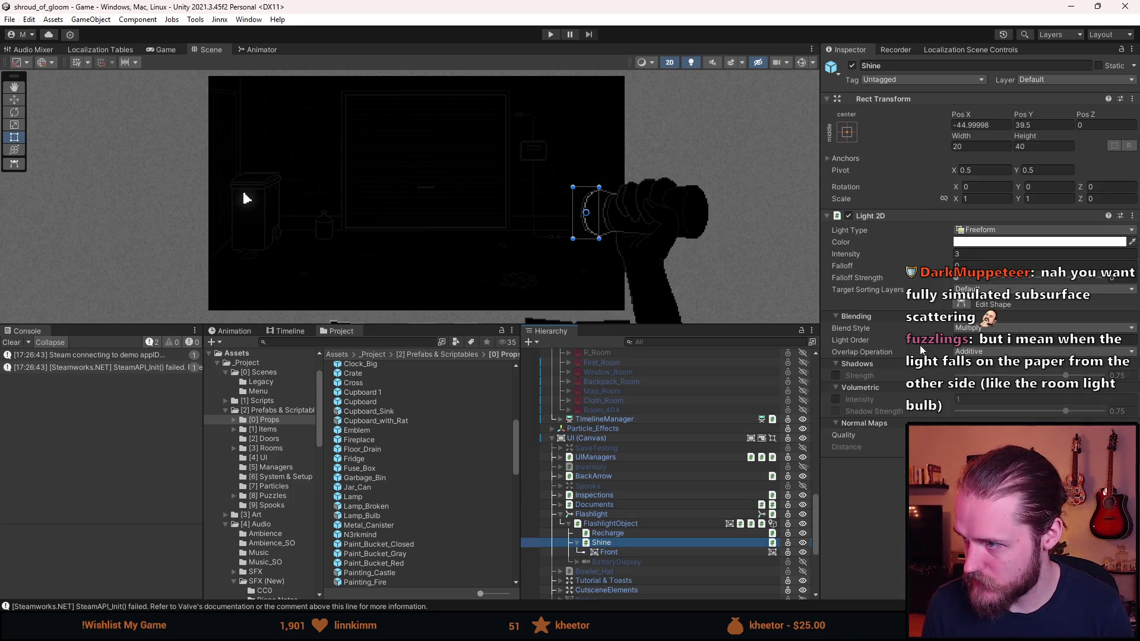
Set Shine's target sorting layers to UI only, save the scene and restart play mode.
click(979, 289)
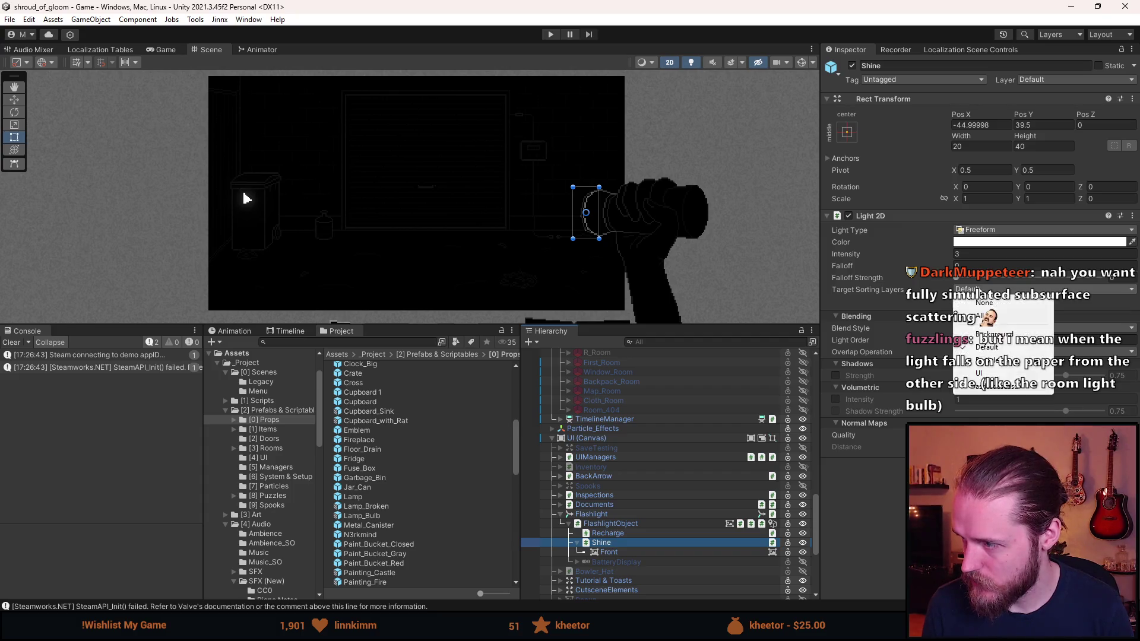
click(990, 372)
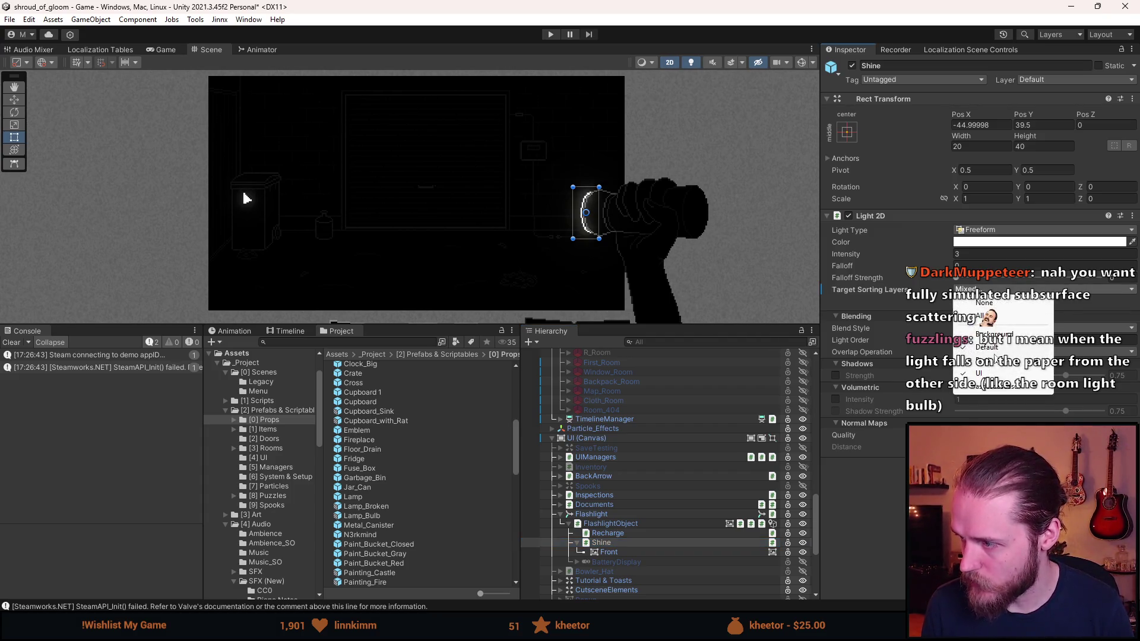
click(987, 347)
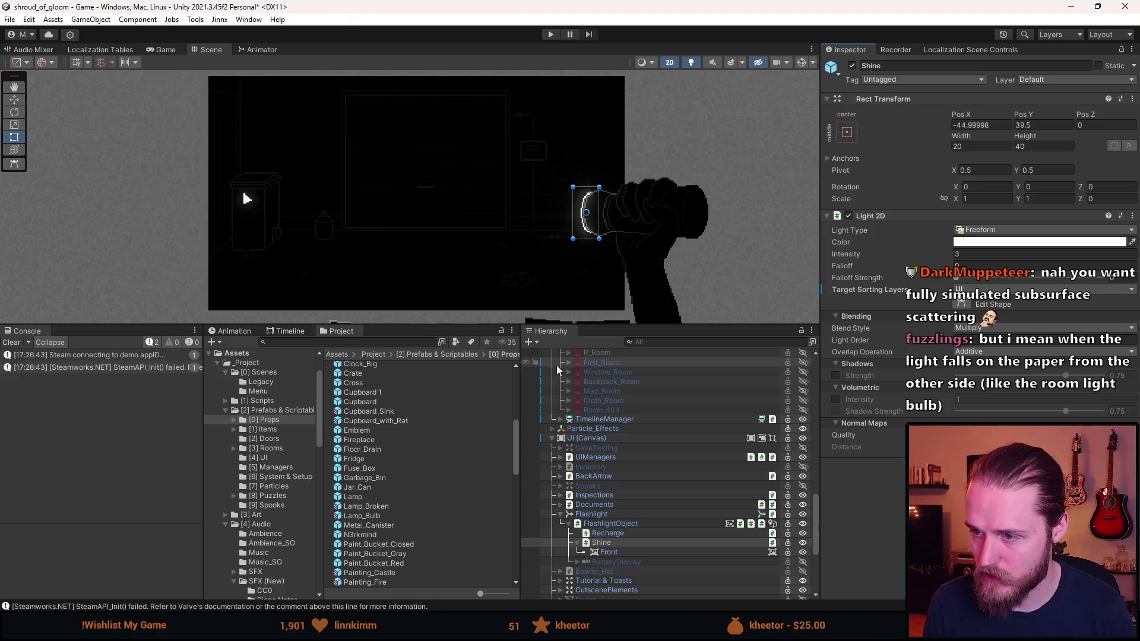
scroll(620, 481, up, 2)
scroll(620, 481, up, 10)
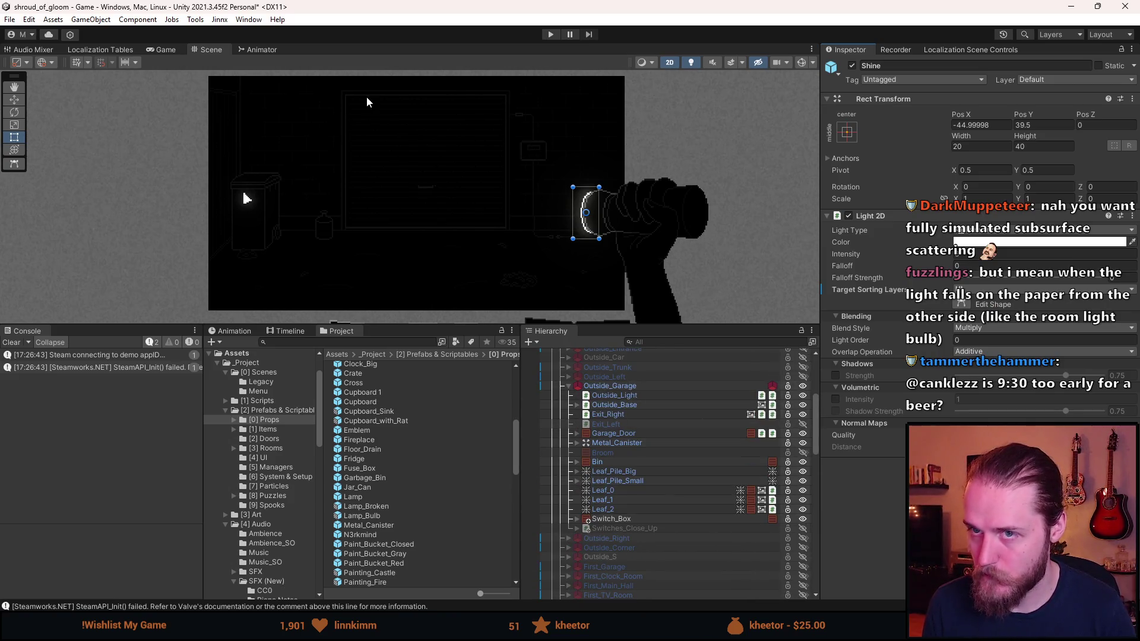
key(ctrl+s)
click(550, 34)
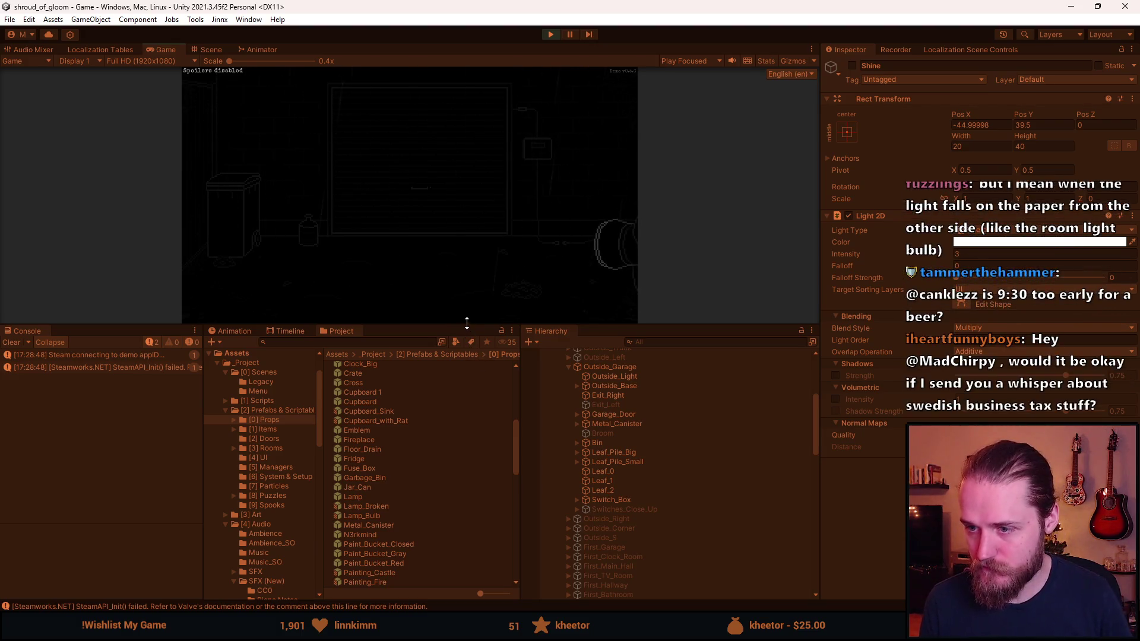
Enlarge the Game view, glance at the map, pause and resume, then stop the test.
drag(466, 325, 457, 540)
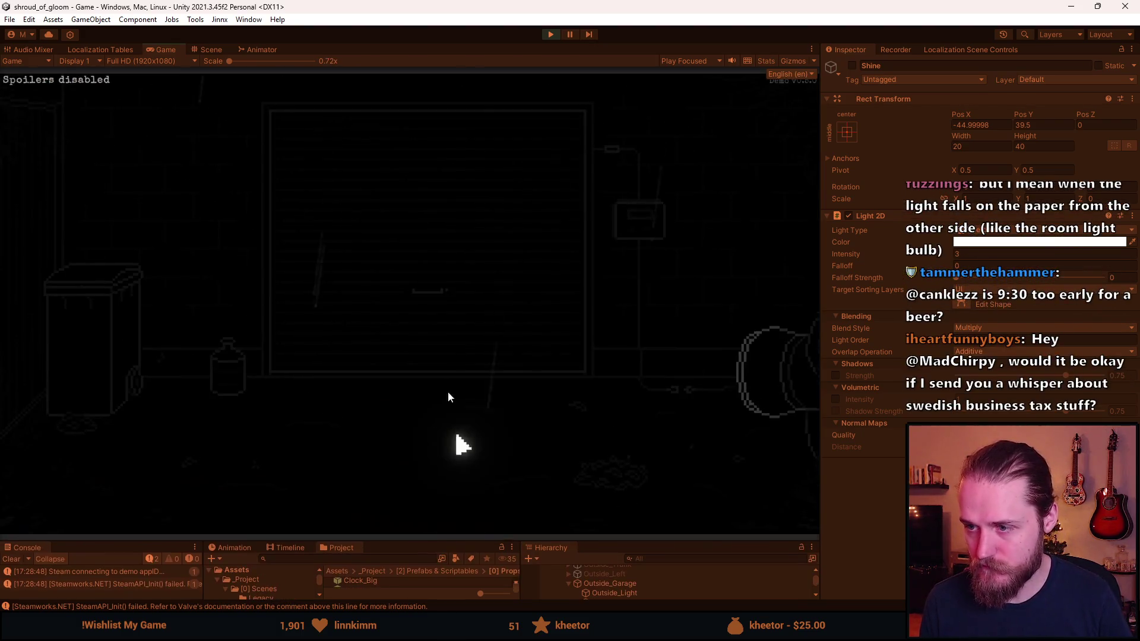
click(407, 306)
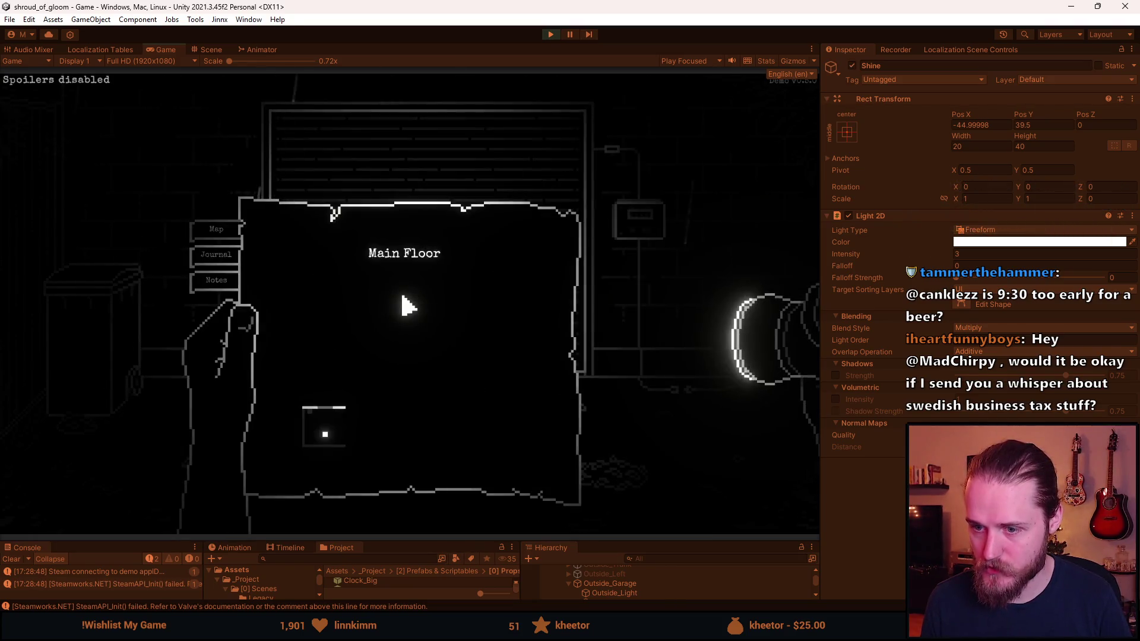
click(384, 413)
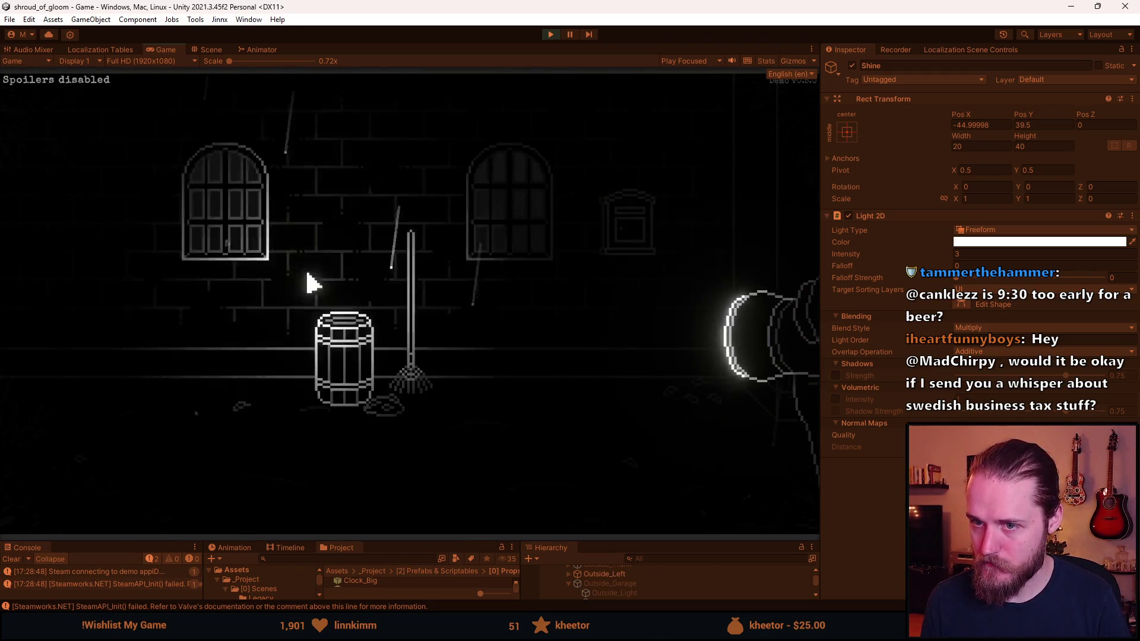
key(Escape)
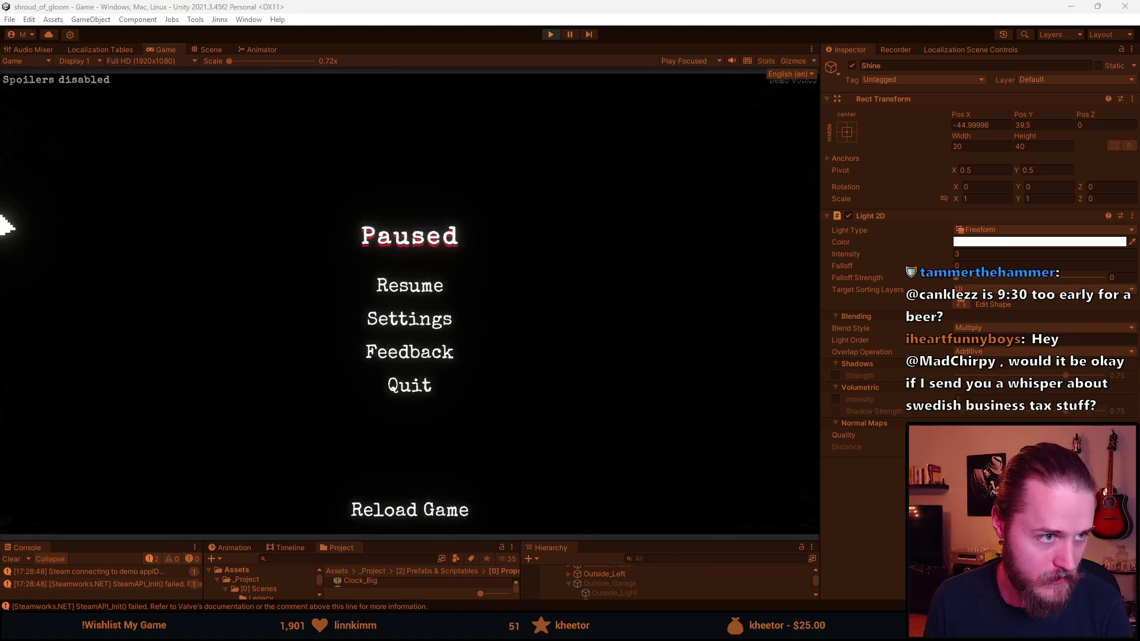
click(424, 287)
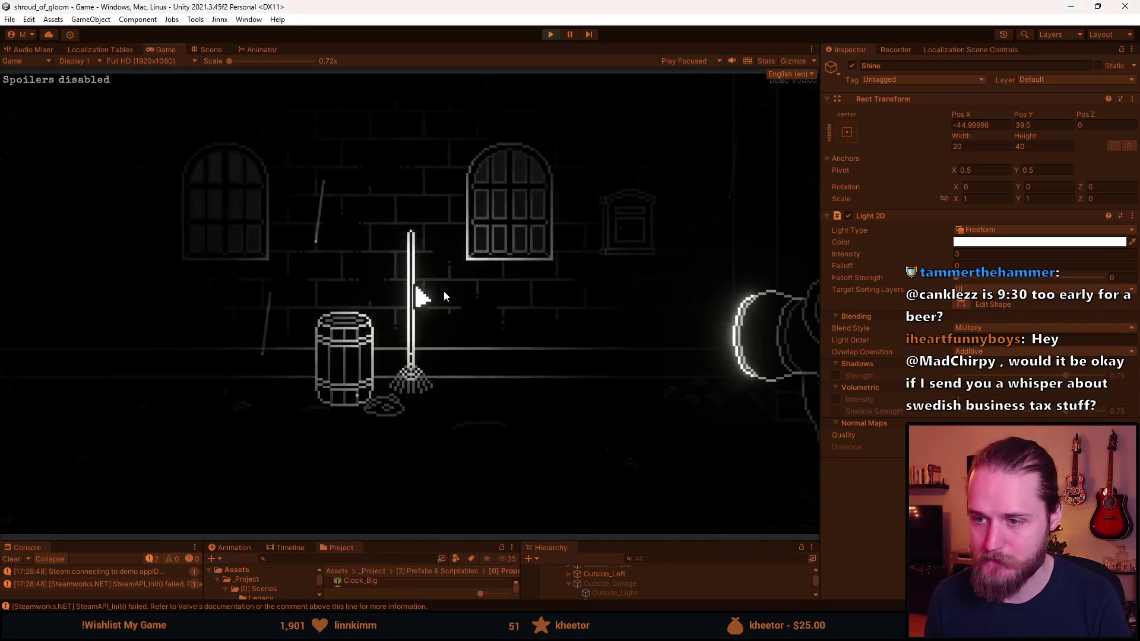
key(Escape)
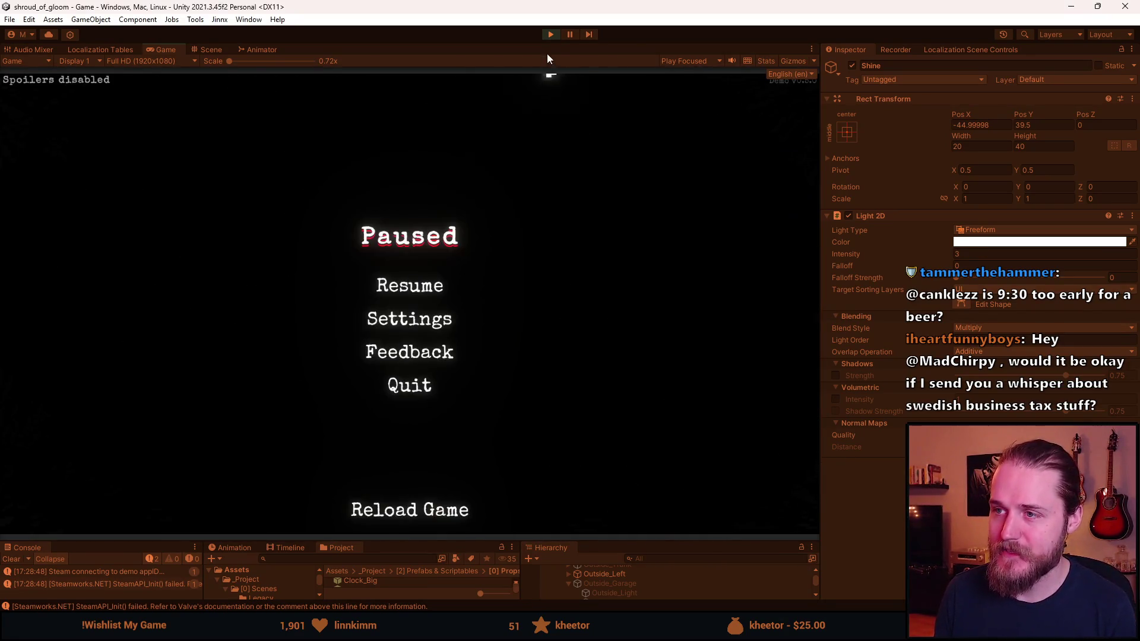
click(552, 34)
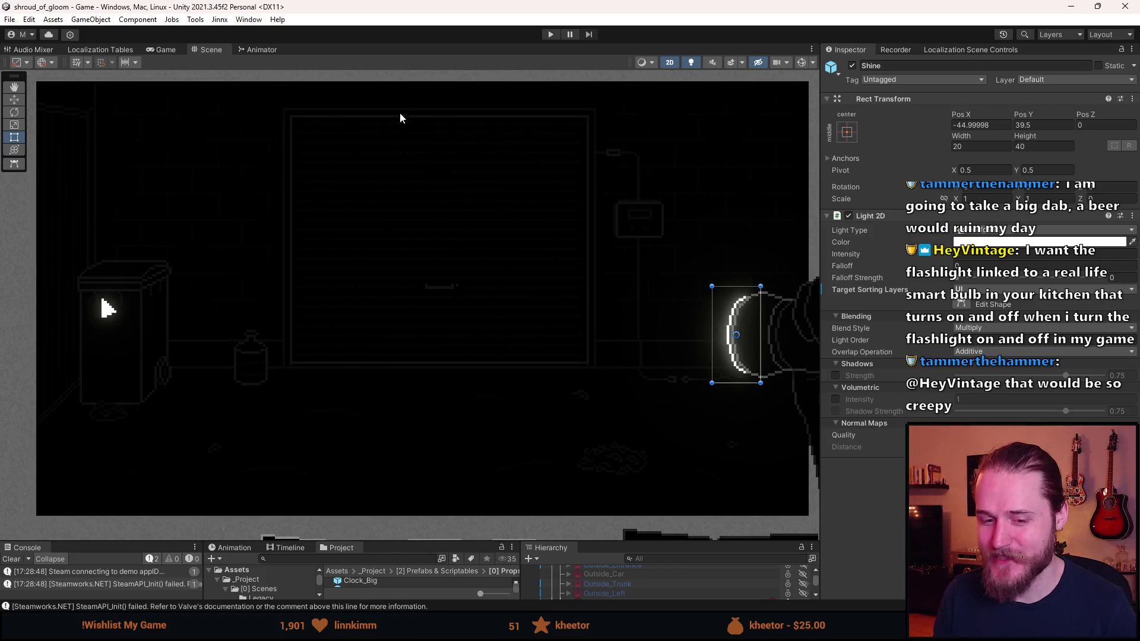
Start another play-mode test of the garage scene.
click(551, 33)
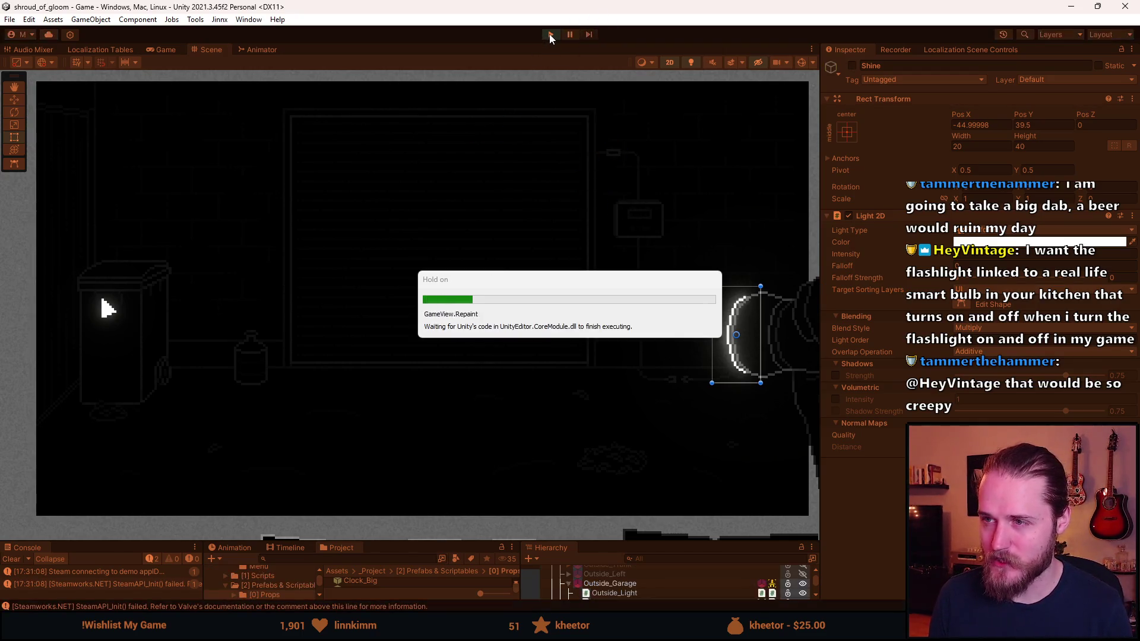
Stop play mode, make the bottom panels taller and select Outside_Garage.
click(550, 34)
drag(612, 540, 613, 336)
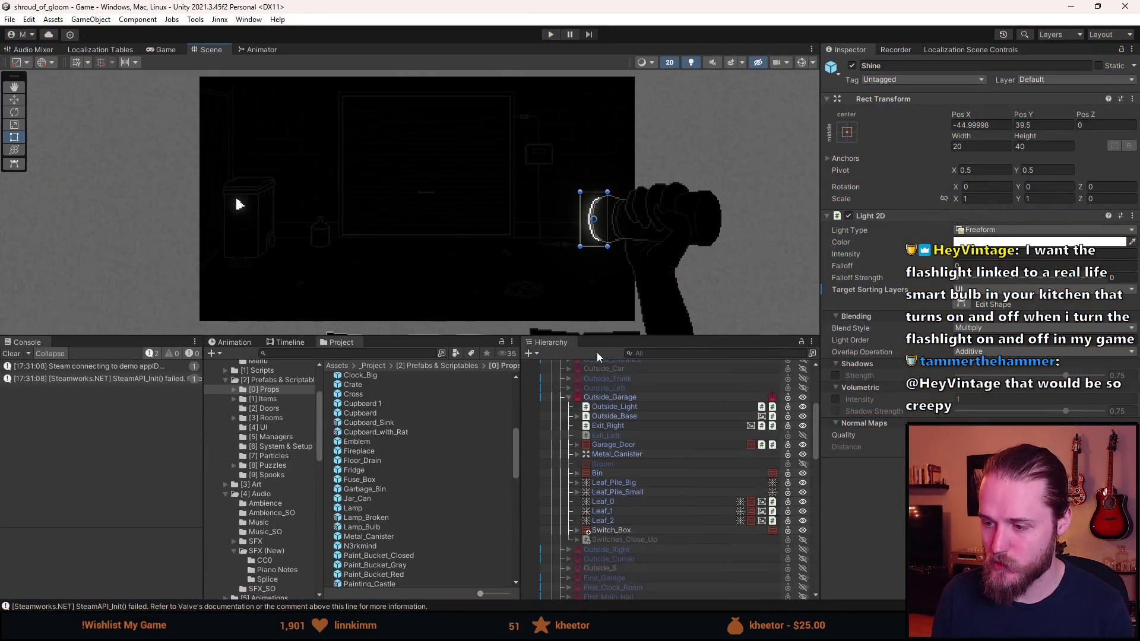
click(623, 469)
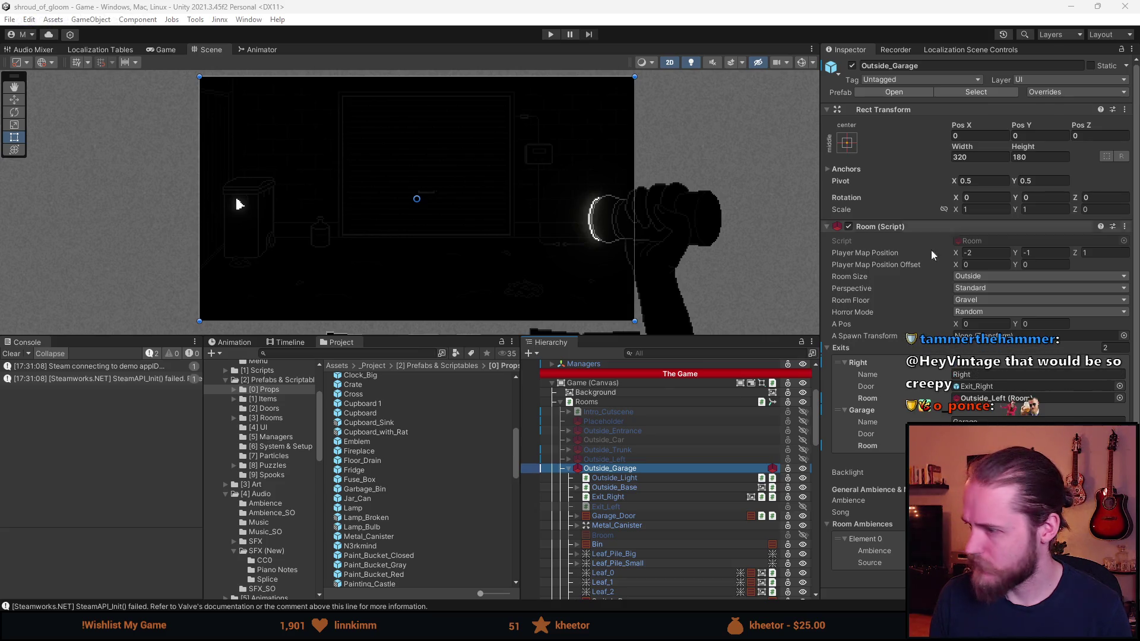
drag(640, 337, 645, 303)
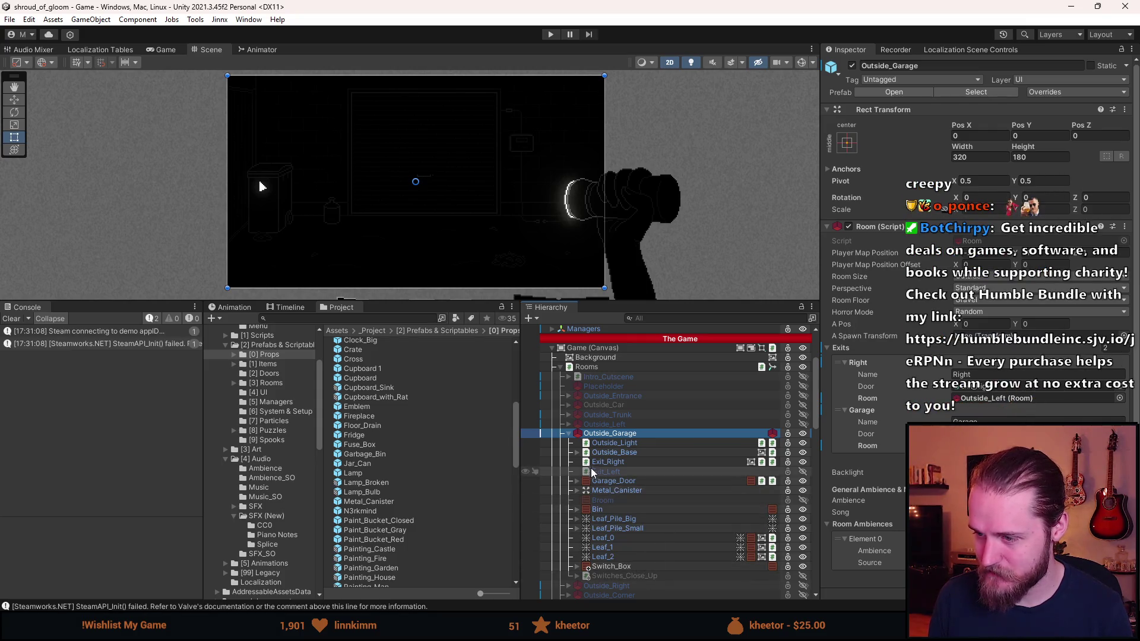
Remove the Toggle Light On State Change component from Switches_Close_Up's Lights object.
click(577, 576)
scroll(624, 575, down, 3)
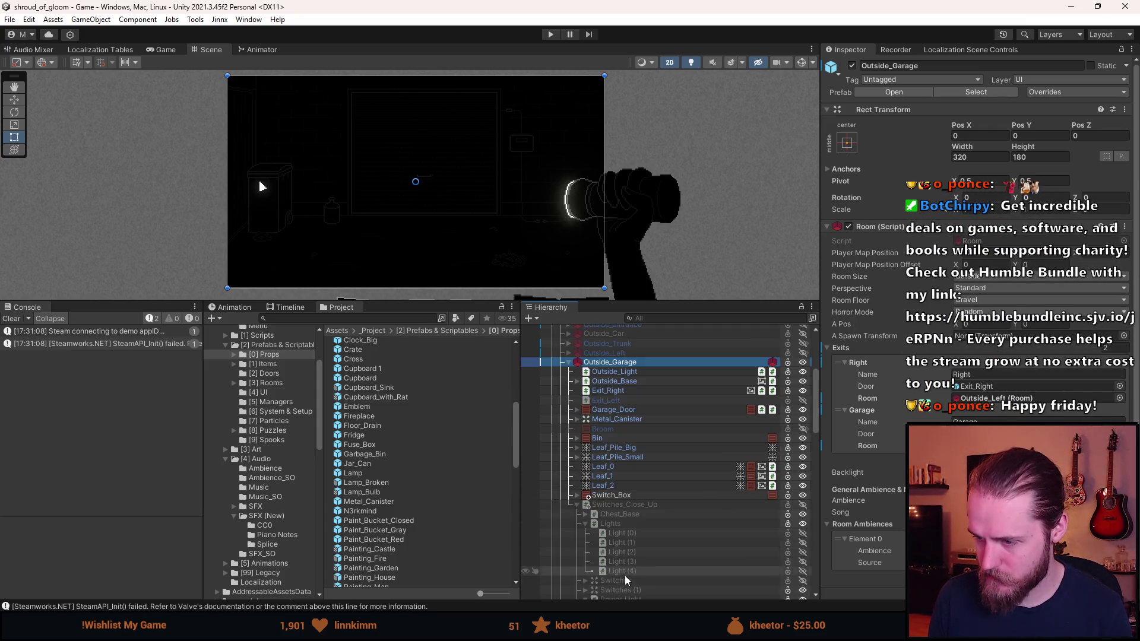
click(622, 525)
right_click(914, 218)
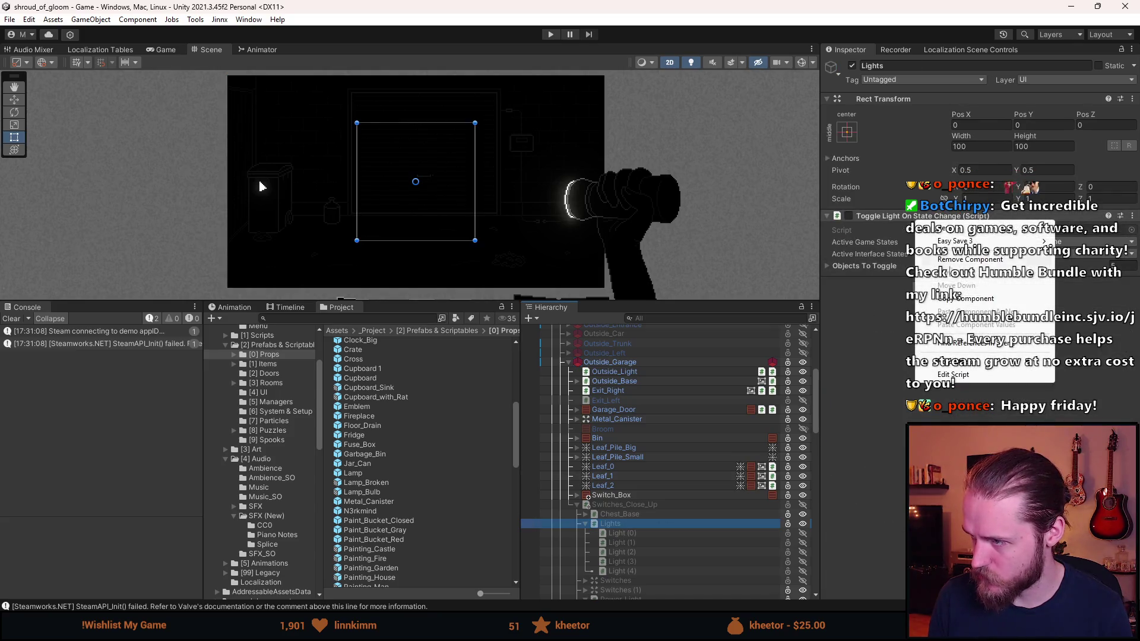
click(969, 259)
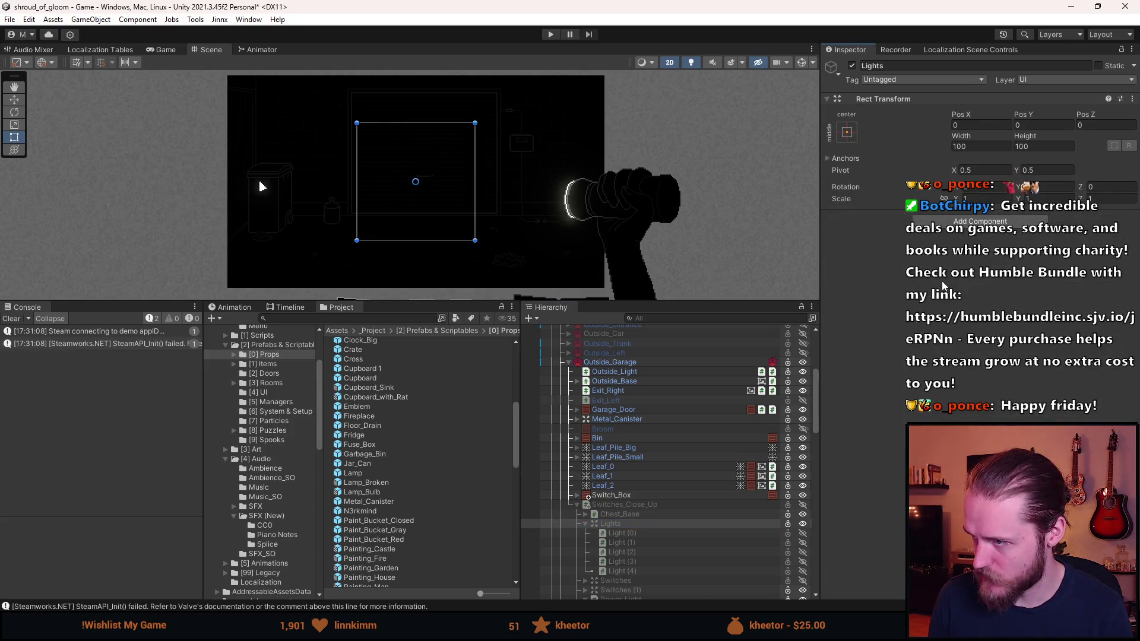
click(675, 534)
scroll(857, 499, down, 1)
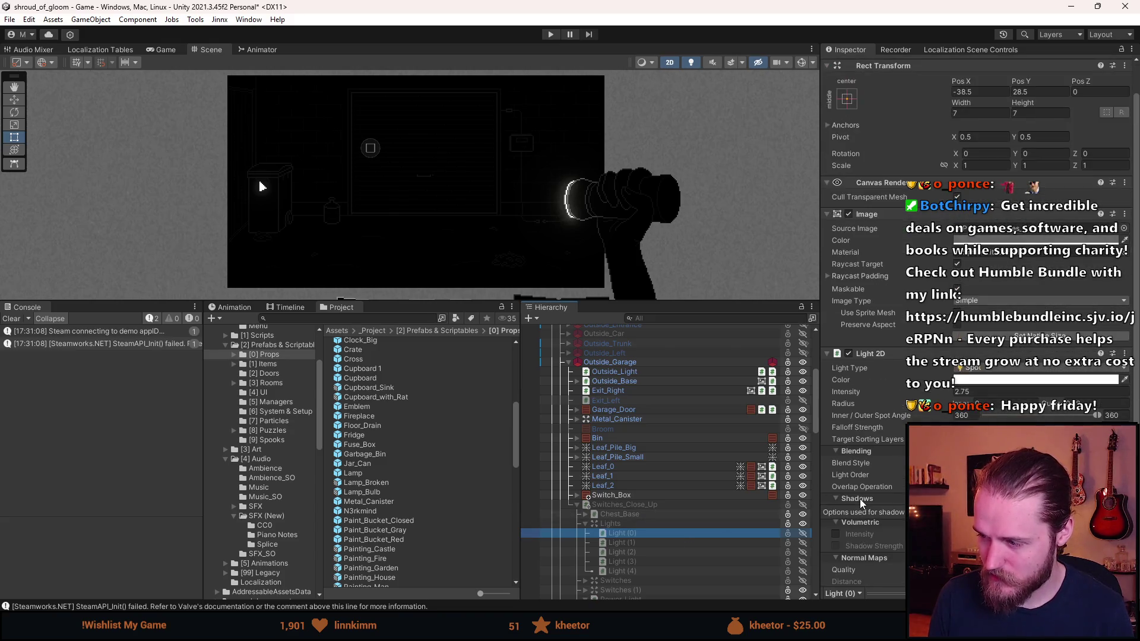
click(584, 524)
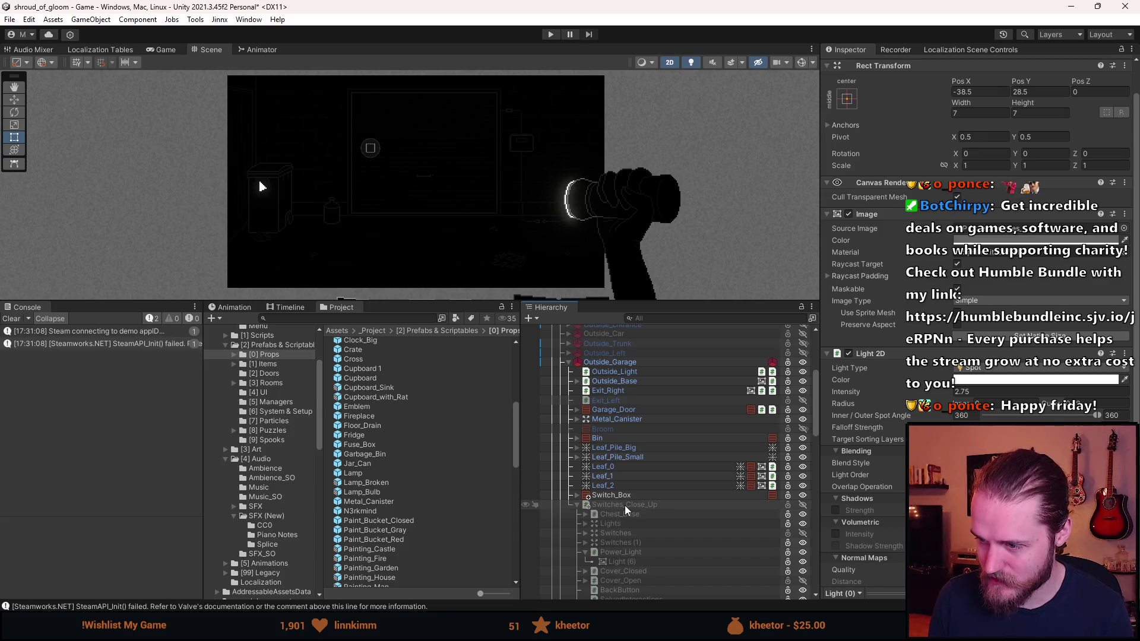
scroll(625, 505, down, 3)
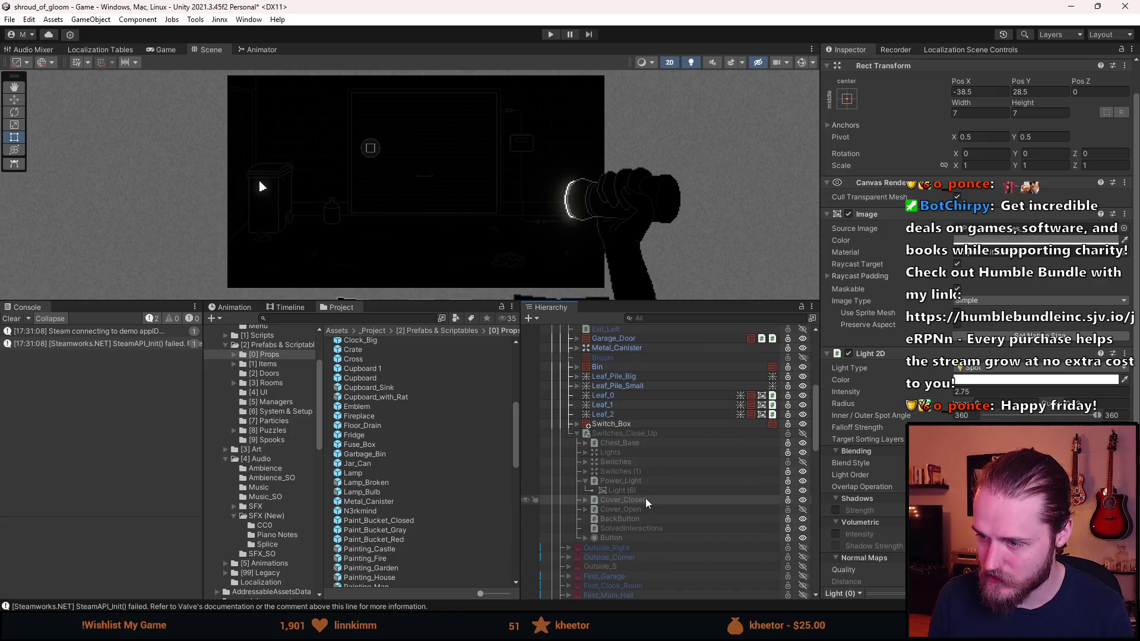
scroll(653, 492, up, 4)
Apply all prefab overrides to Outside_Garage, deactivate it and select First_TV_Room.
click(634, 399)
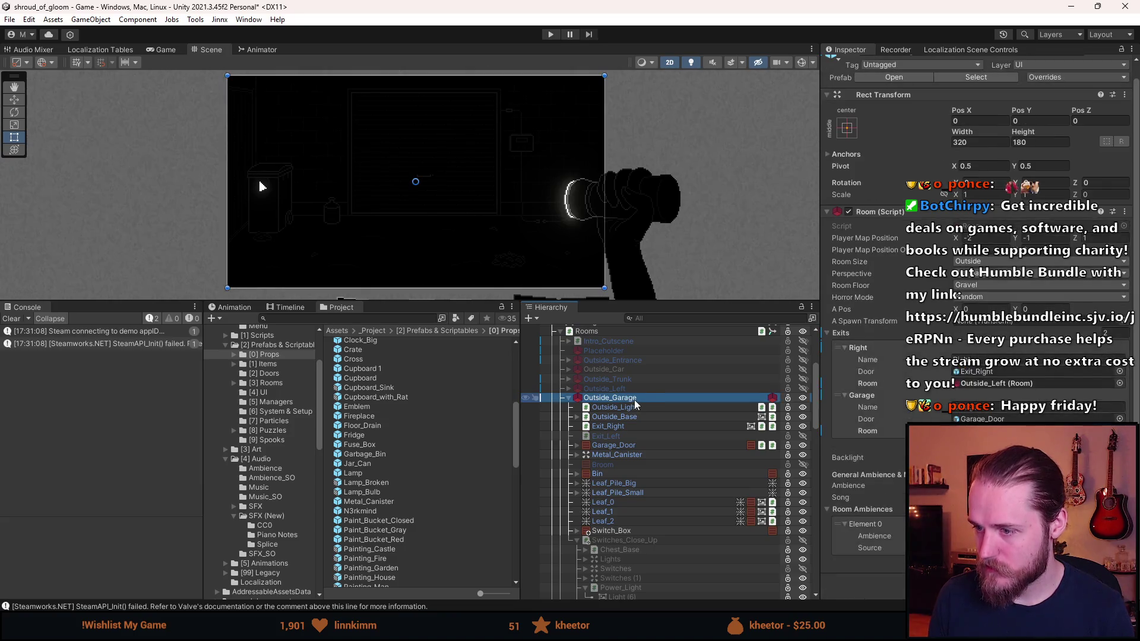
click(1062, 78)
click(1102, 289)
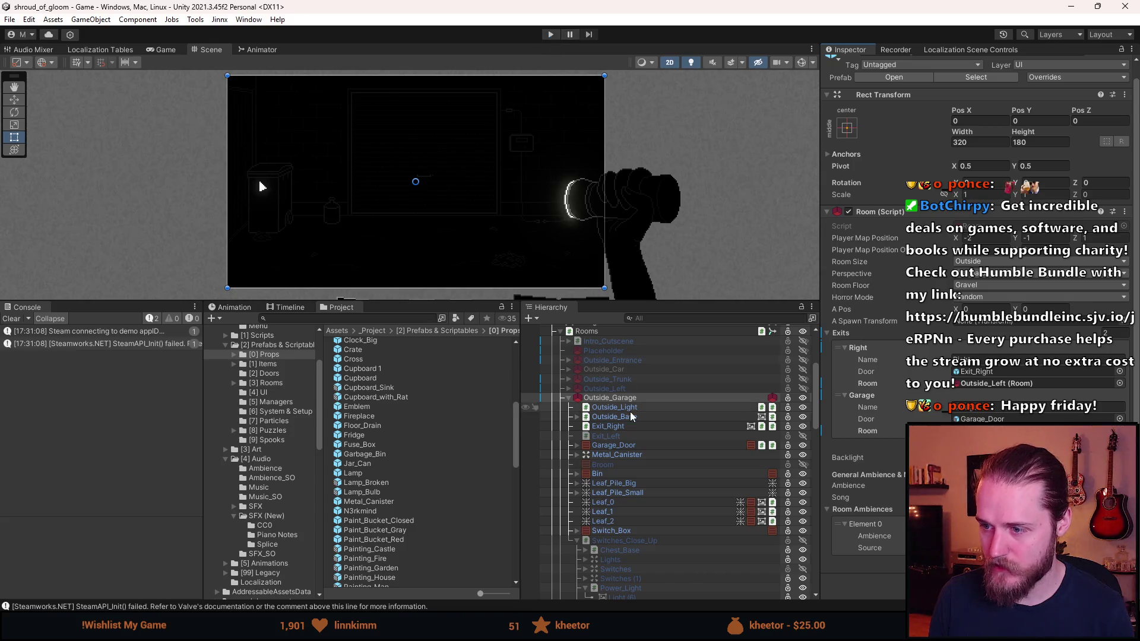
click(584, 401)
key(alt+shift+a)
click(568, 400)
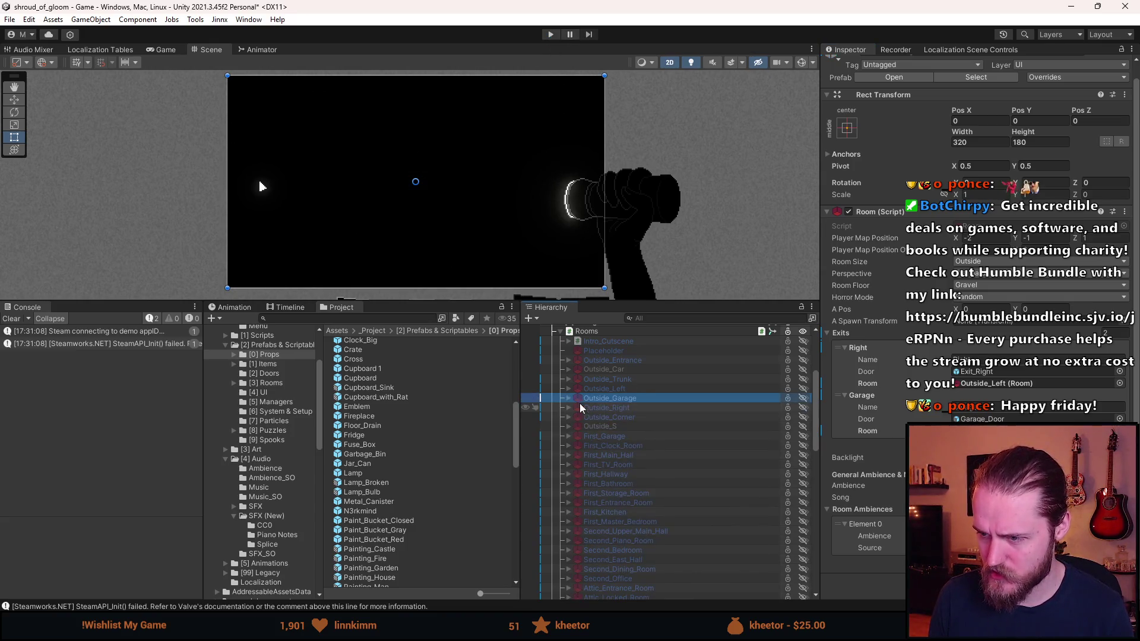
click(598, 408)
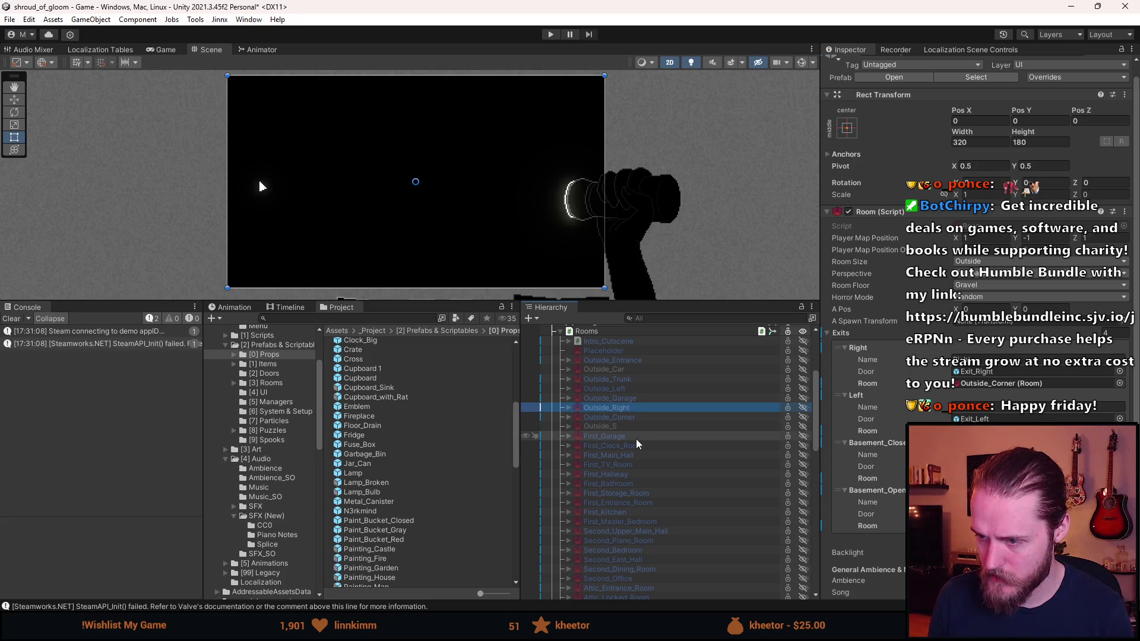
click(634, 465)
Activate First_TV_Room and expand TV > RequiresPower to inspect TV_Static_Screen.
key(alt+shift+a)
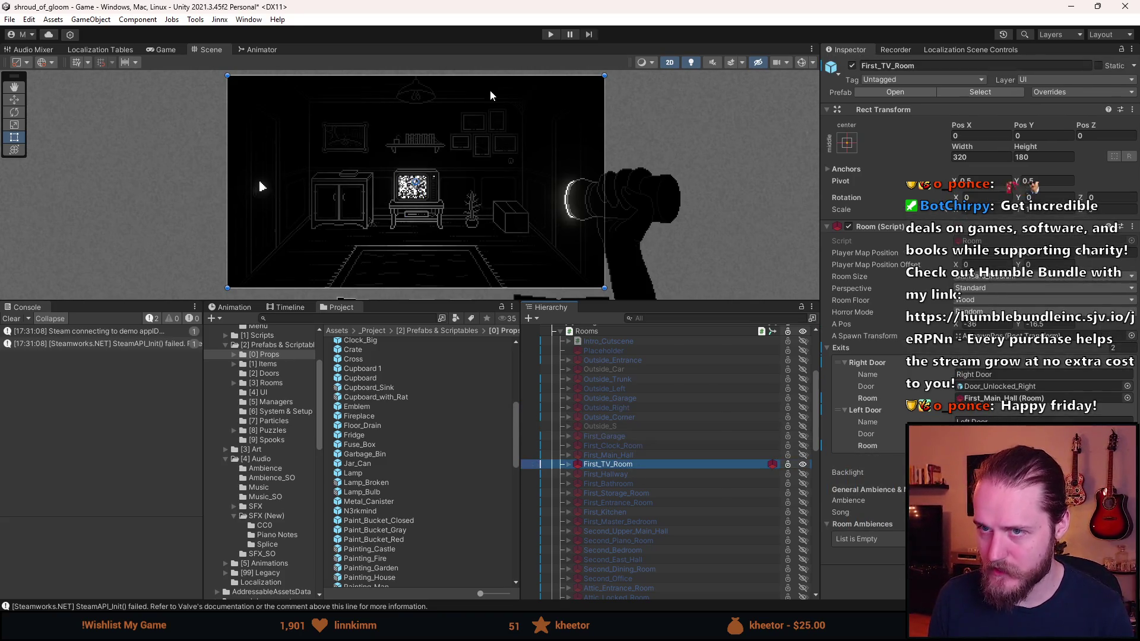
click(568, 464)
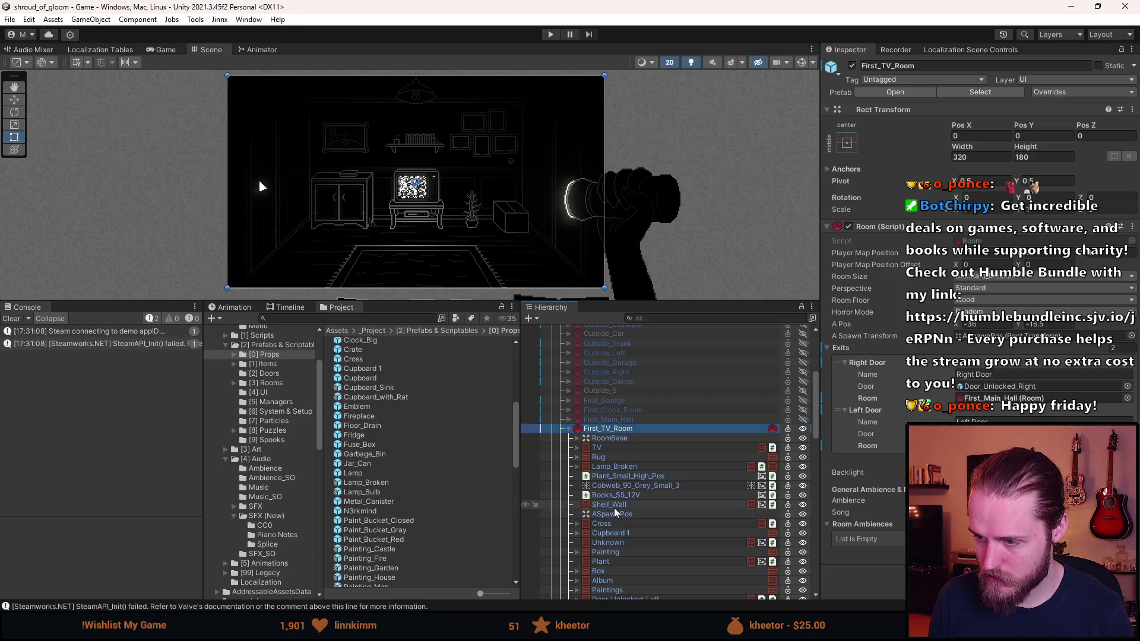
click(577, 449)
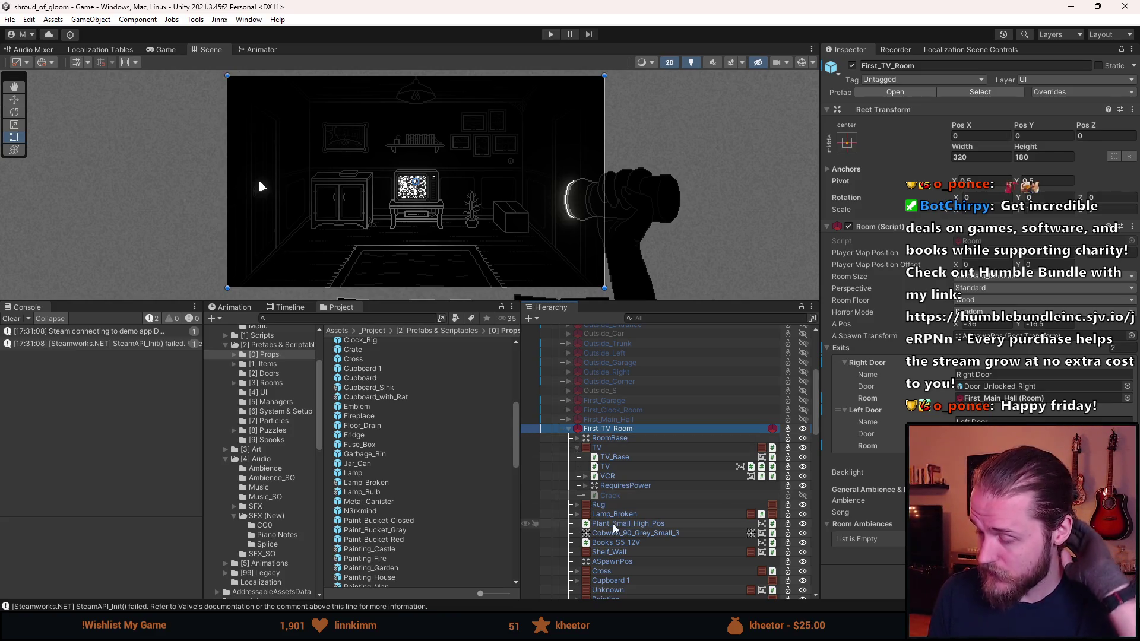
scroll(641, 424, down, 2)
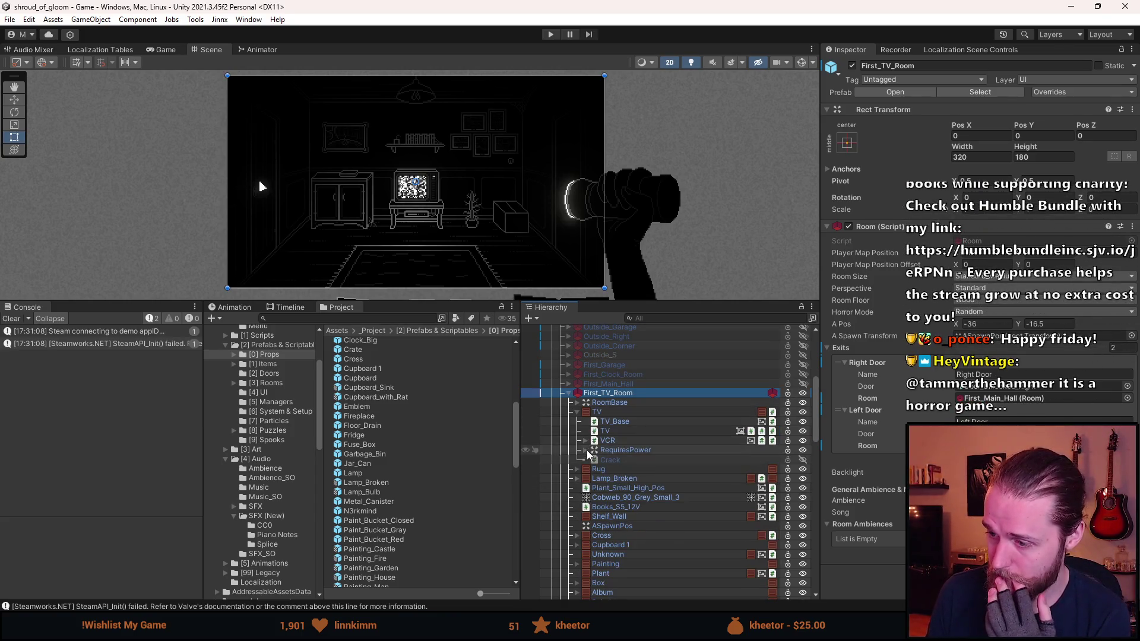
scroll(584, 442, down, 2)
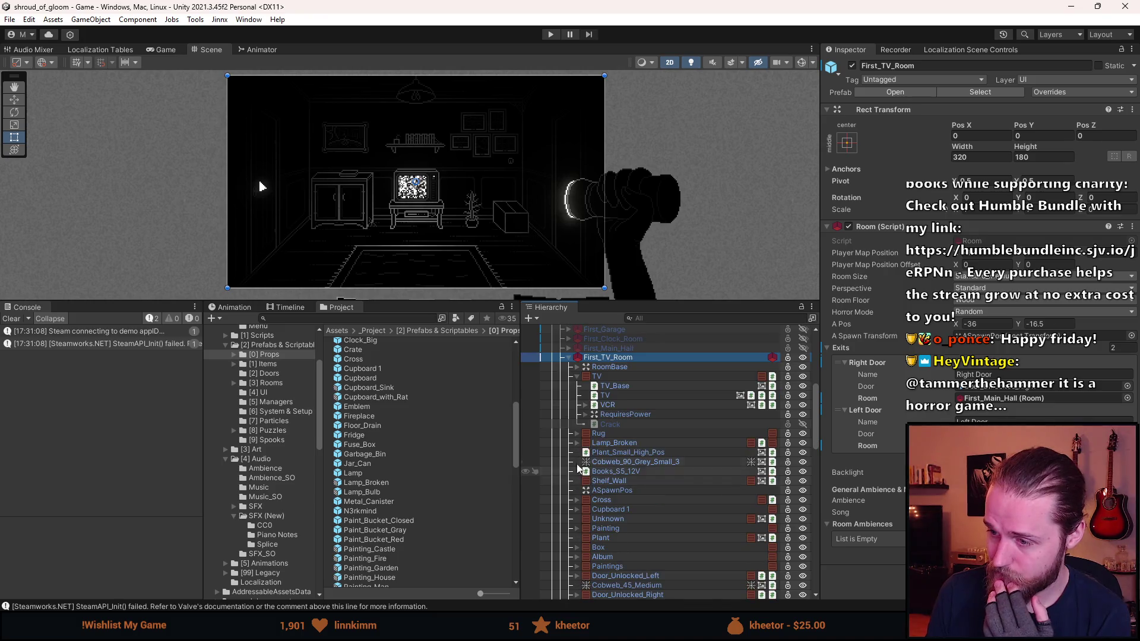
click(585, 415)
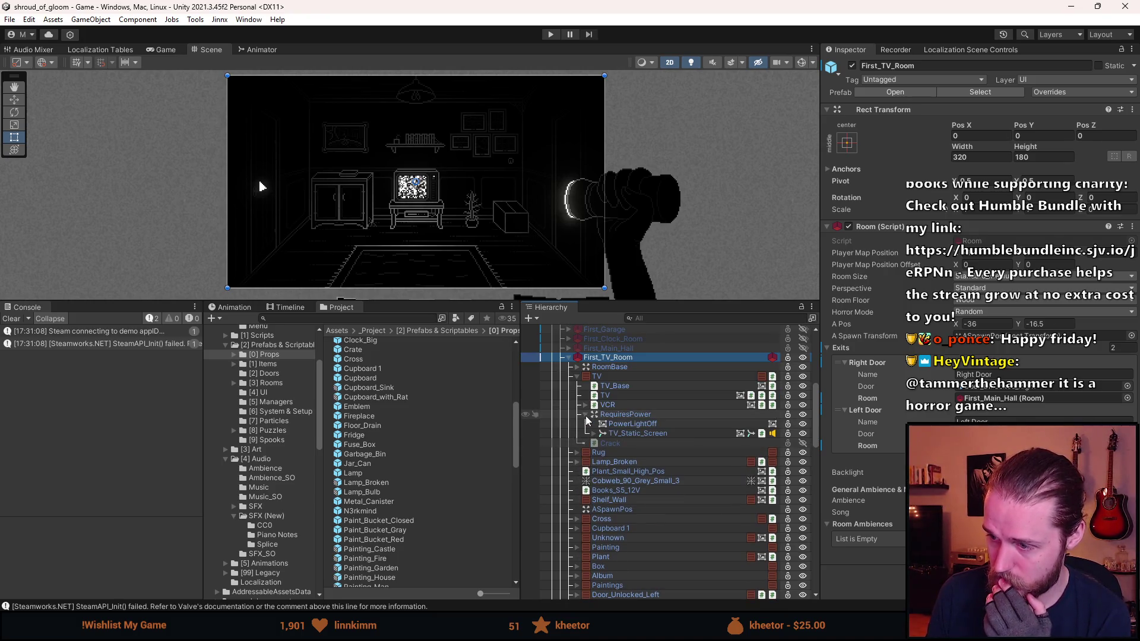
click(629, 433)
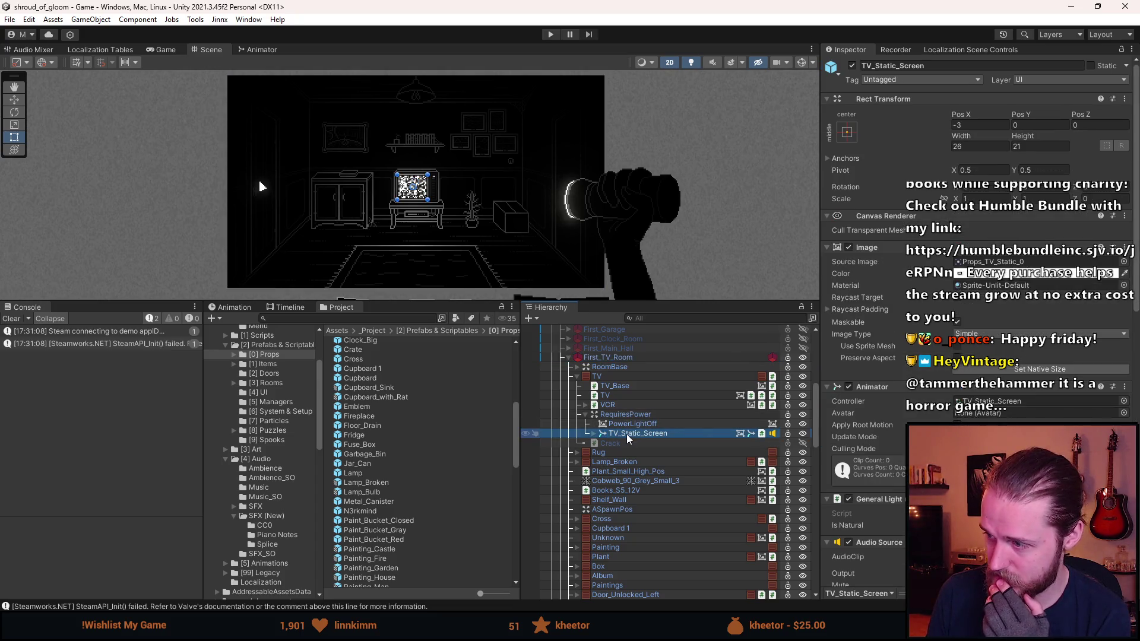
Change Room_Light's target sorting layers, then inspect PowerLightOn.
scroll(866, 442, down, 10)
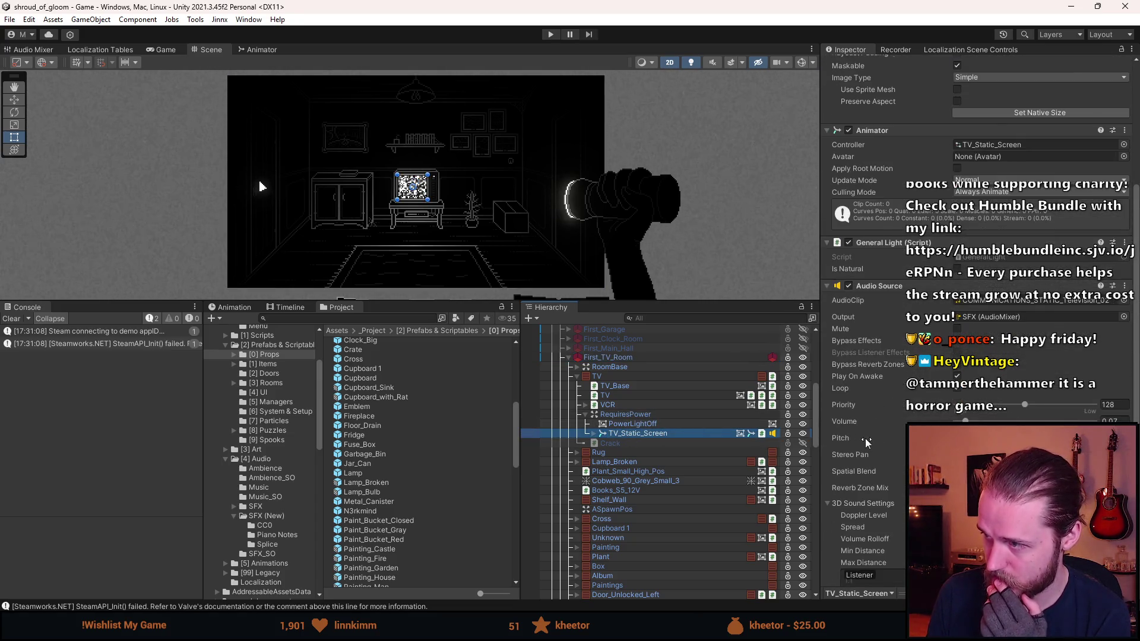
scroll(866, 442, down, 10)
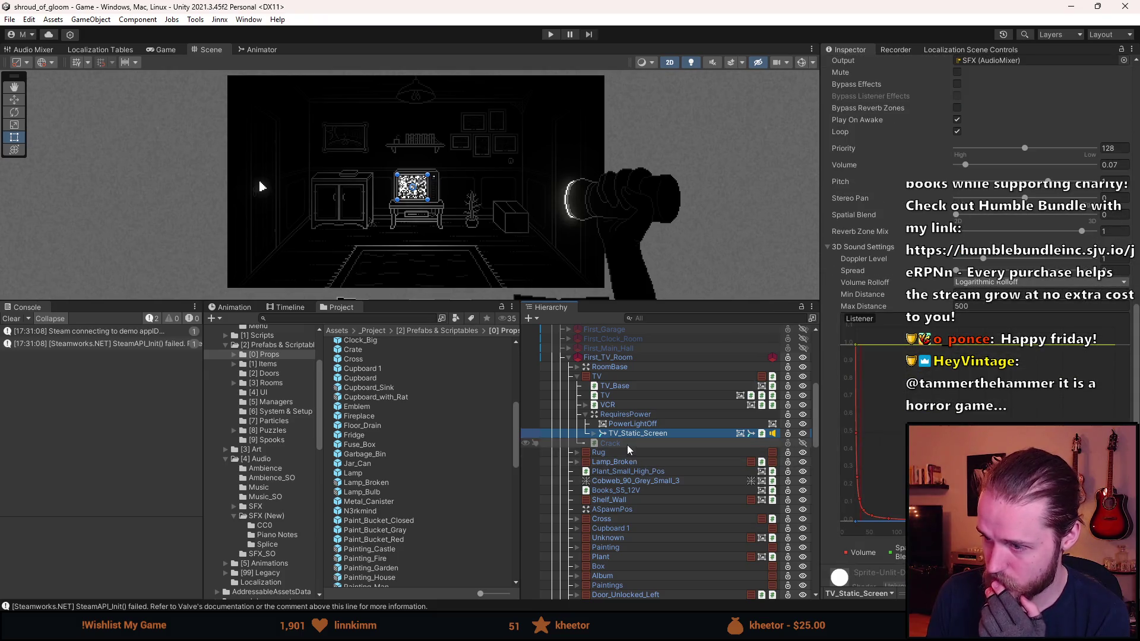
click(594, 433)
click(624, 445)
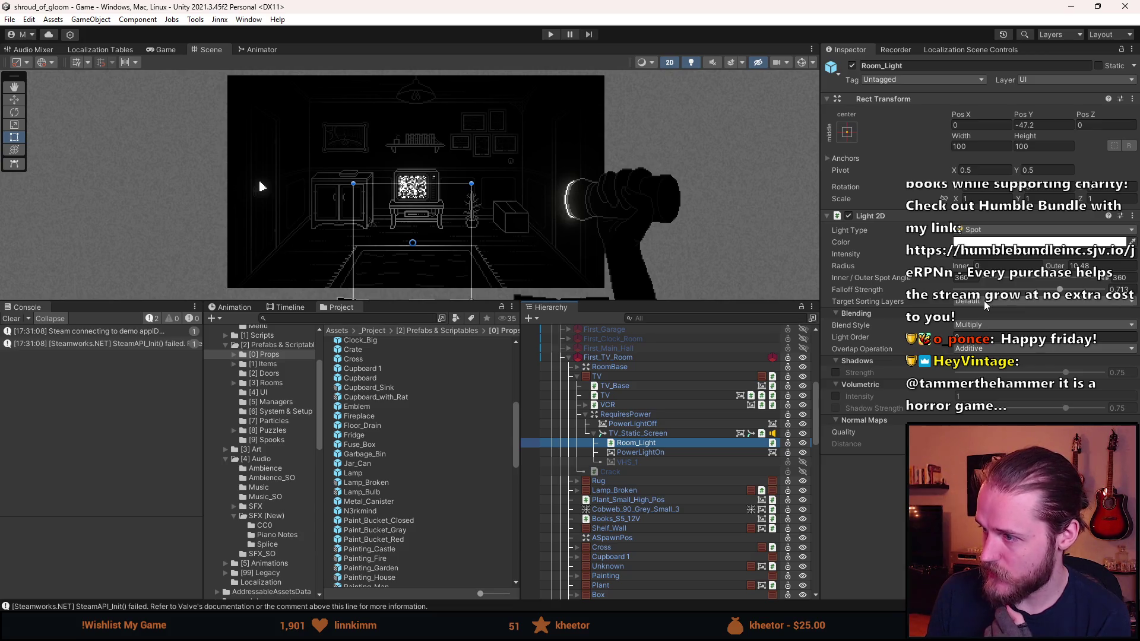
click(985, 305)
click(979, 368)
click(675, 456)
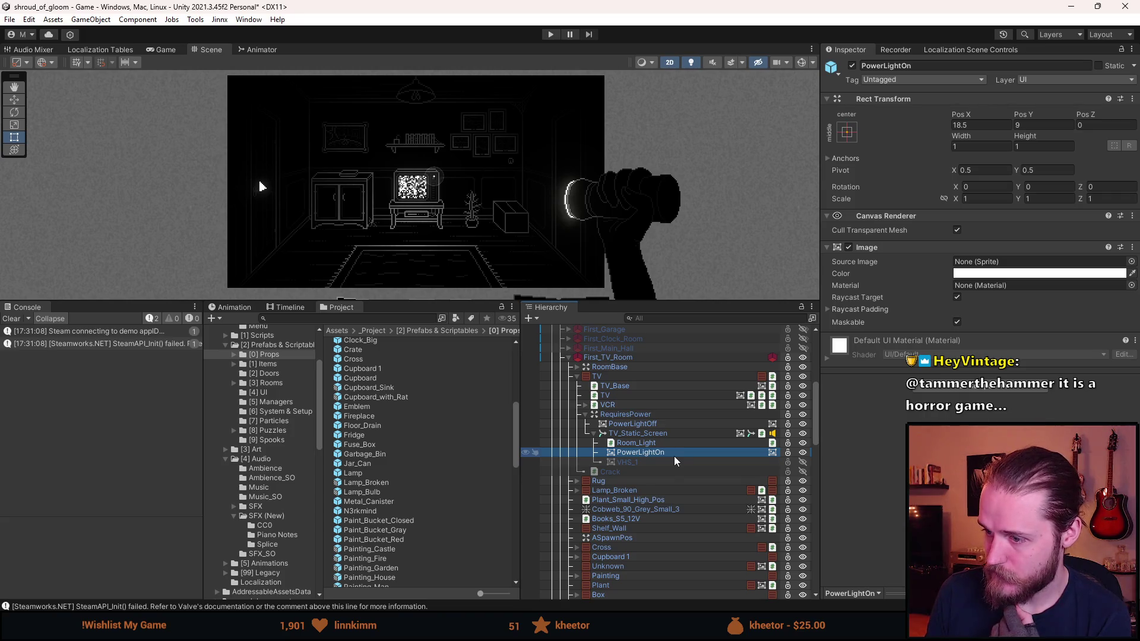
Collapse TV_Static_Screen, RequiresPower and TV, then select TV_Close_Up.
click(595, 434)
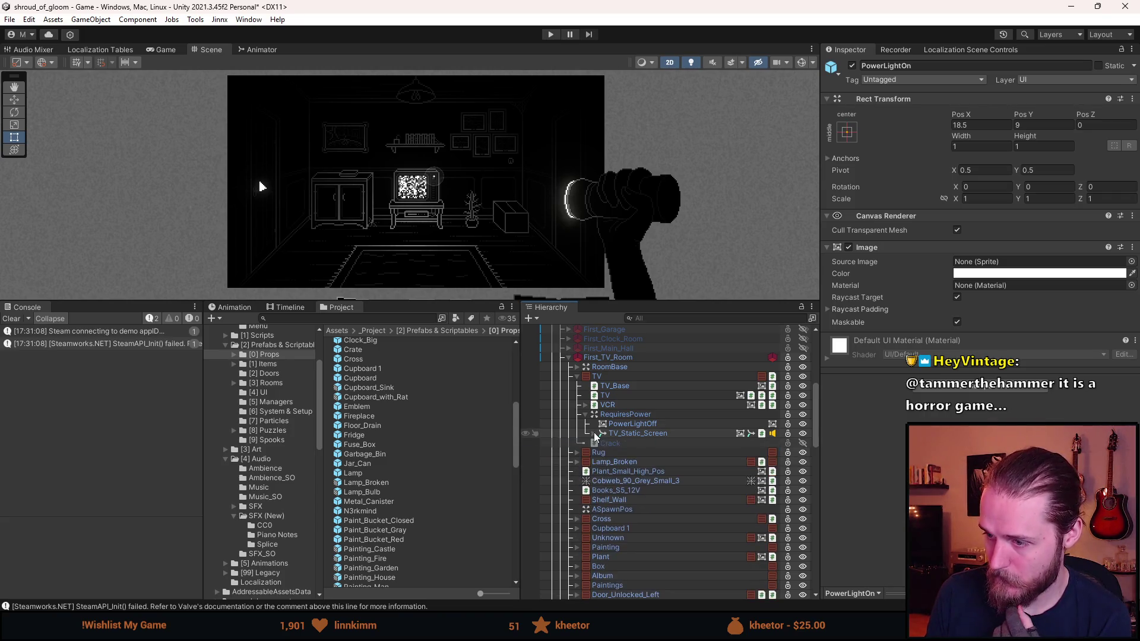
click(586, 414)
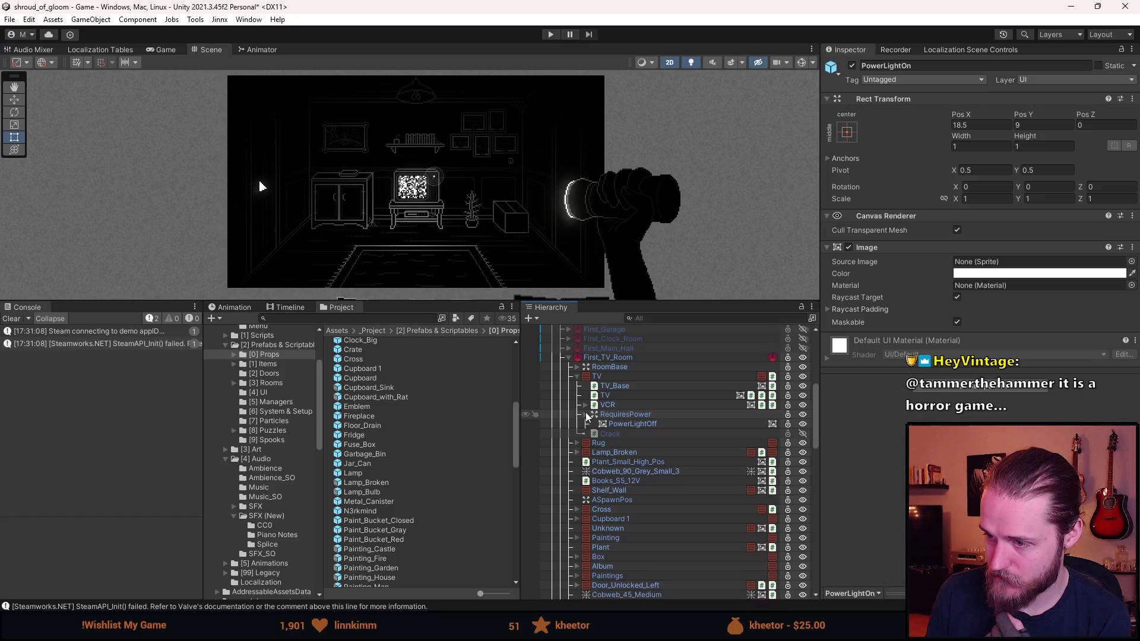
click(576, 376)
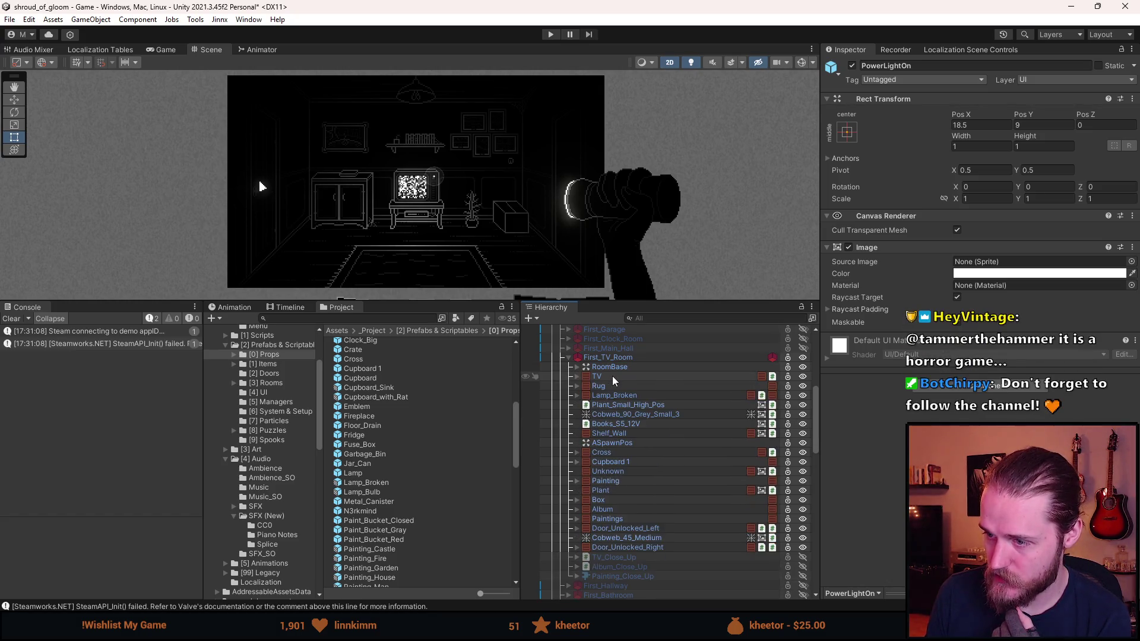
click(618, 558)
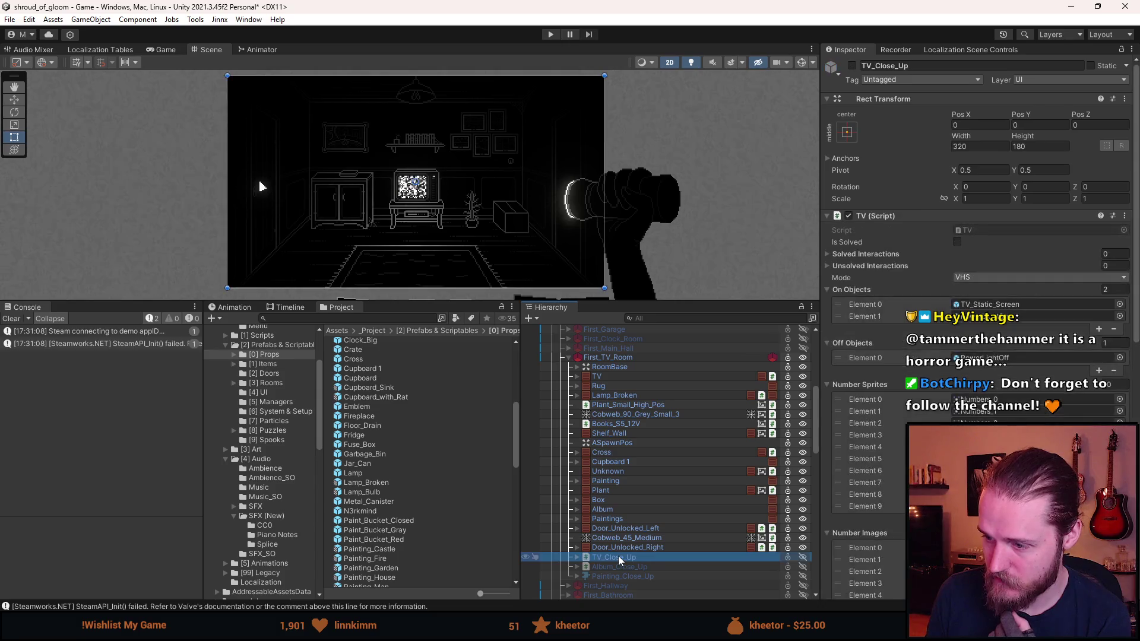
Activate TV_Close_Up and select its TV_Light, toggling the light on and off to preview.
key(alt+shift+a)
click(577, 558)
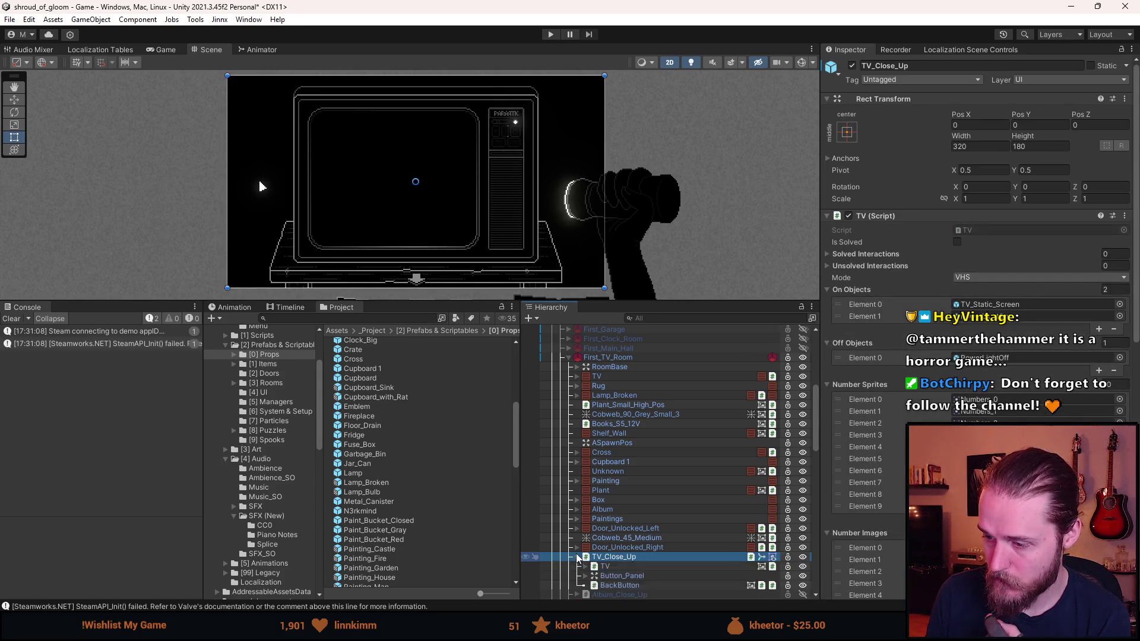
scroll(576, 558, down, 2)
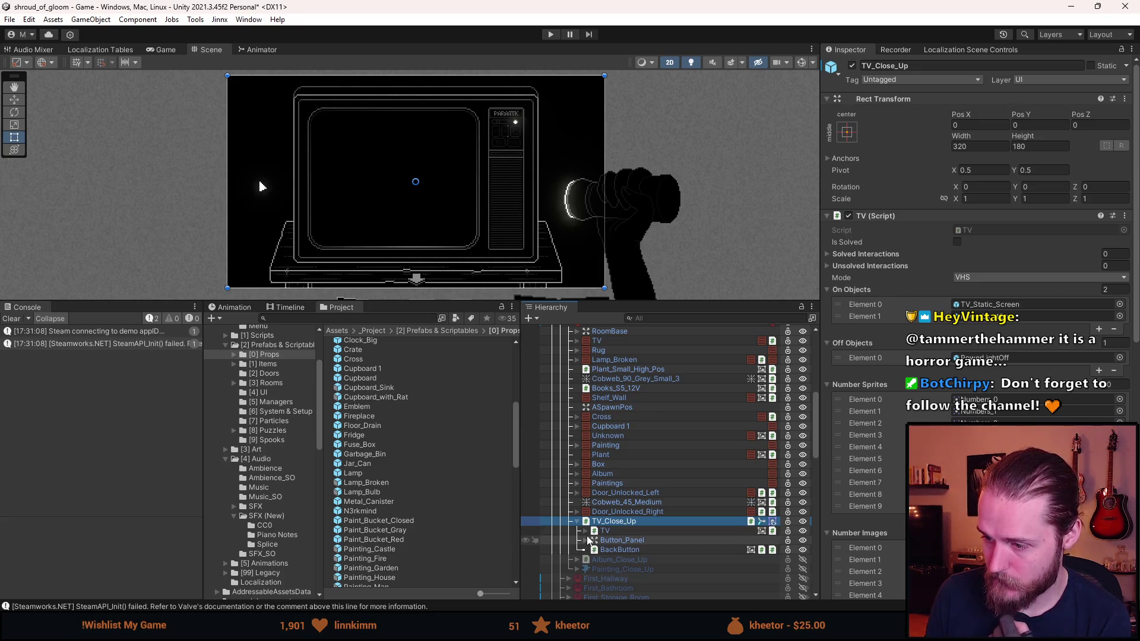
scroll(488, 117, up, 2)
scroll(488, 117, up, 4)
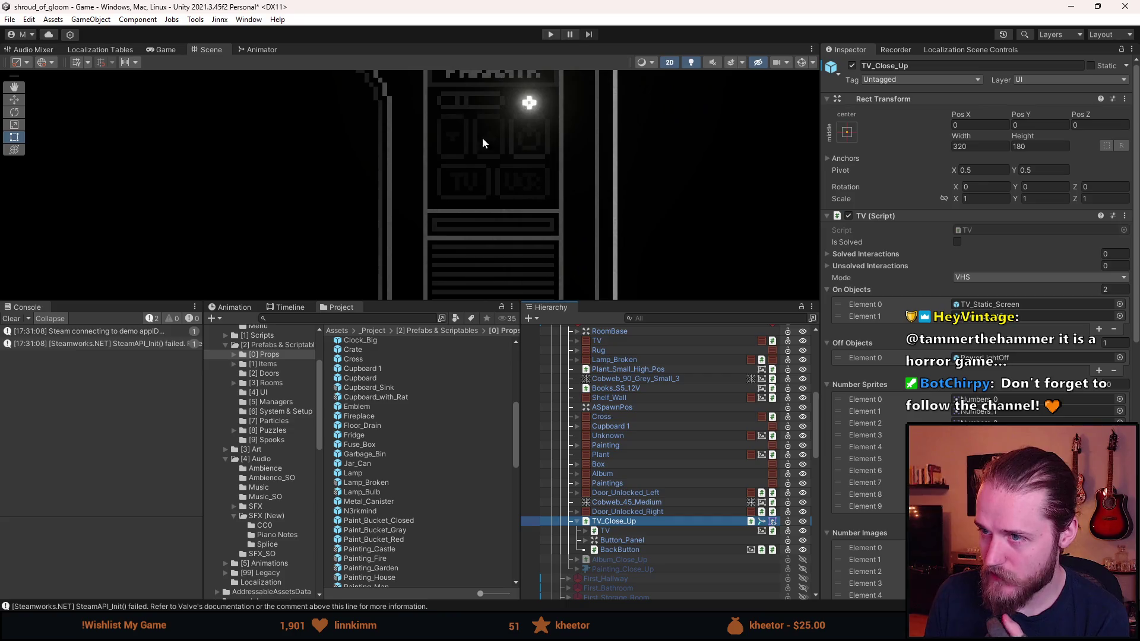
scroll(488, 126, down, 3)
scroll(463, 198, down, 3)
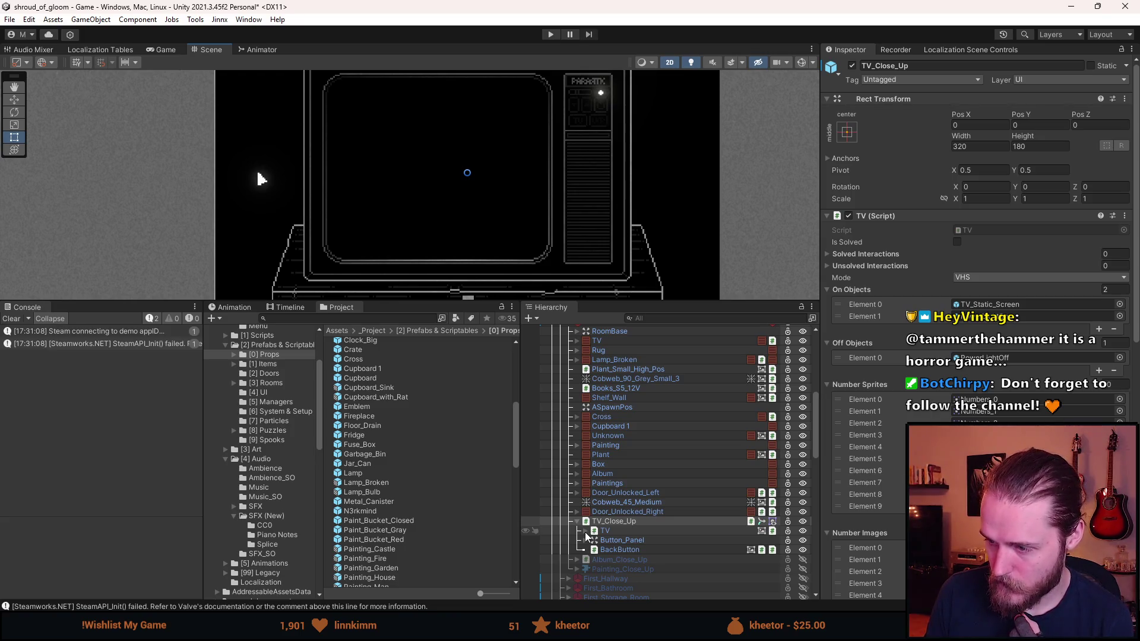
click(585, 533)
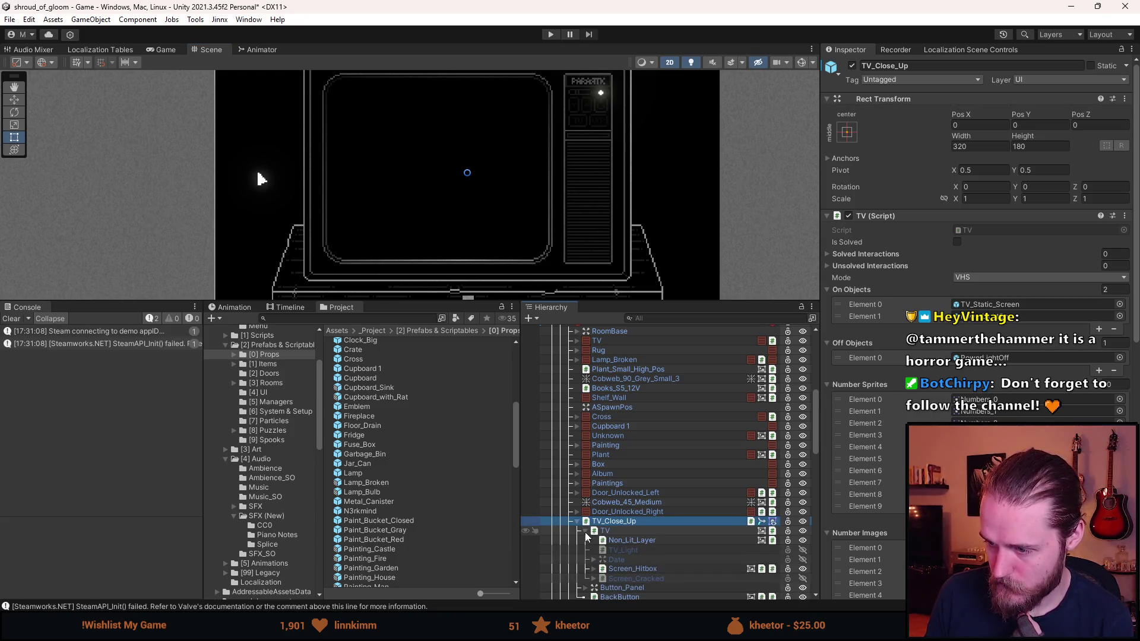
click(589, 550)
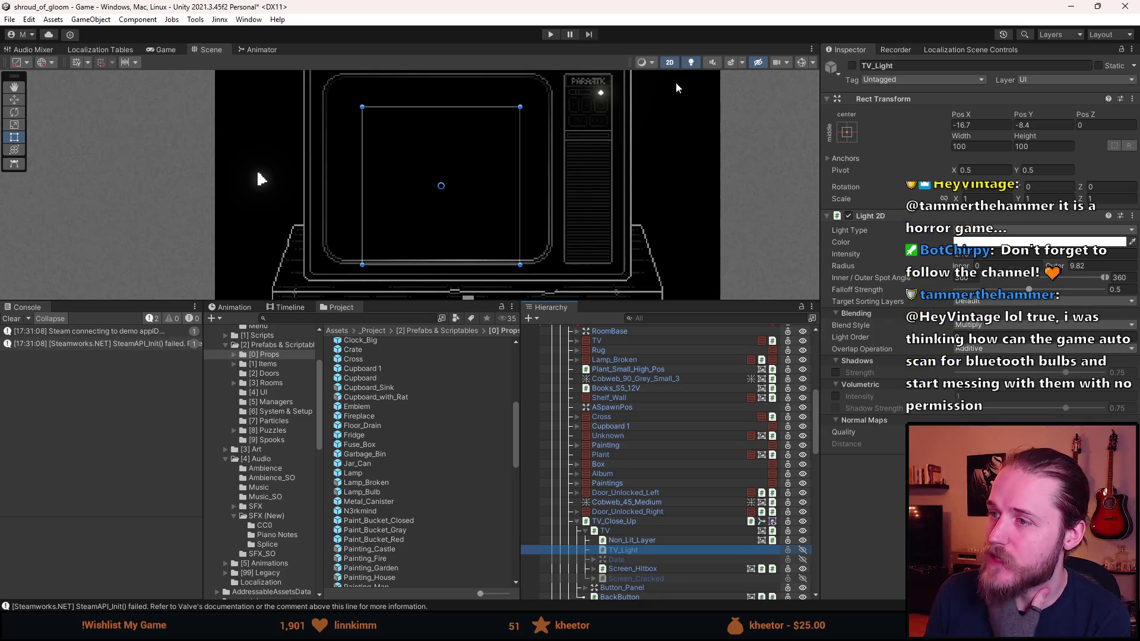
click(853, 67)
click(853, 66)
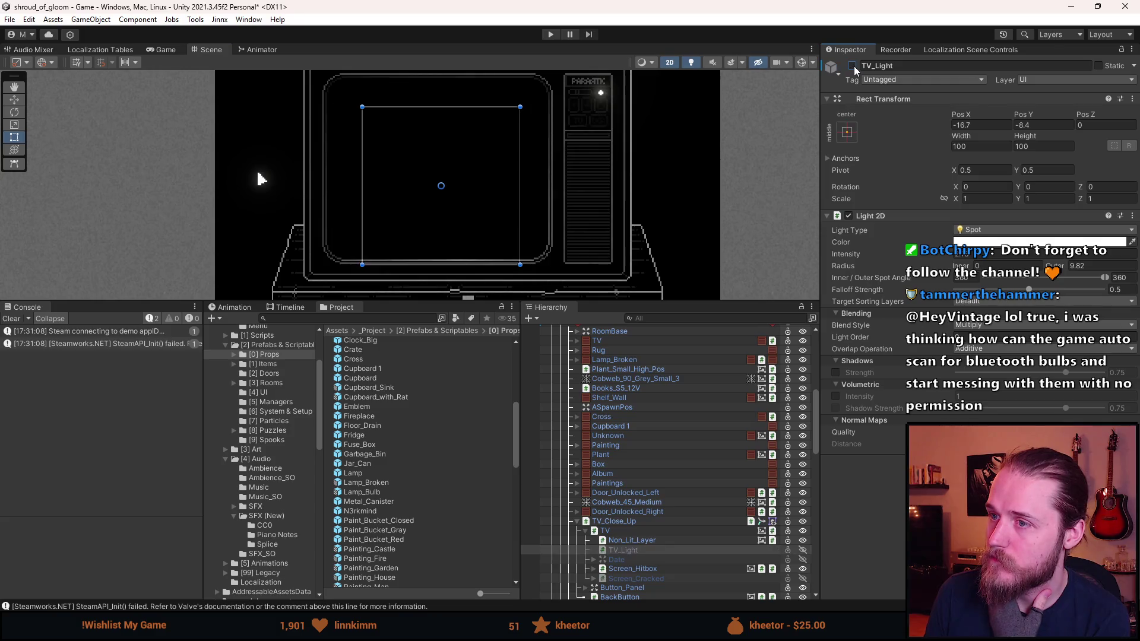
Set TV_Light's target sorting layers to Mixed, deactivate TV_Close_Up and start play mode.
click(976, 303)
click(986, 391)
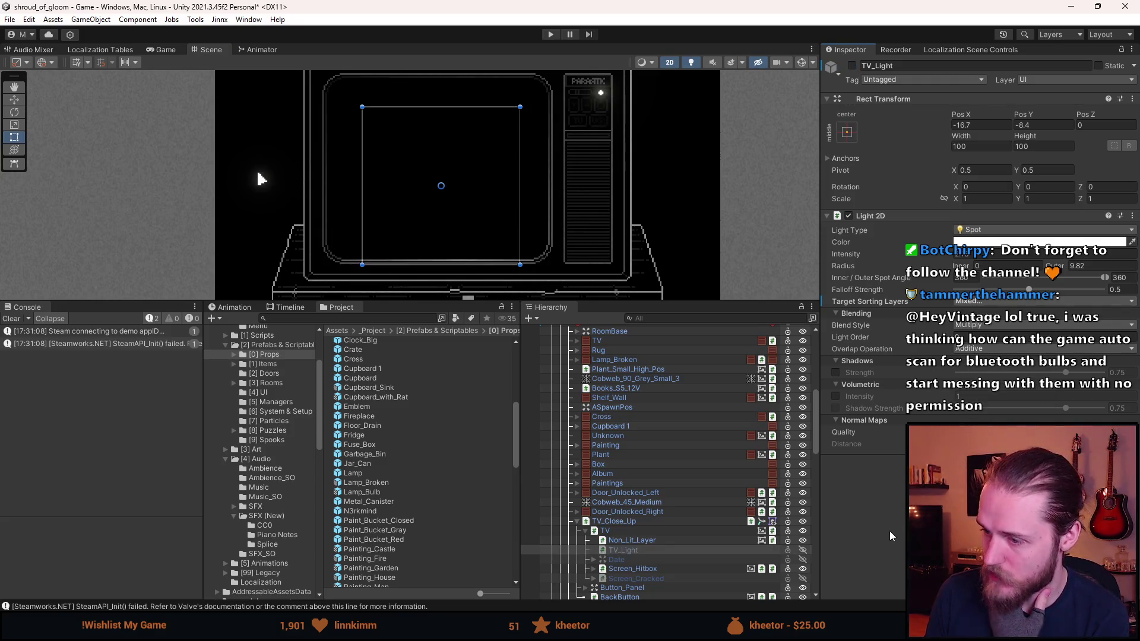
click(625, 522)
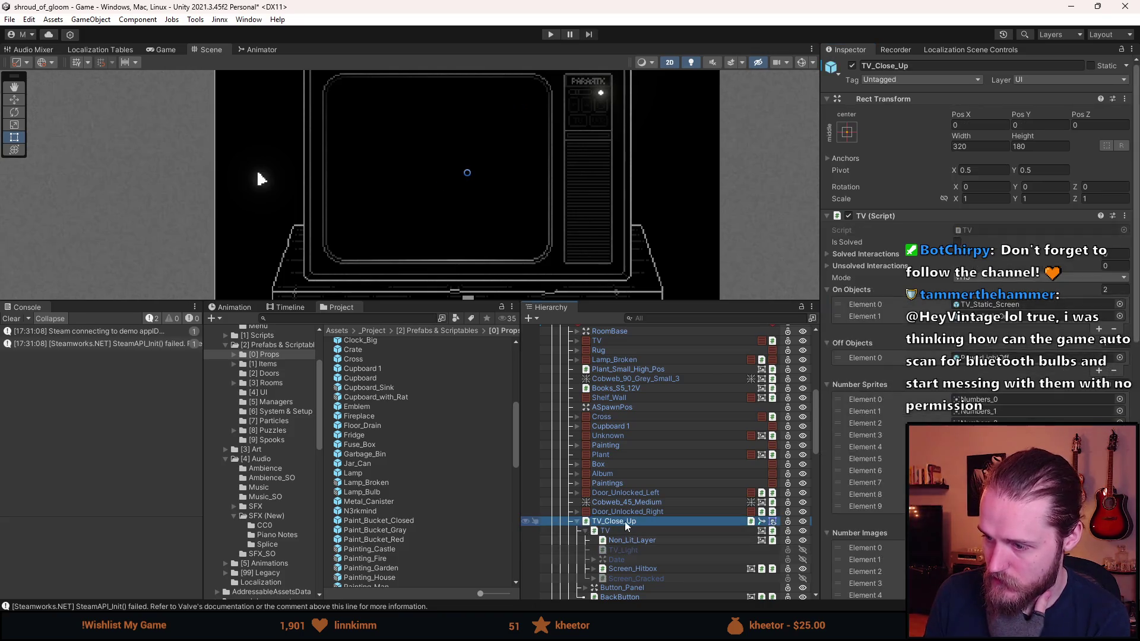
click(578, 521)
key(alt+shift+a)
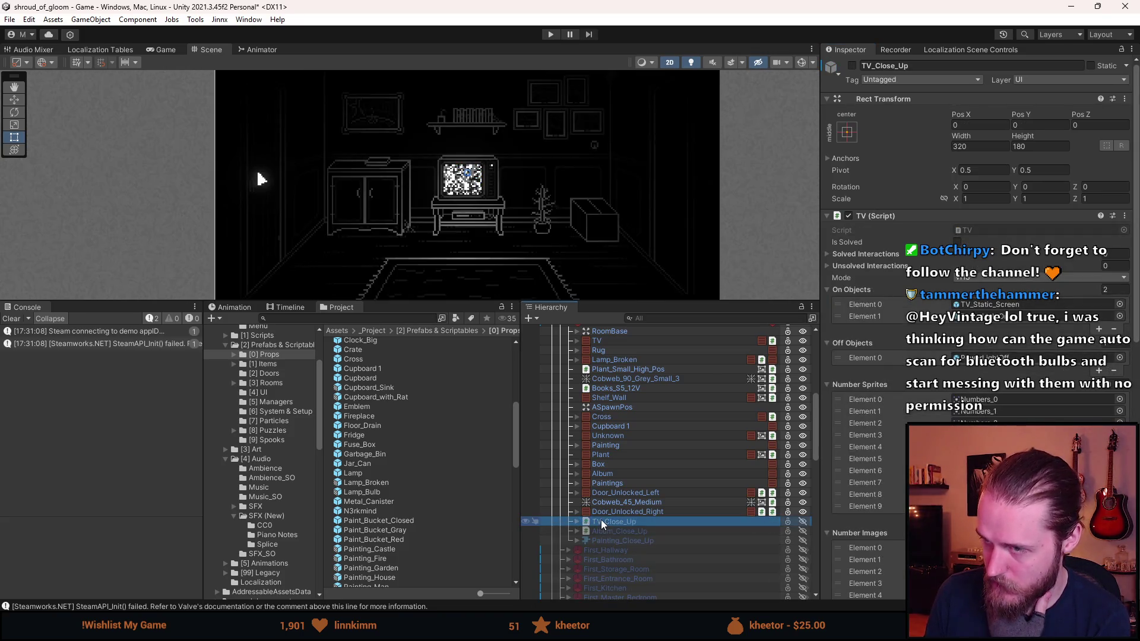
scroll(618, 501, up, 3)
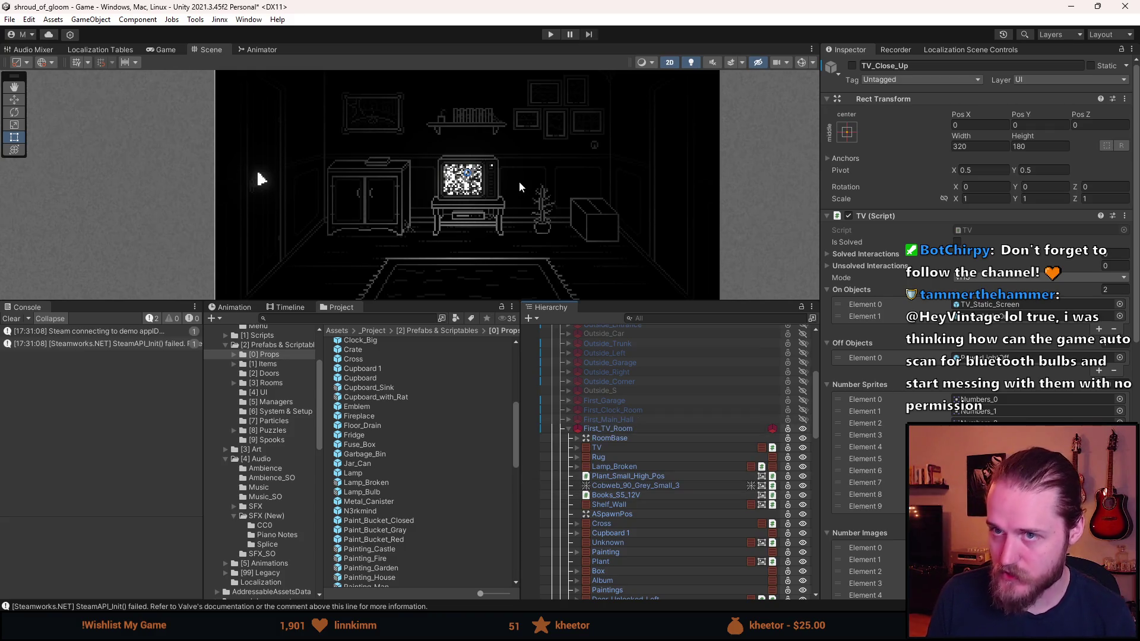
click(550, 34)
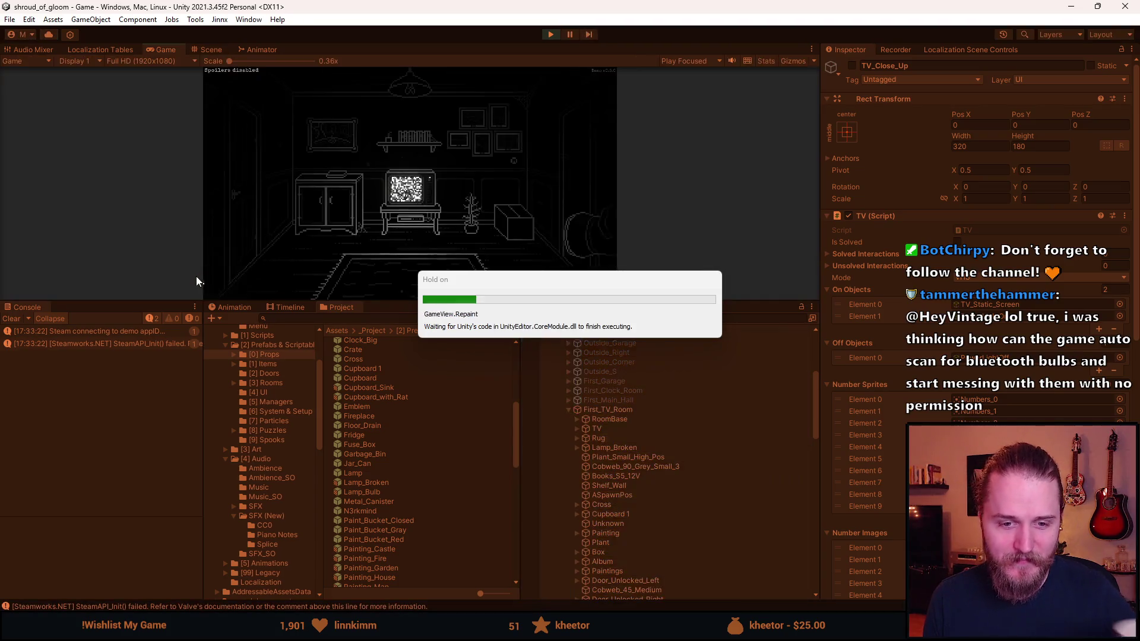
Enlarge the Game view and check the map, Journal, Notes and TV close-up in the TV room.
drag(380, 301, 356, 498)
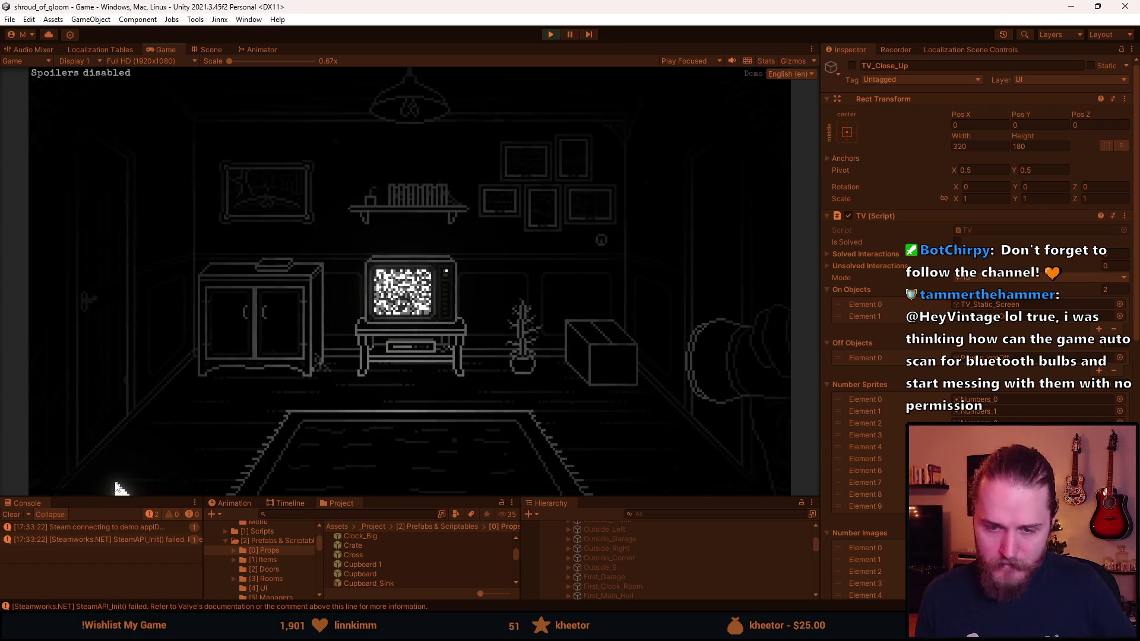
click(667, 464)
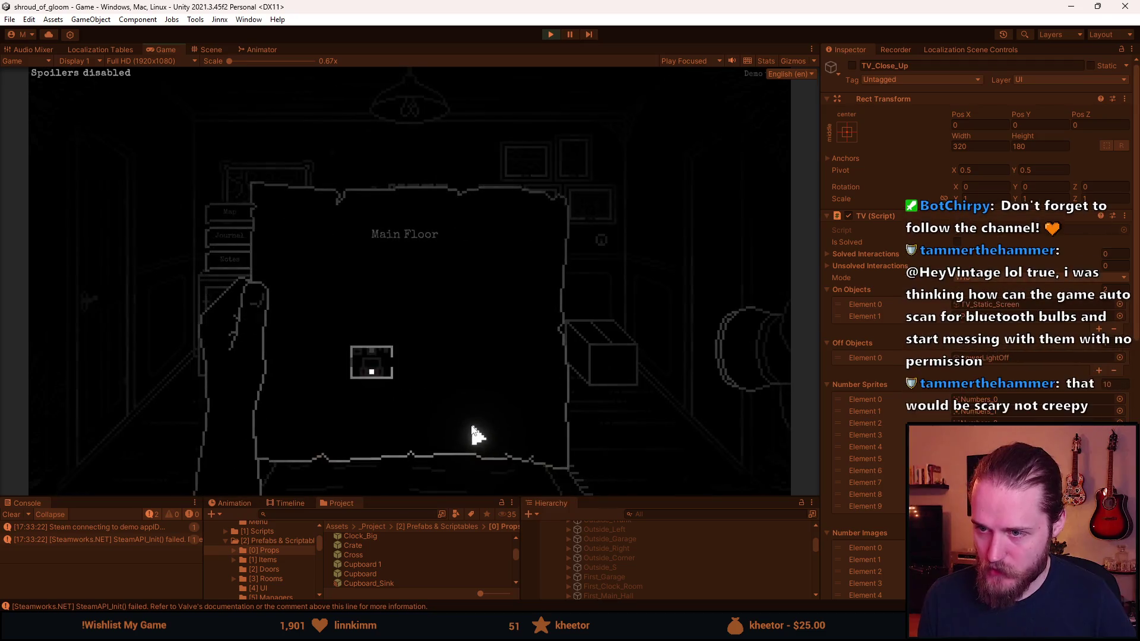
click(230, 249)
click(254, 420)
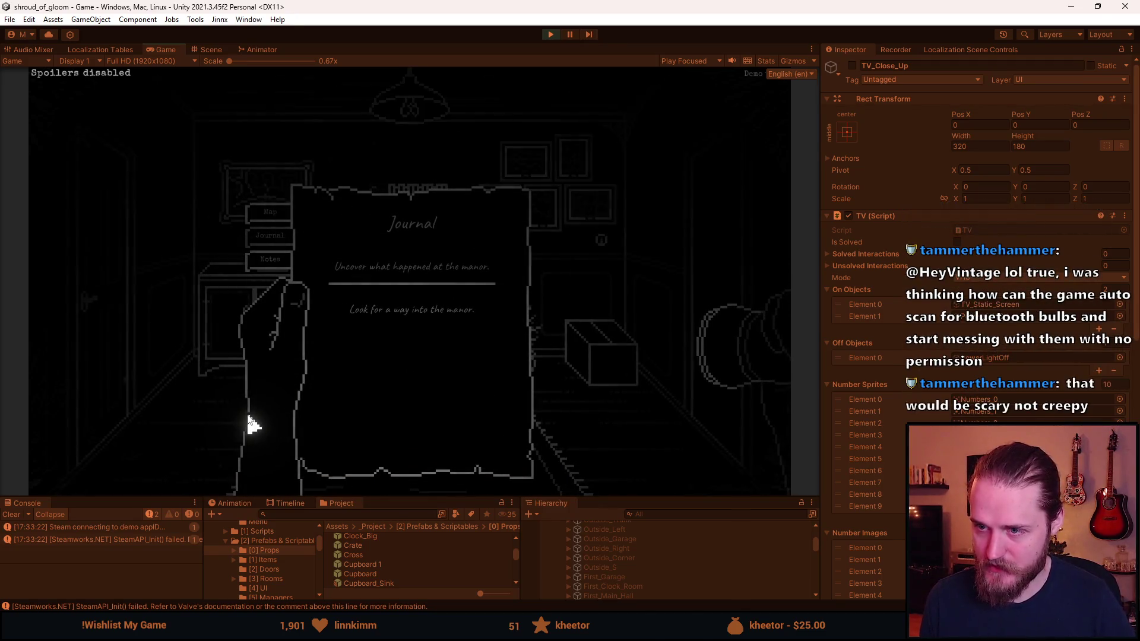
click(423, 328)
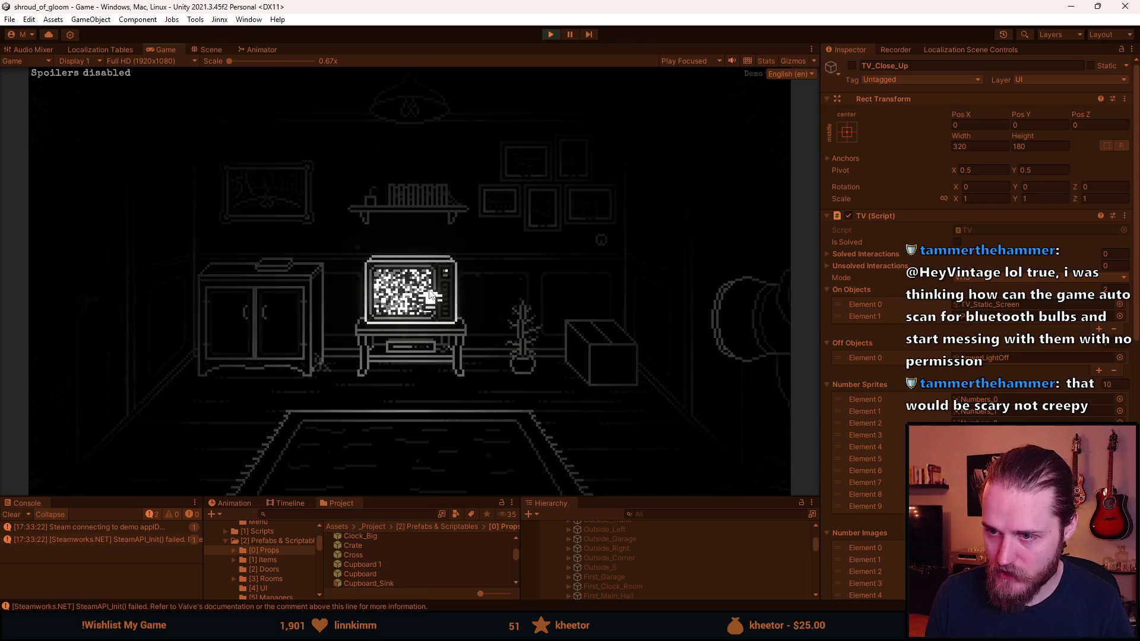
click(406, 320)
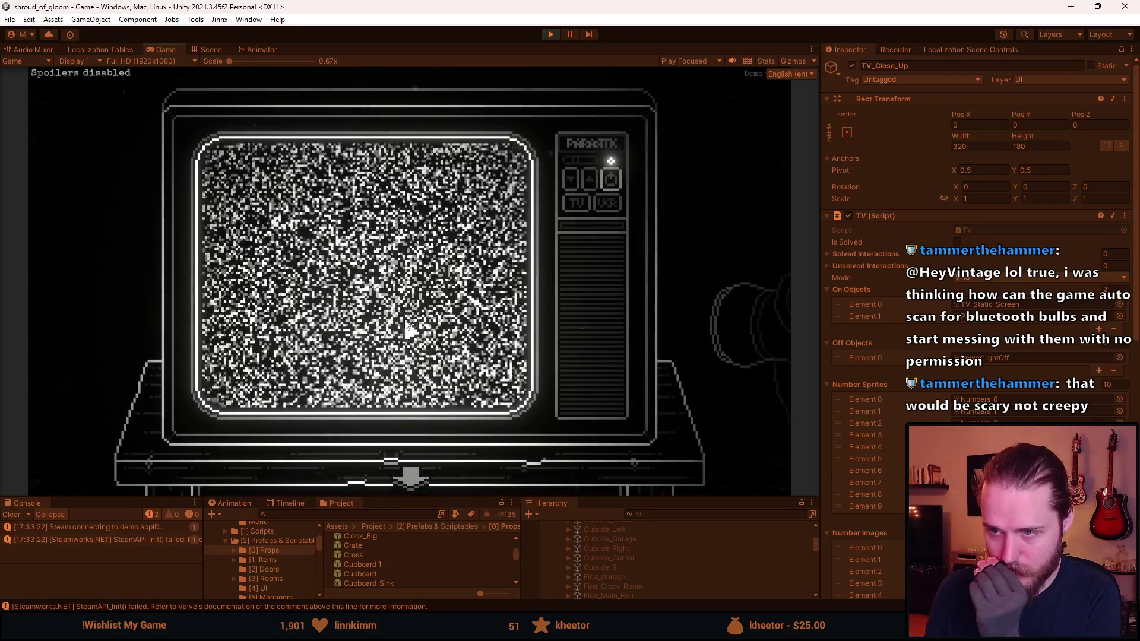
click(323, 493)
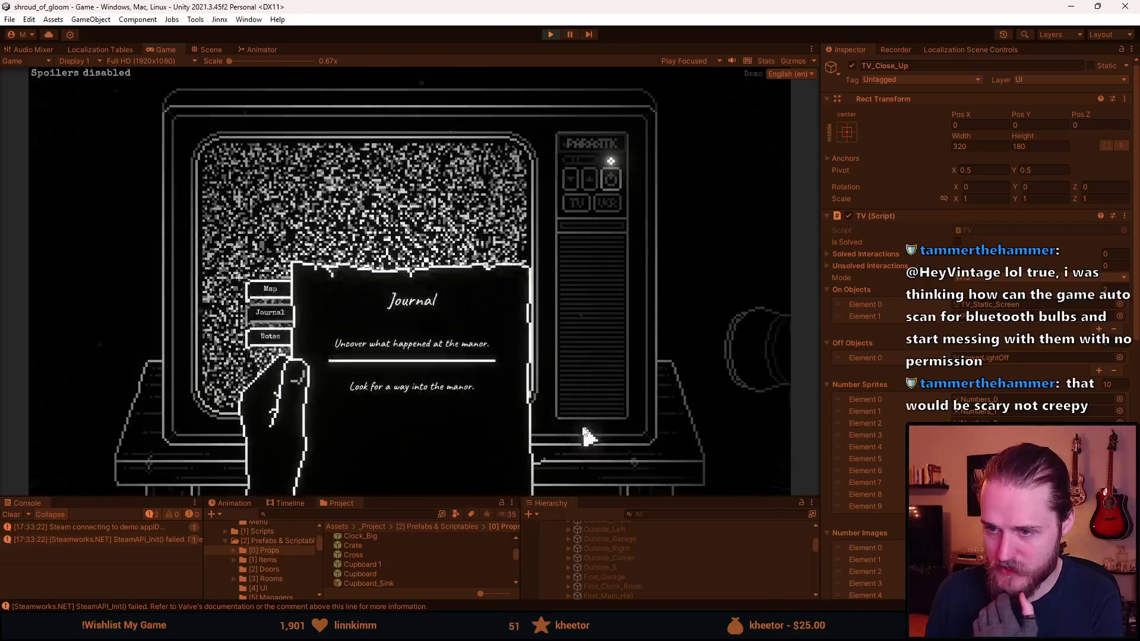
click(270, 259)
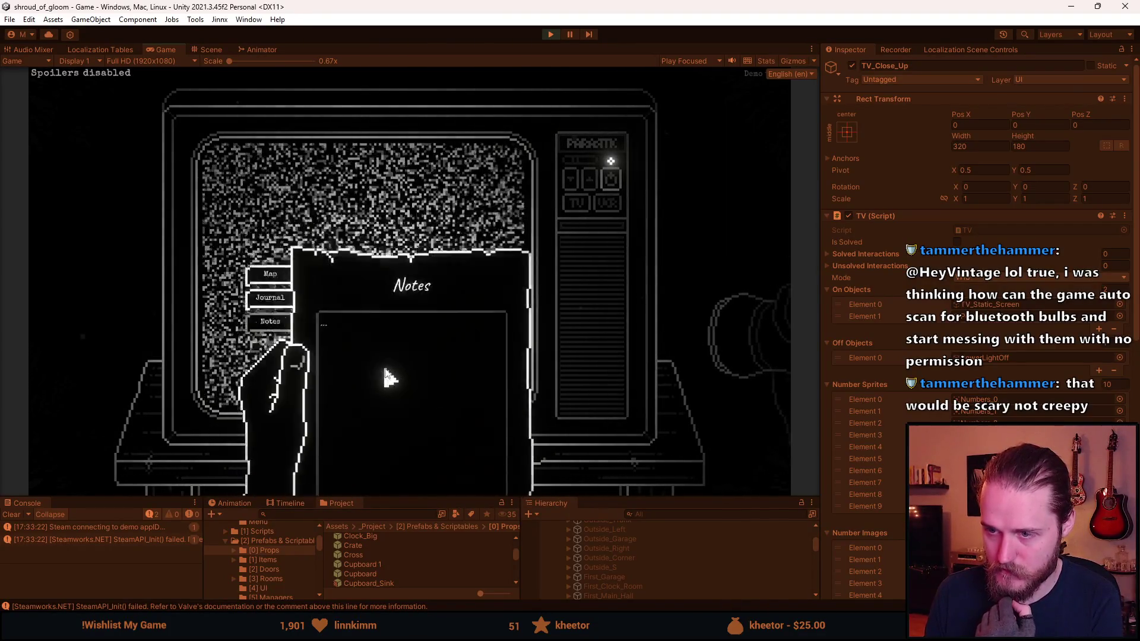
key(Escape)
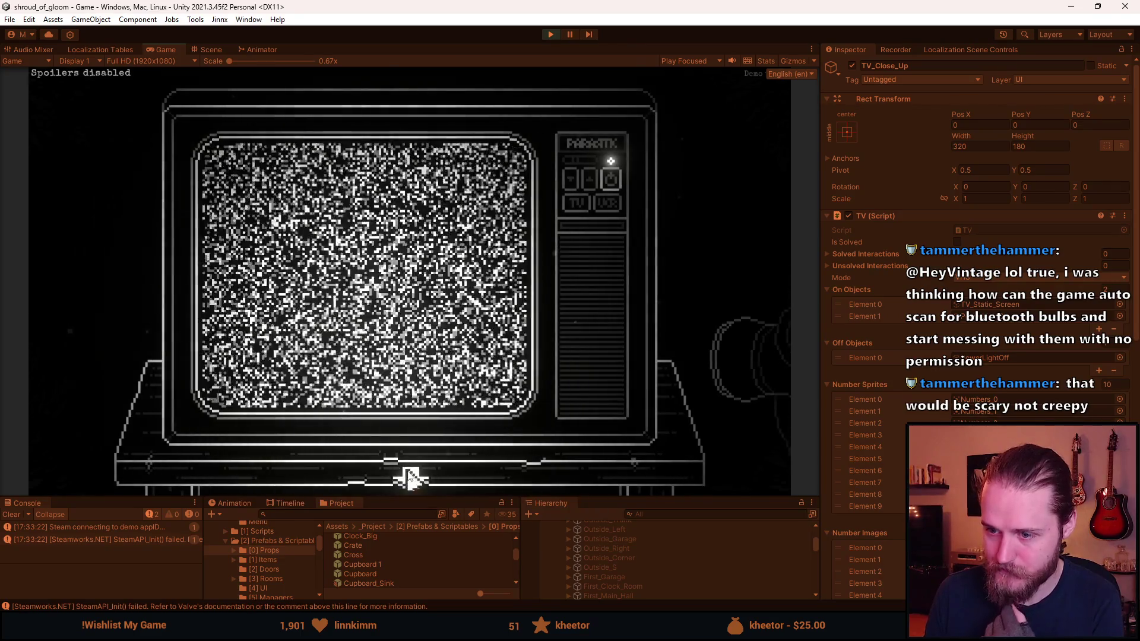
click(407, 473)
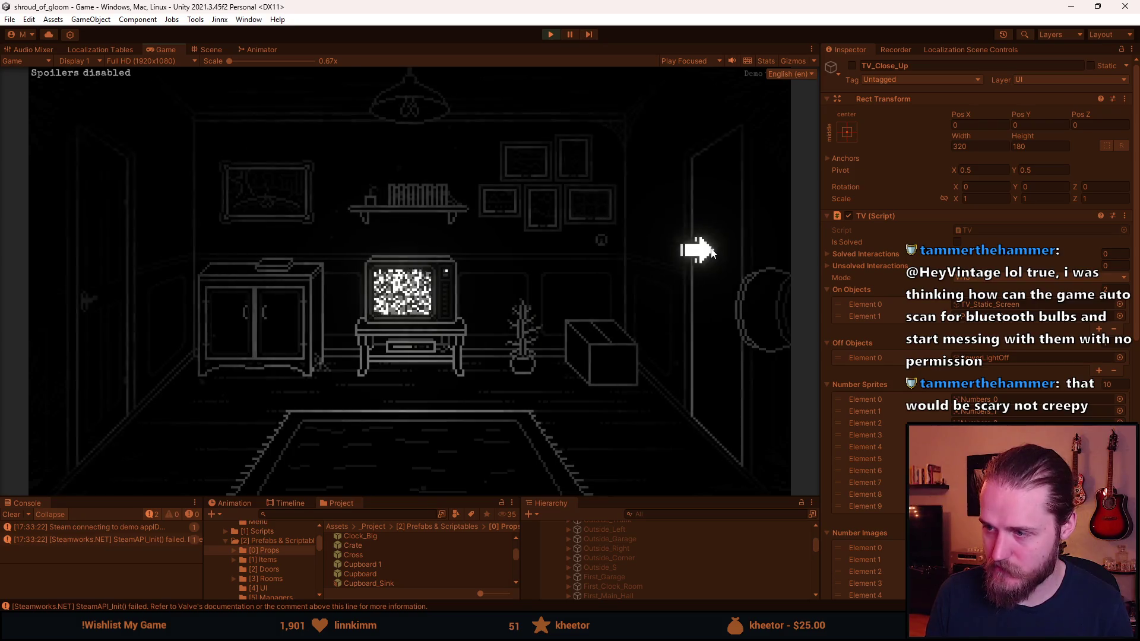
Walk through the hallway into the clock room, checking Notes and Journal, then continue through the doors.
click(692, 247)
key(Tab)
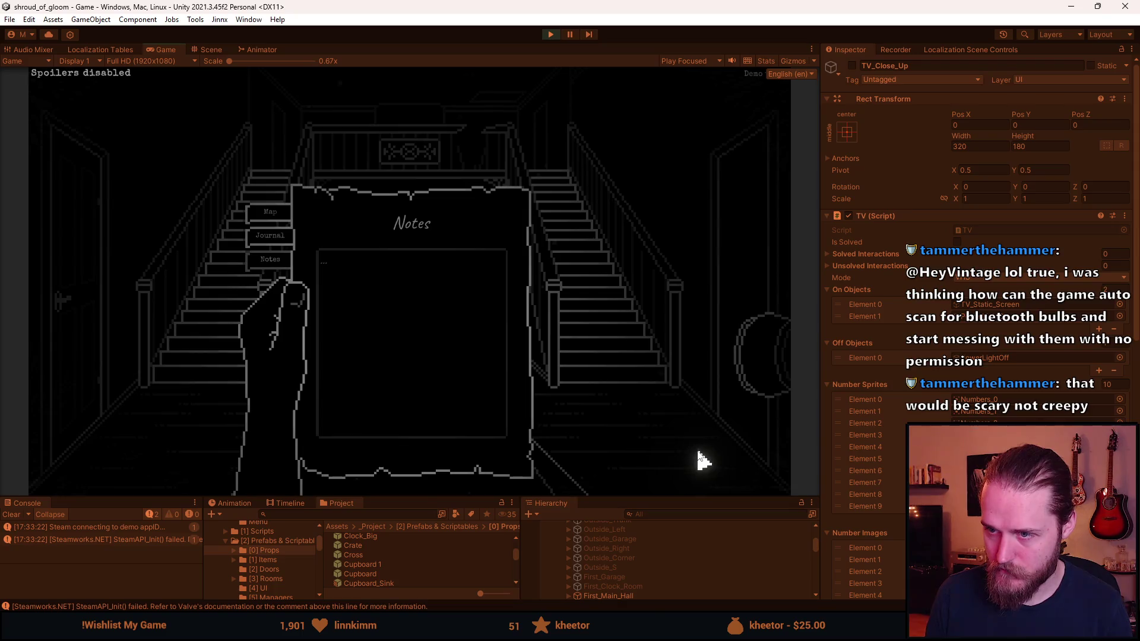
key(Tab)
click(690, 339)
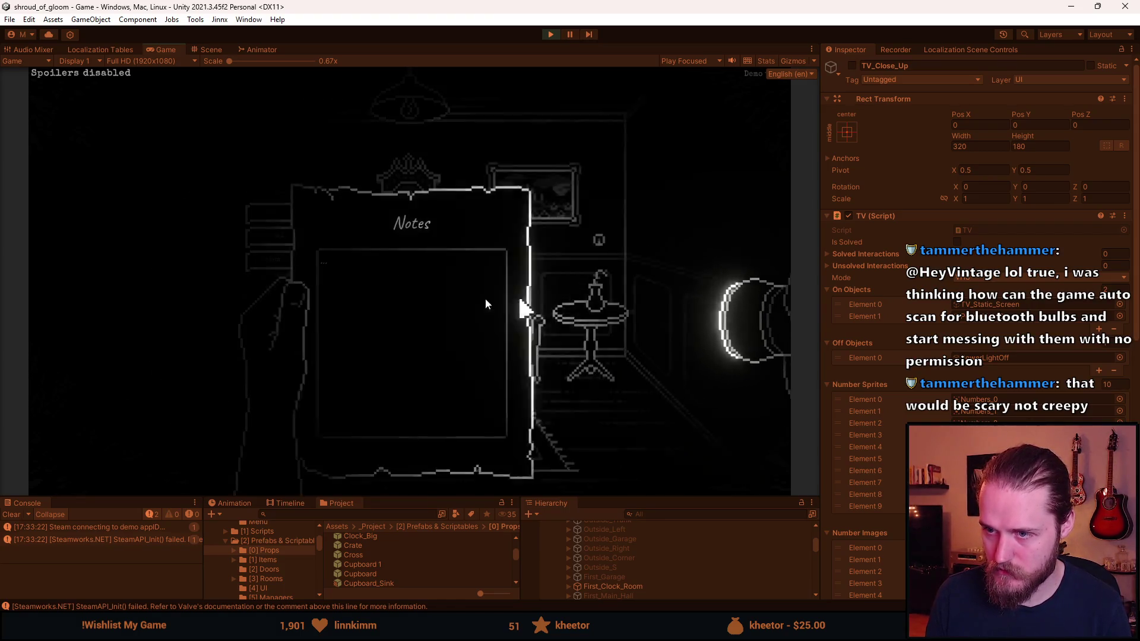
key(Tab)
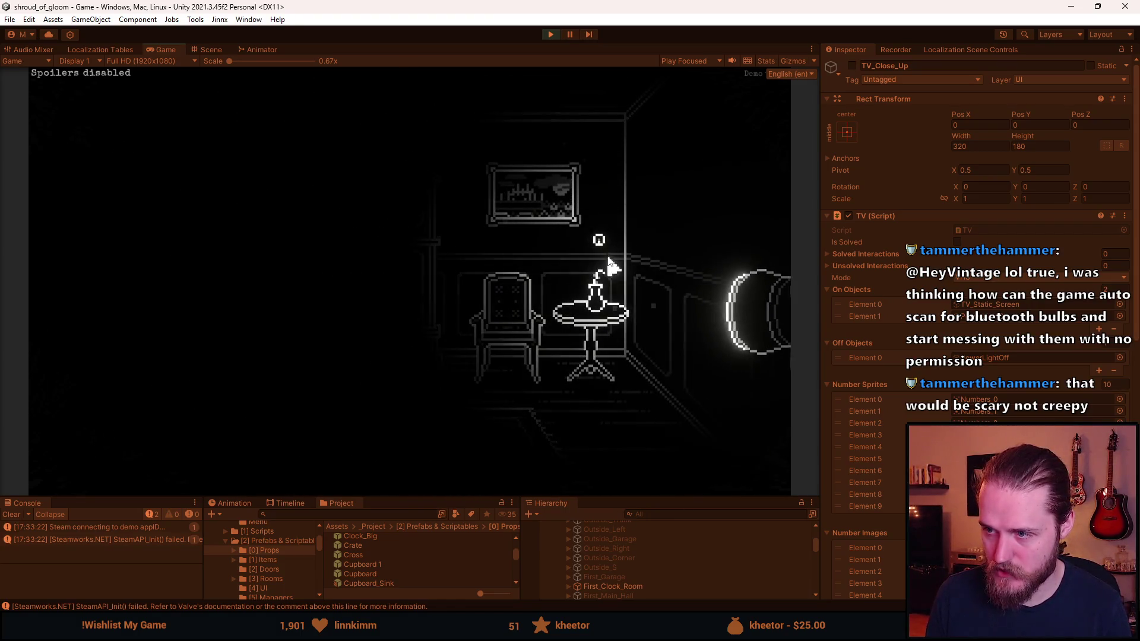
key(Tab)
click(297, 271)
key(Tab)
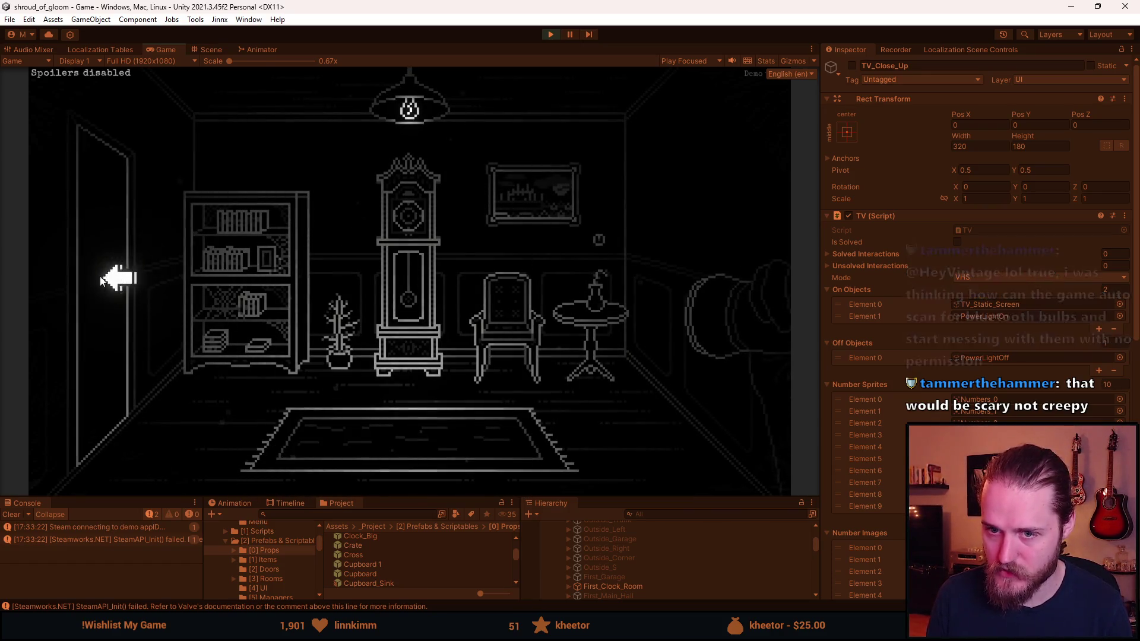
click(104, 276)
click(387, 286)
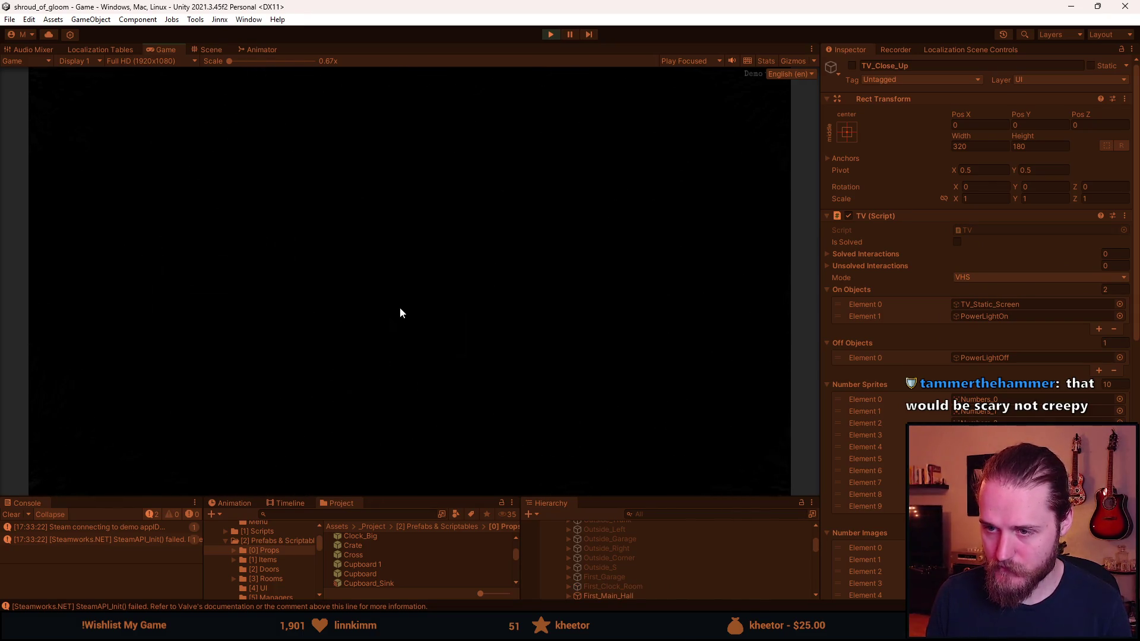
Walk through the central door and the bathroom, then on through the rooms into the kitchen.
click(440, 305)
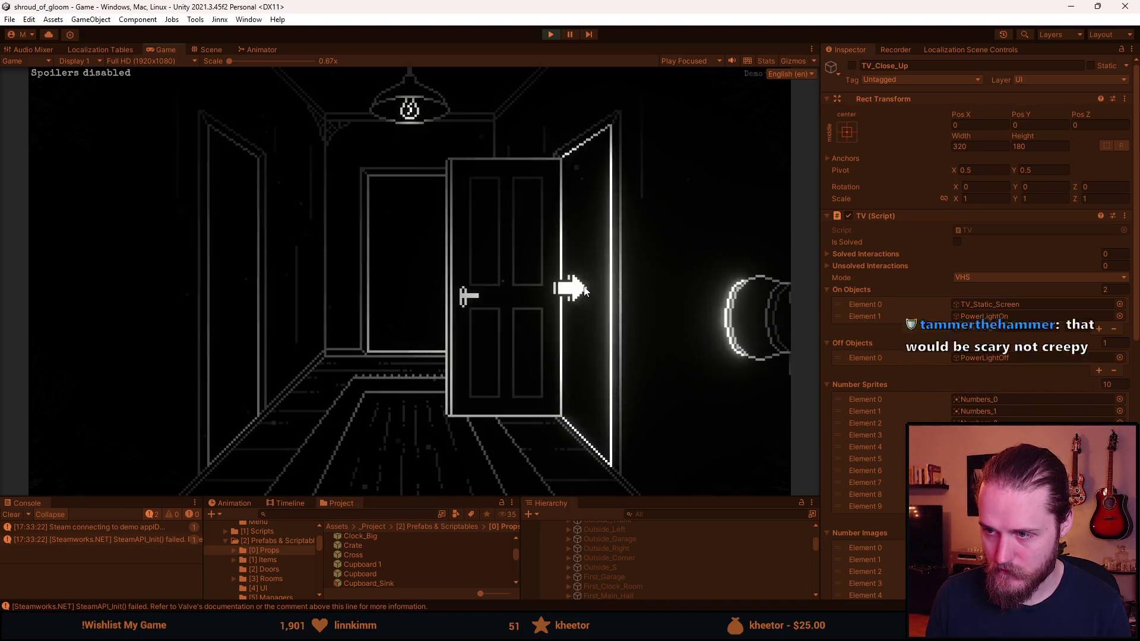
click(407, 297)
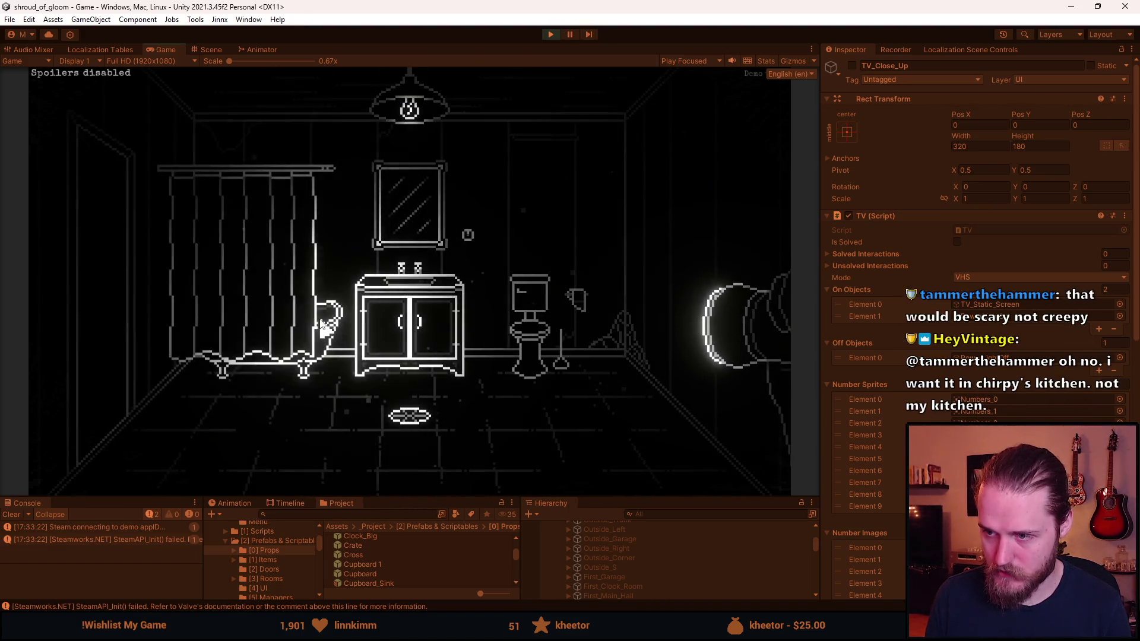
click(101, 282)
click(243, 288)
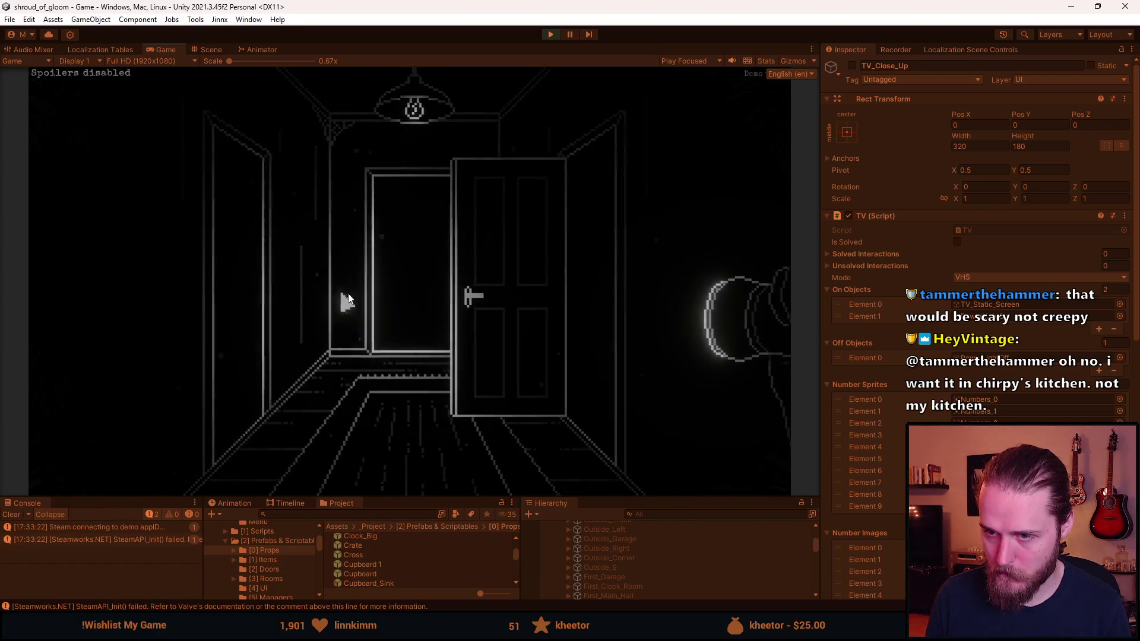
click(205, 291)
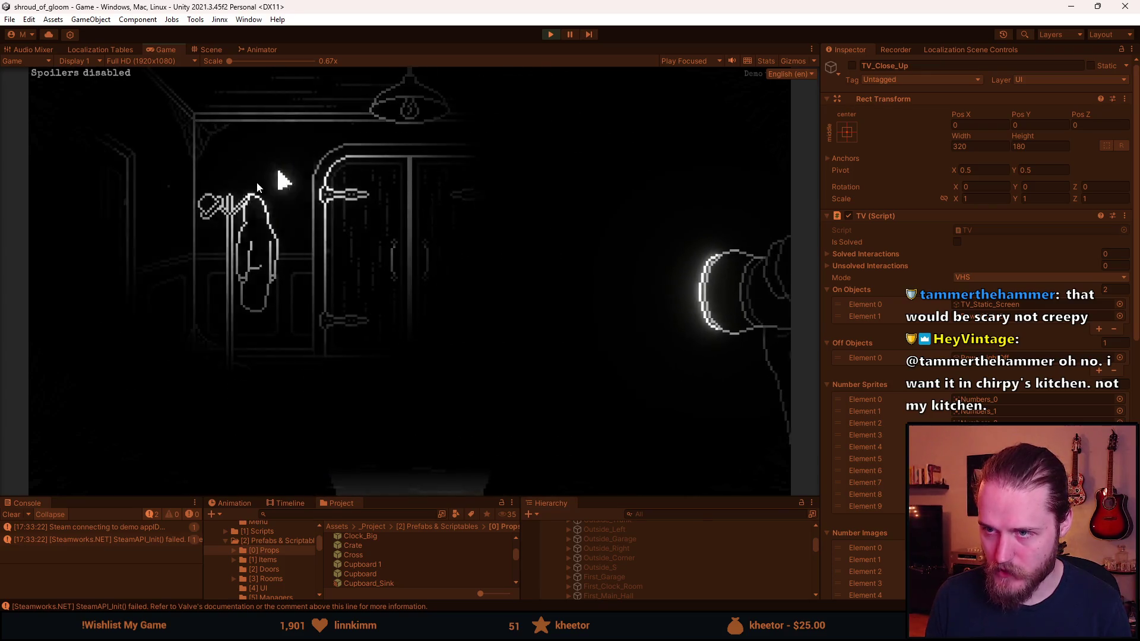
click(701, 289)
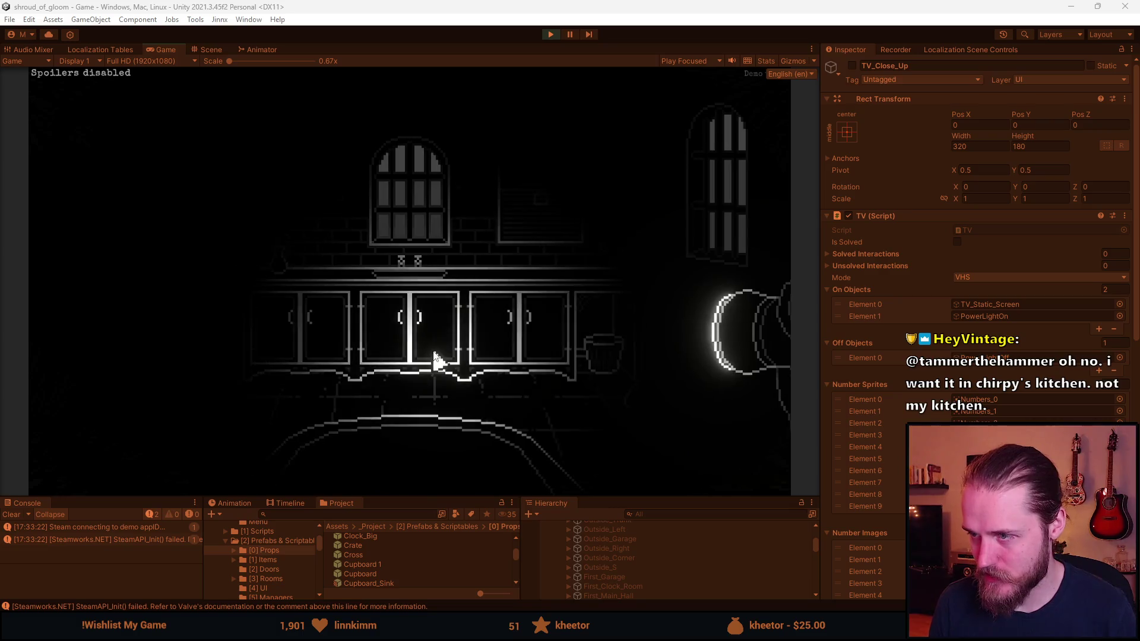
Raise and lower the journal page in the kitchen, then walk back into the hallway.
click(418, 379)
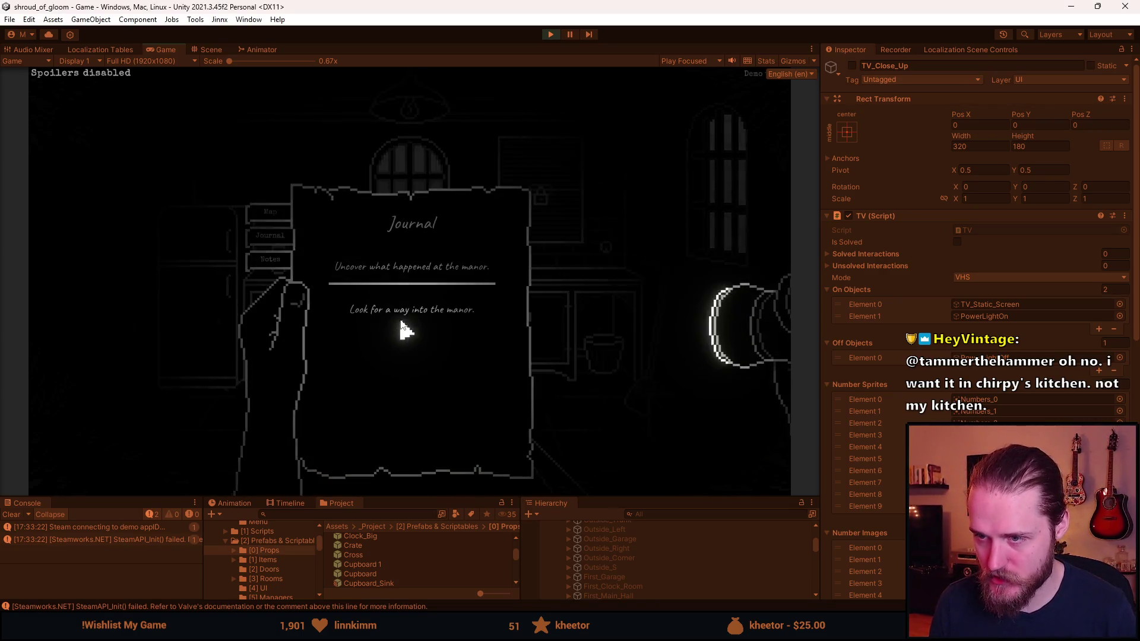
click(415, 377)
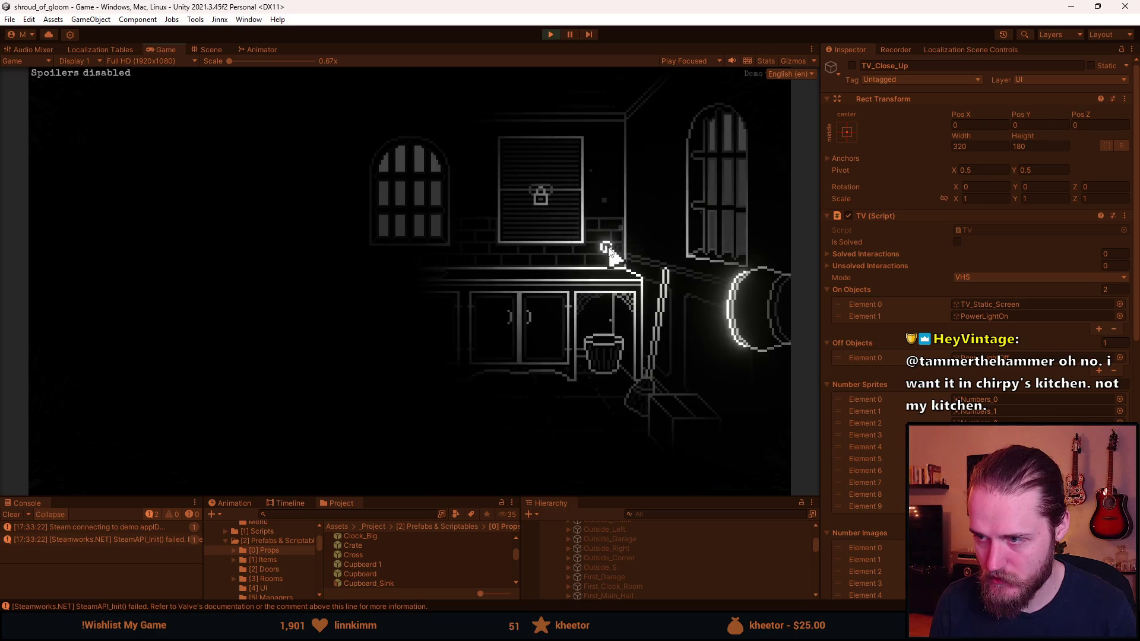
click(465, 387)
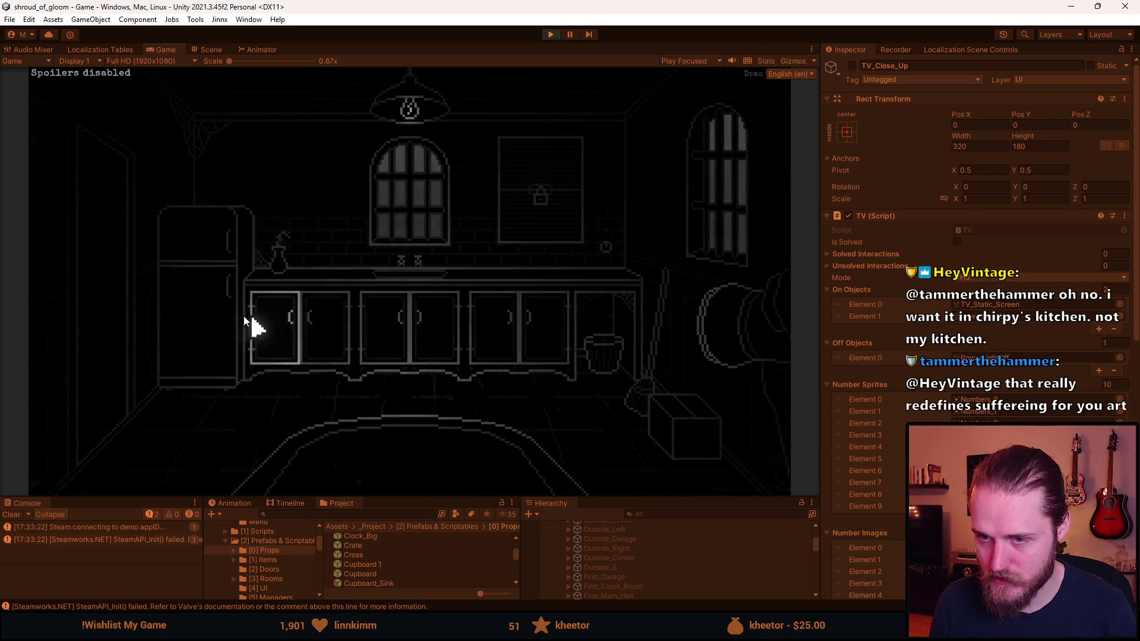
click(123, 290)
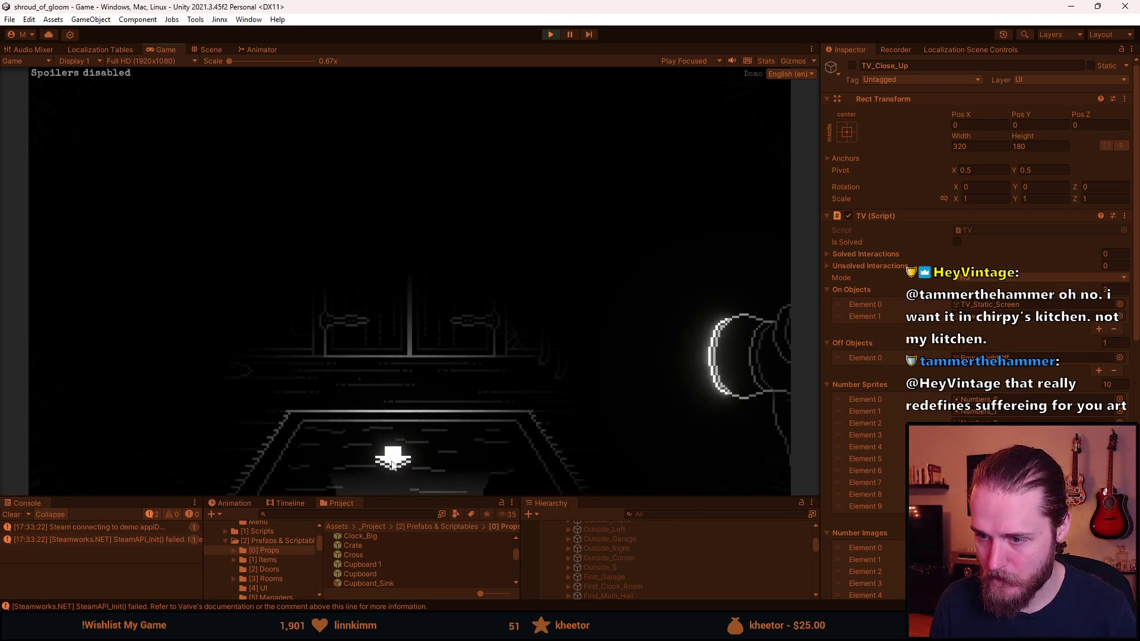
click(244, 245)
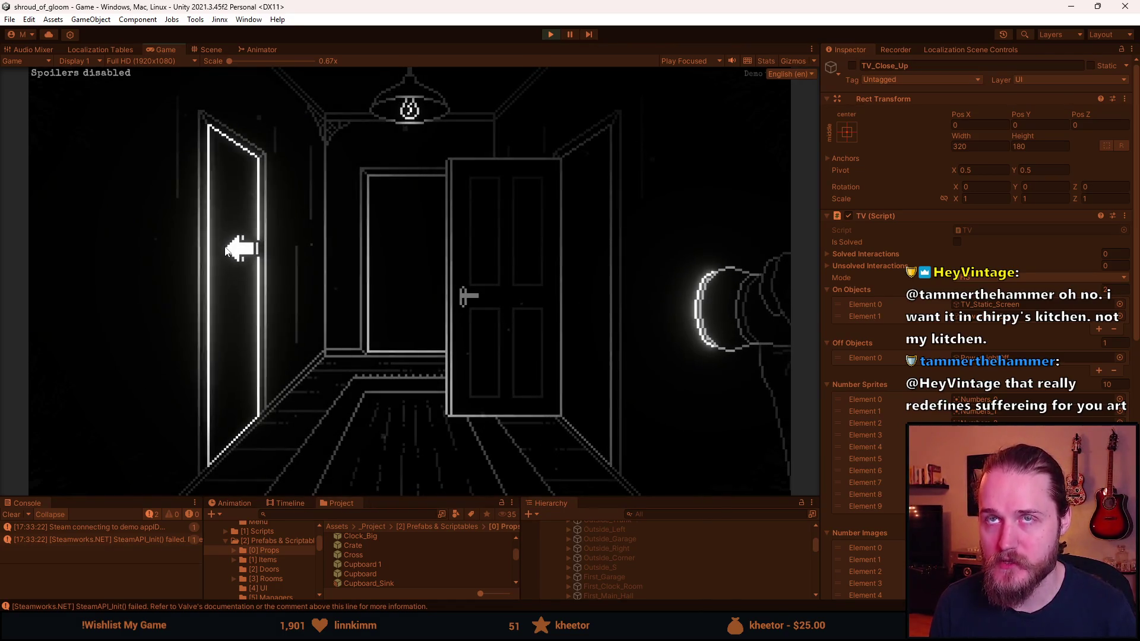
Walk through the twin-staircase hall into the fireplace room and open the cupboard to reveal the key.
click(383, 460)
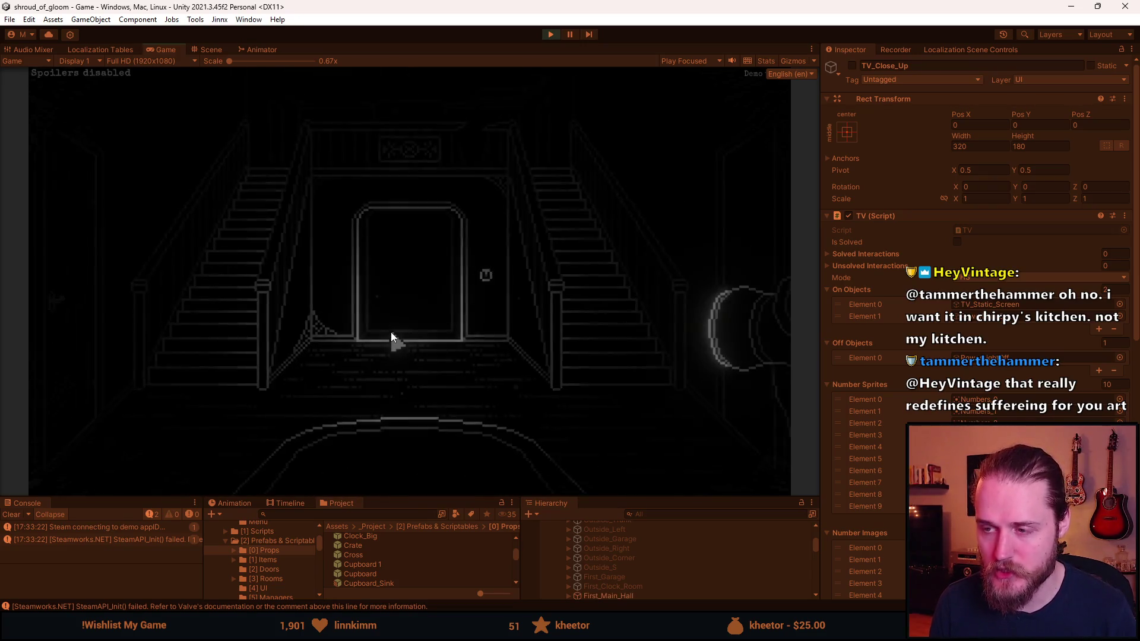
click(252, 356)
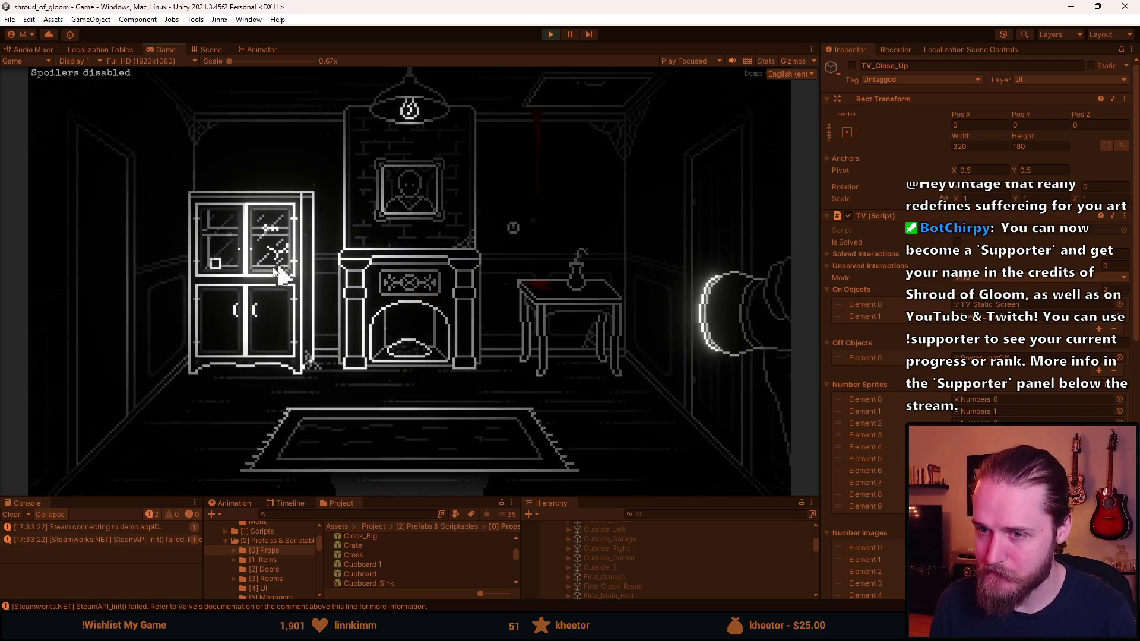
click(201, 336)
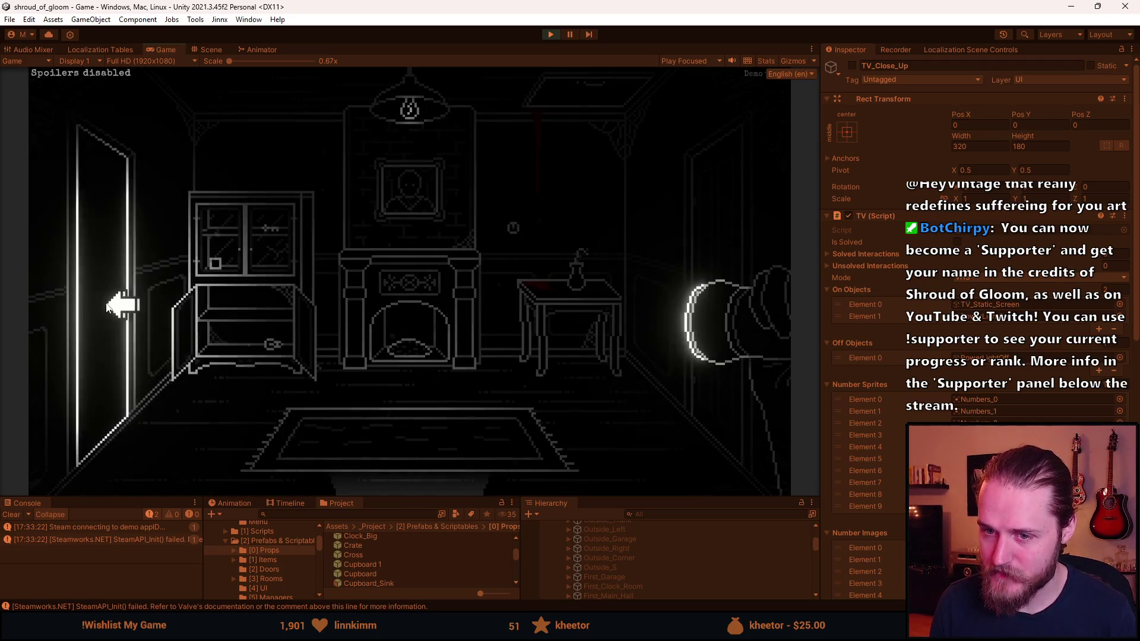
click(114, 305)
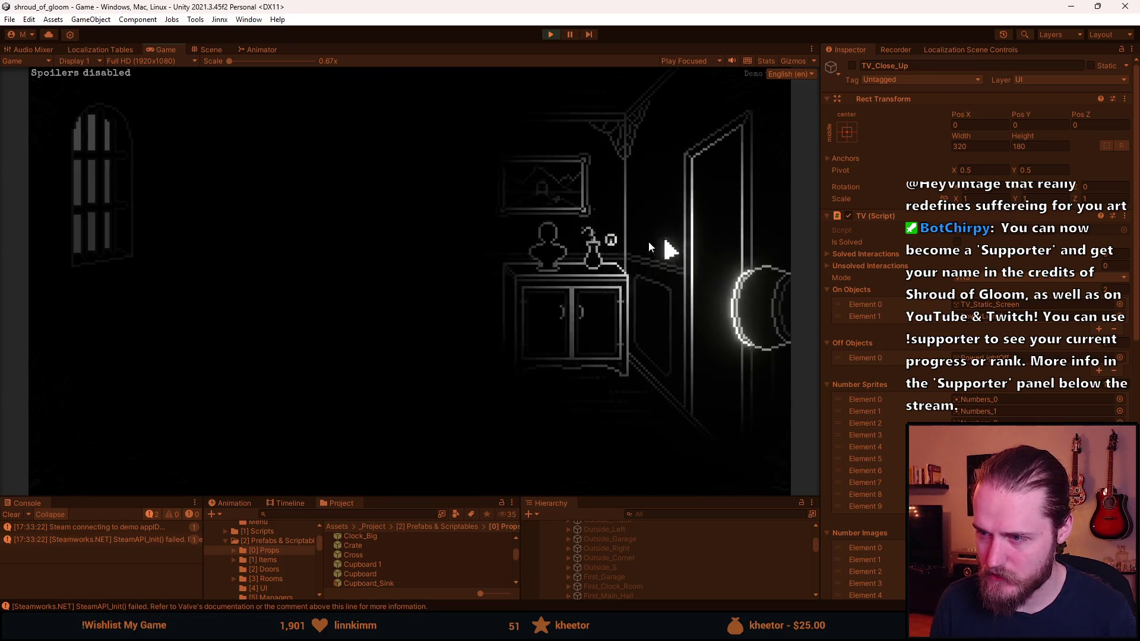
Check the journal, then walk back via the stairway hall and TV room to the garage fuse box.
key(j)
key(j)
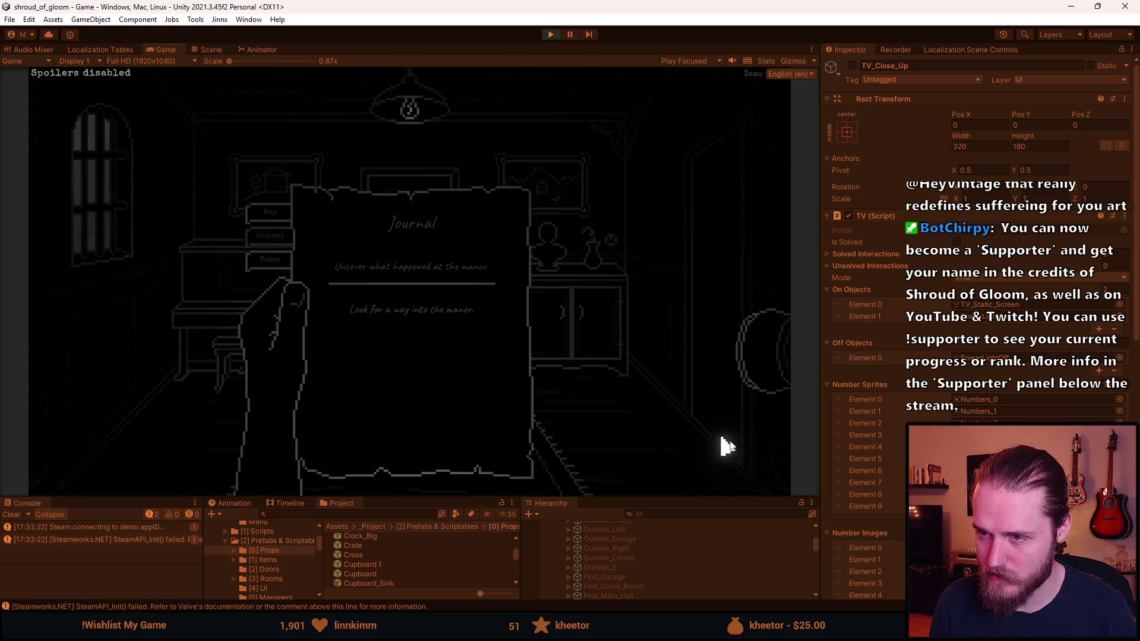
click(696, 251)
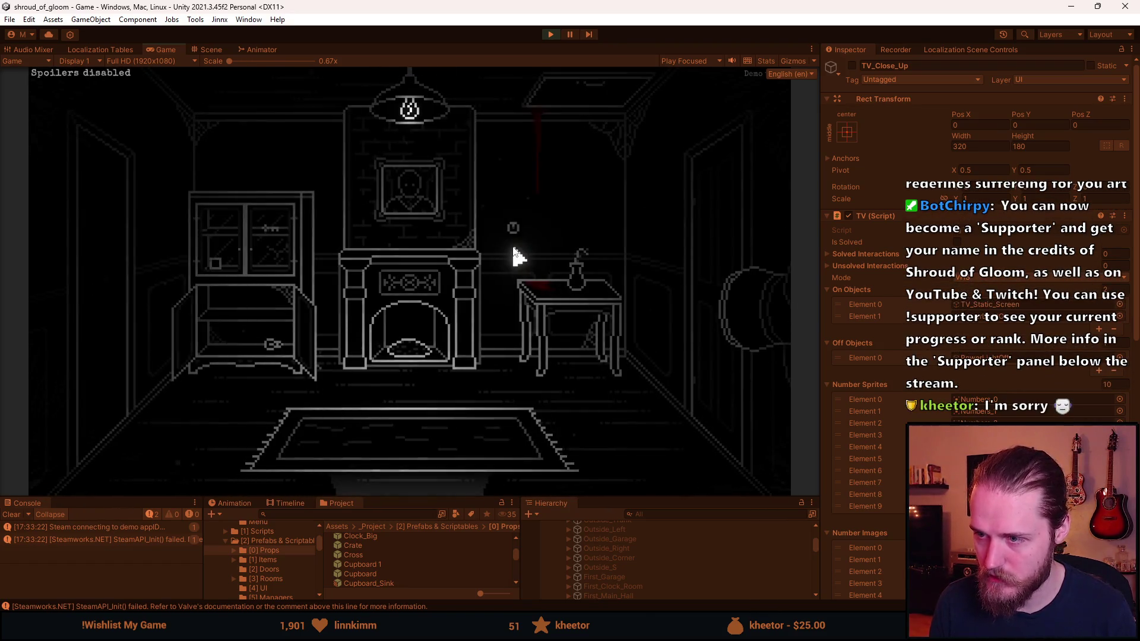
click(582, 343)
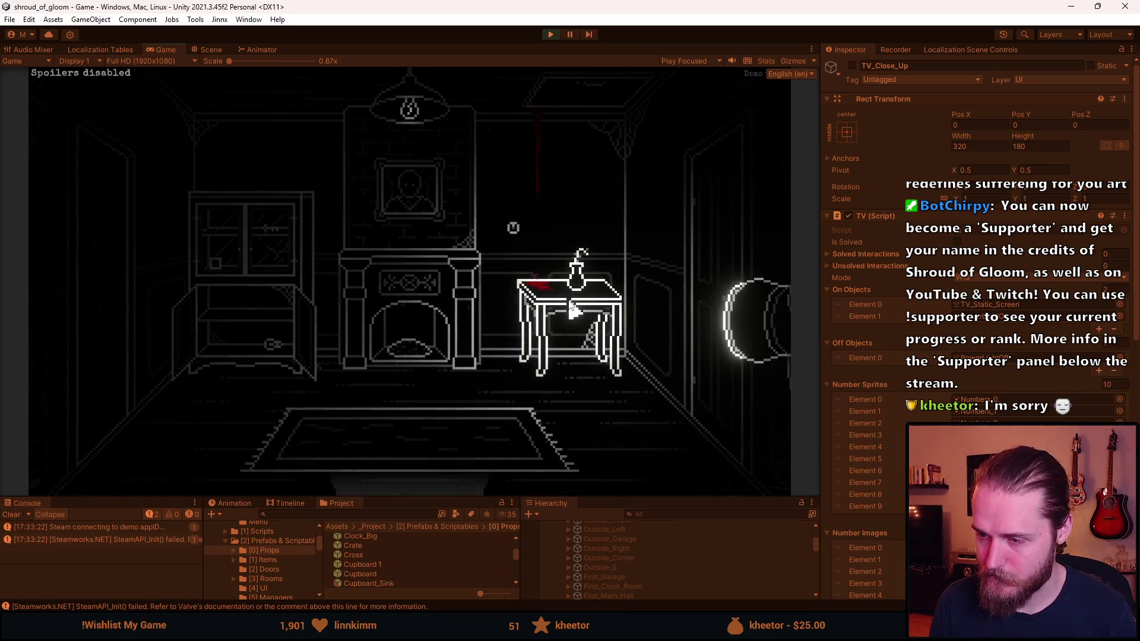
click(734, 270)
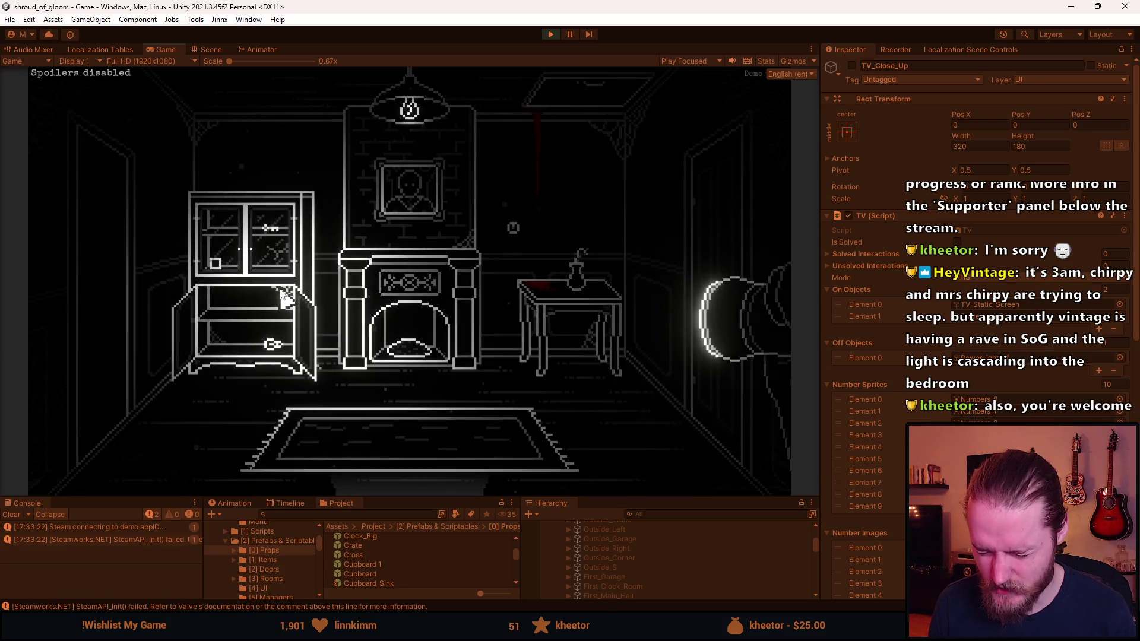
click(392, 454)
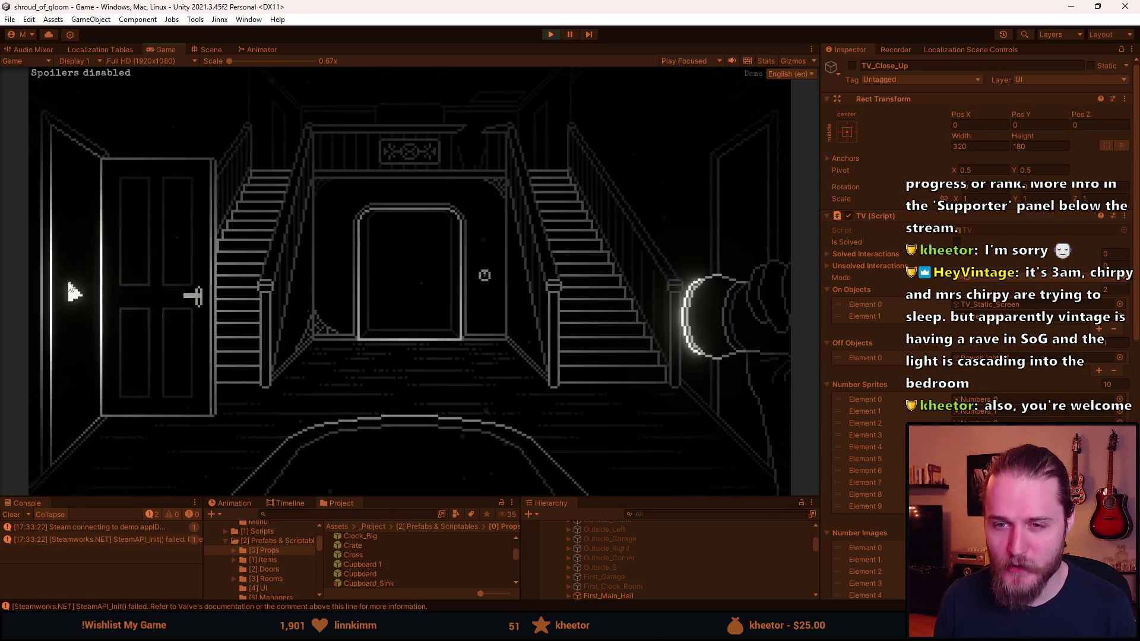
click(70, 291)
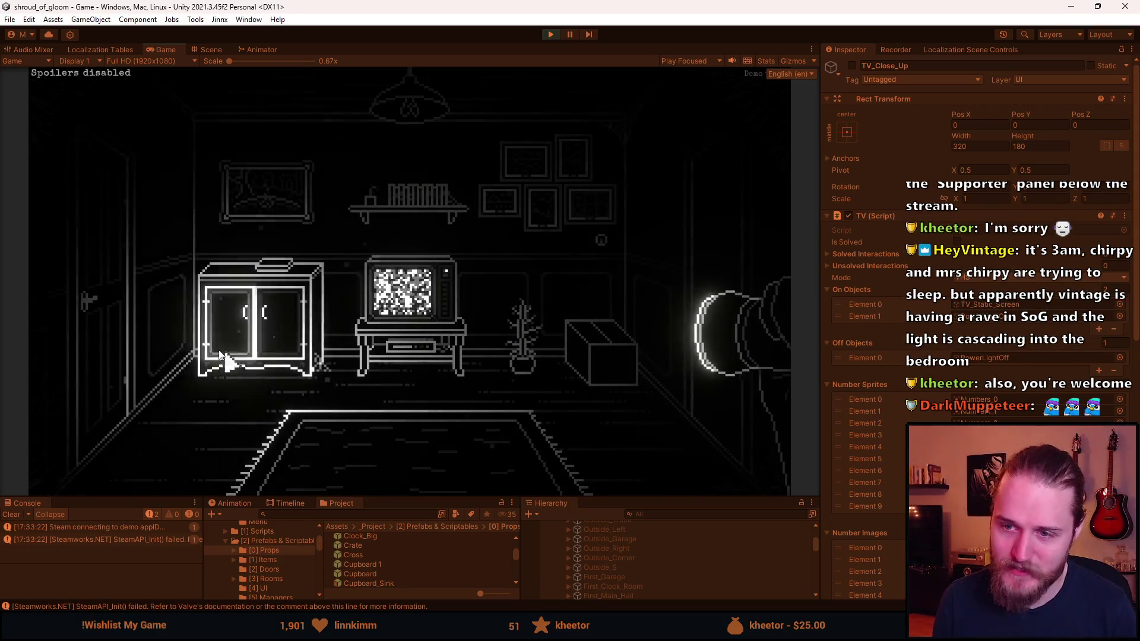
click(140, 326)
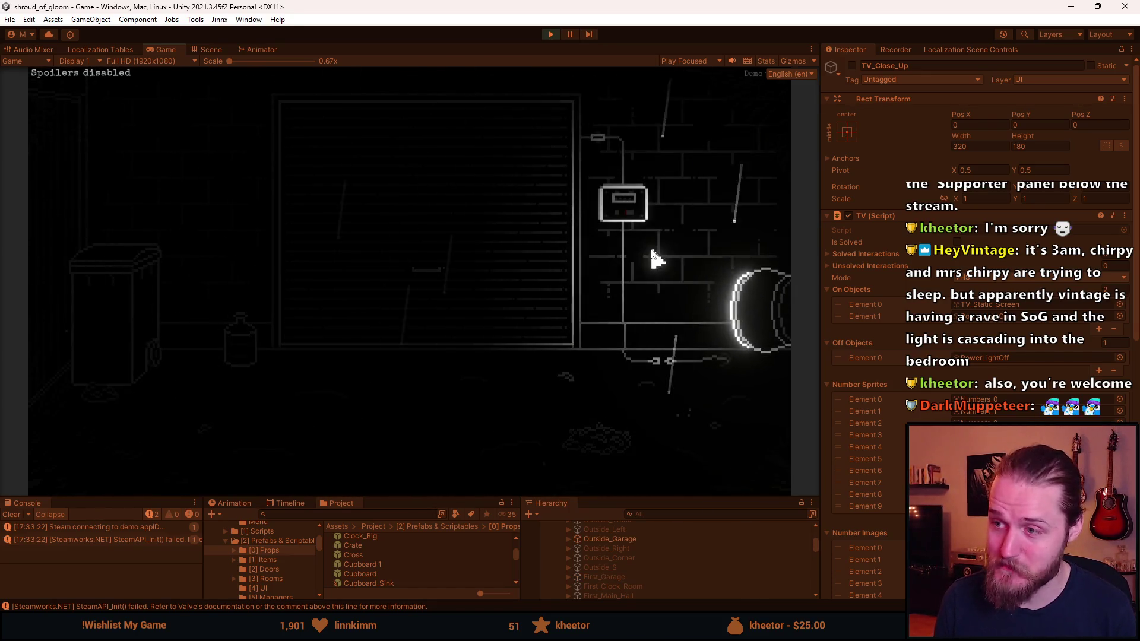
Lift the fuse box cover and flip switches 1–5 until every indicator light is red.
click(624, 203)
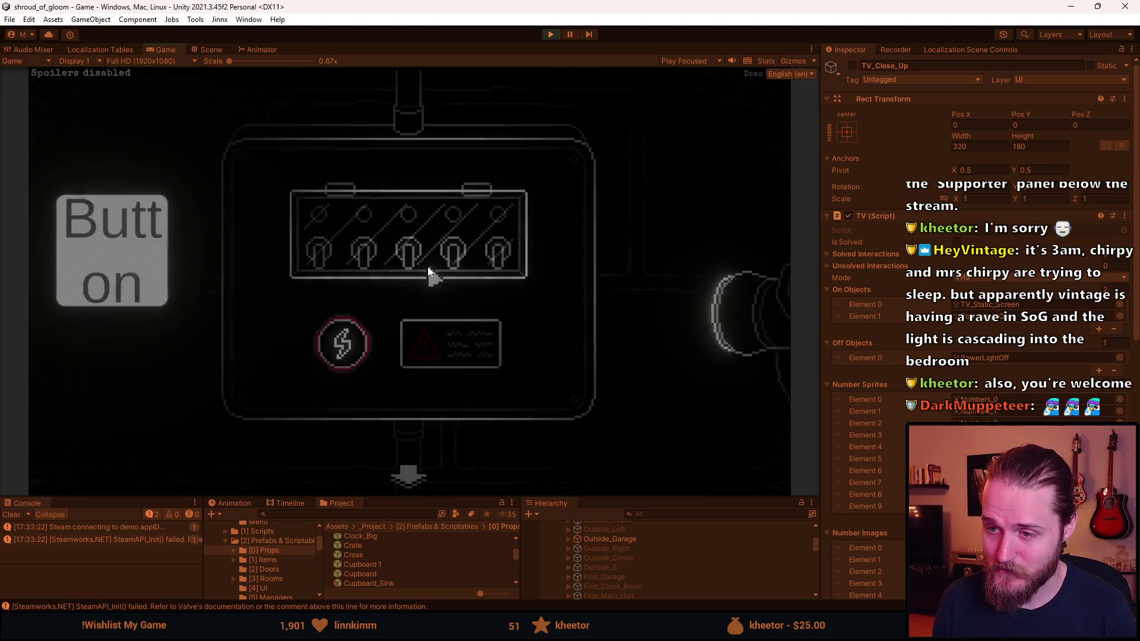
click(428, 267)
click(373, 255)
click(408, 255)
click(453, 255)
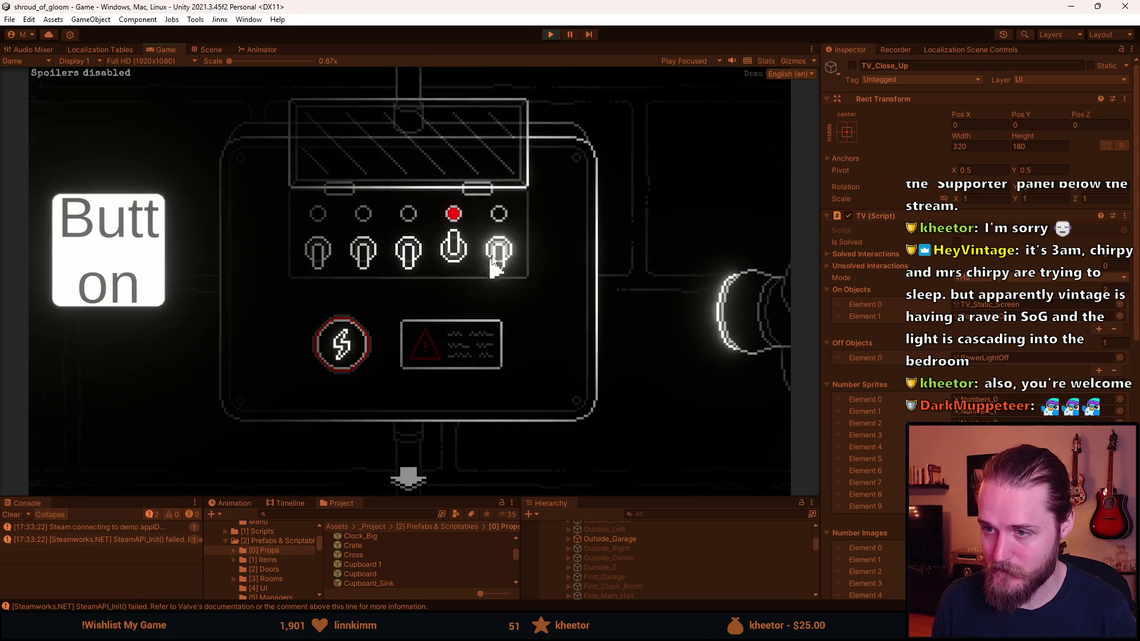
click(407, 265)
click(363, 254)
click(373, 262)
click(423, 254)
click(499, 252)
click(318, 252)
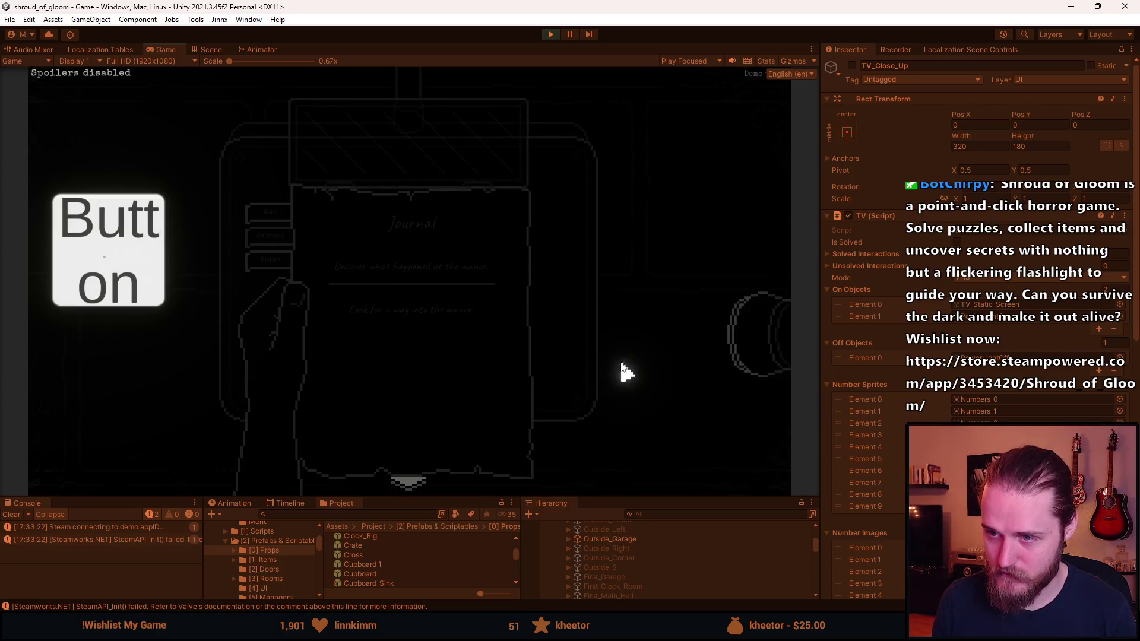
Browse the journal's map and Notes pages, close them, and pause the game.
click(421, 207)
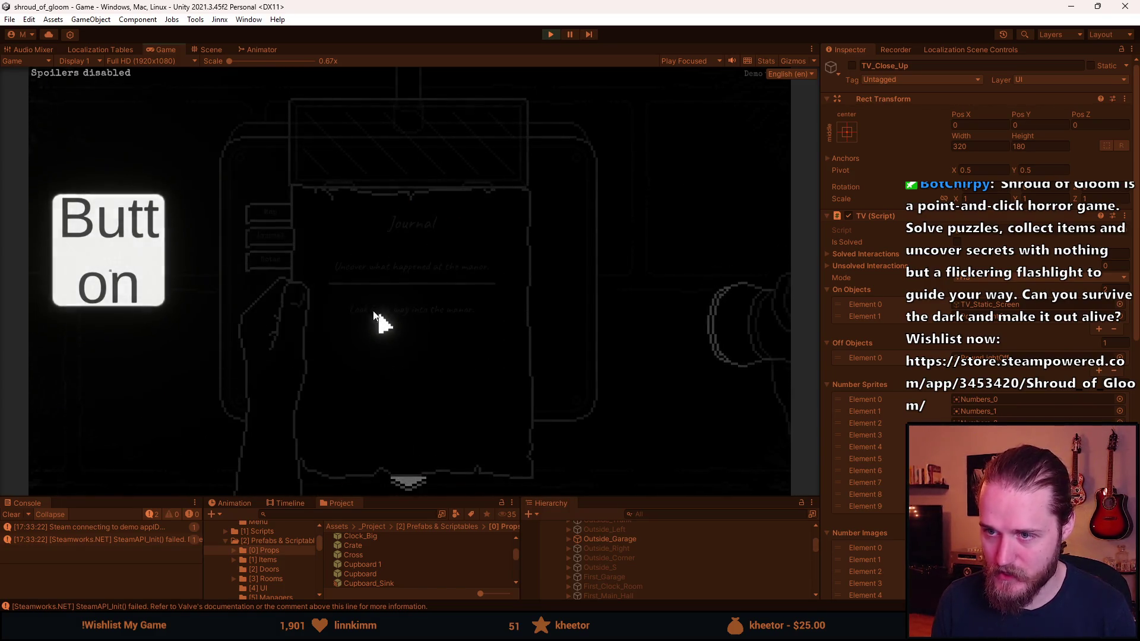
click(380, 312)
click(263, 207)
click(248, 261)
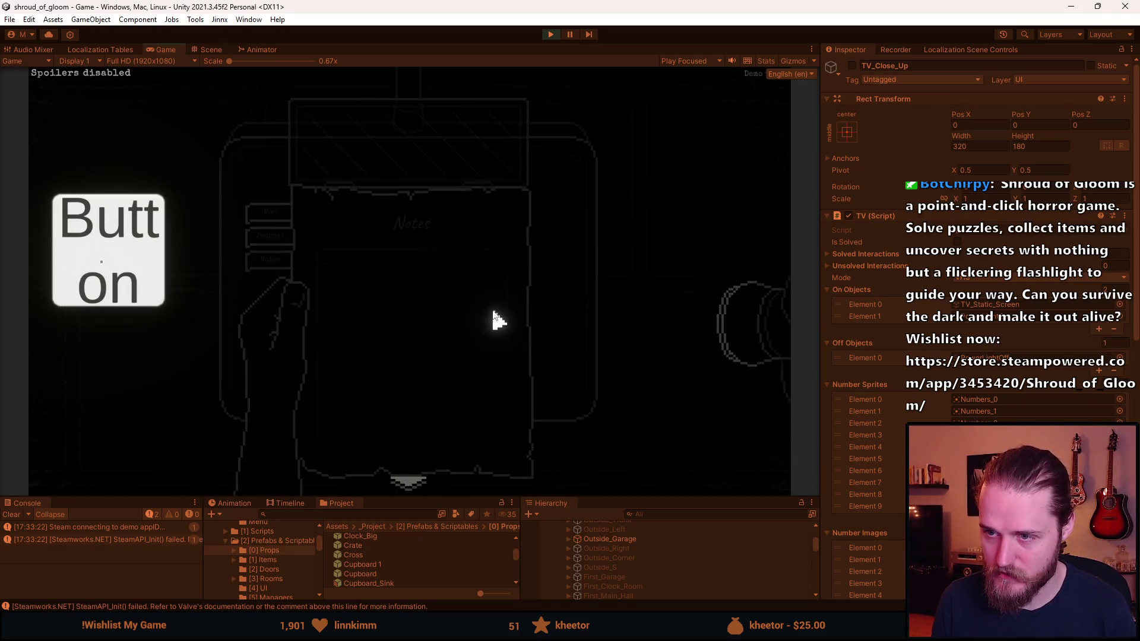
click(443, 208)
key(Escape)
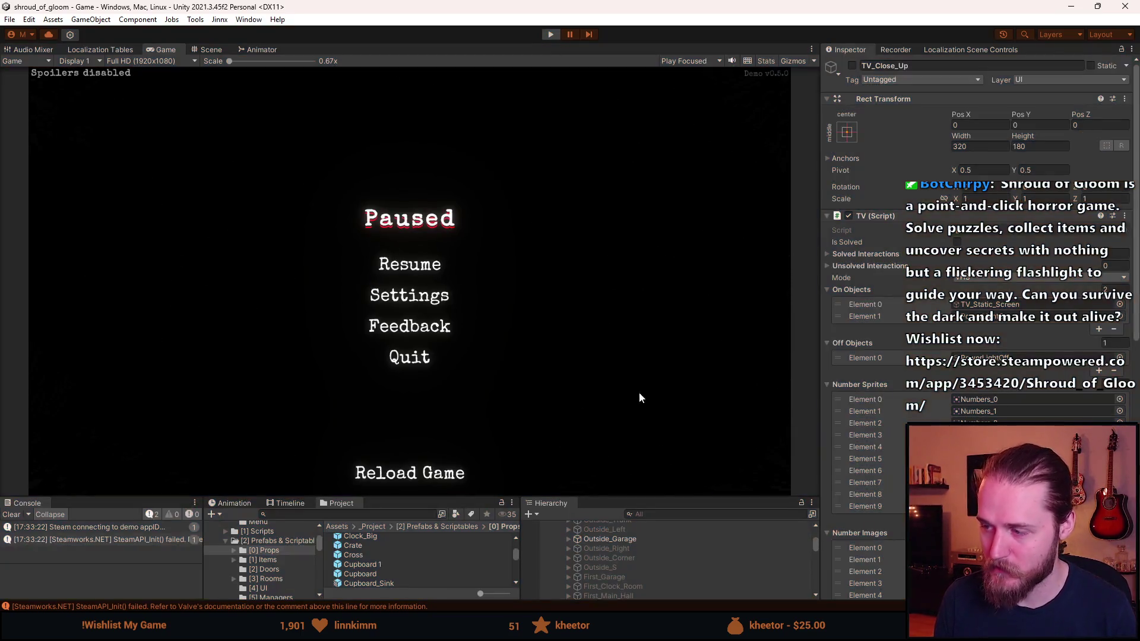
Exit Play mode, deactivate First_TV_Room, activate Outside_Entrance, and start Play mode again.
key(ctrl+p)
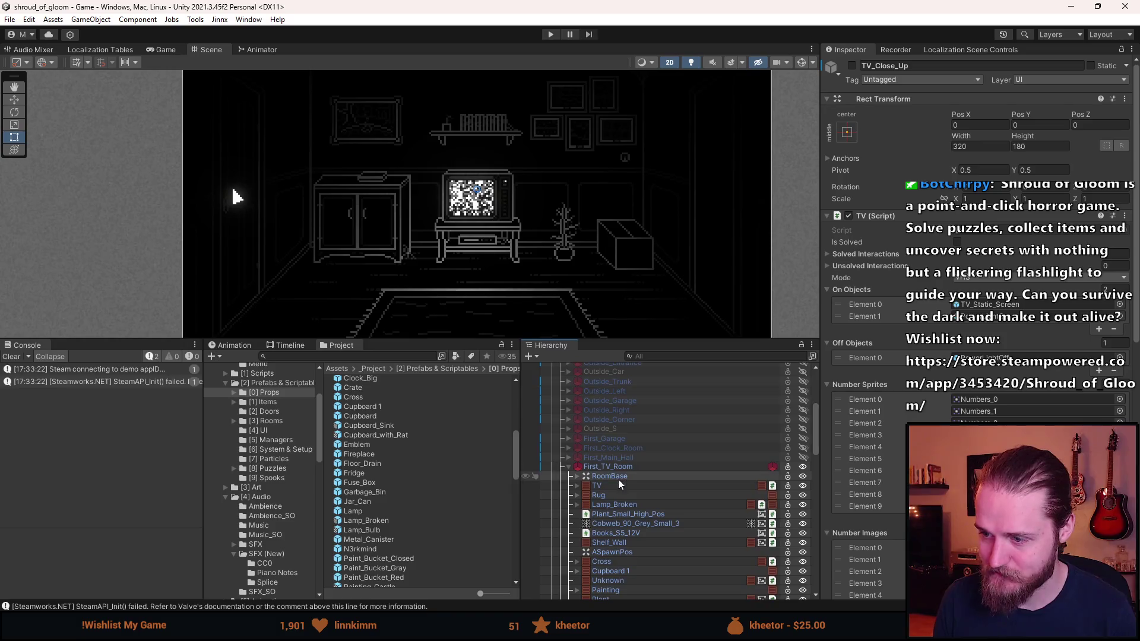
click(569, 467)
click(630, 466)
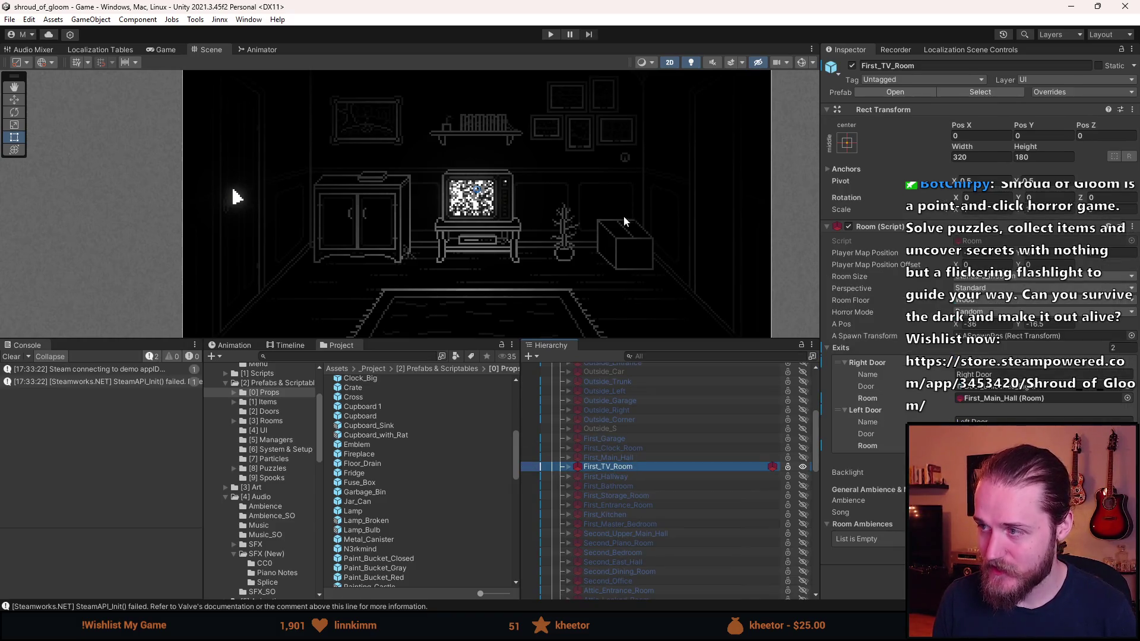
scroll(606, 380, up, 3)
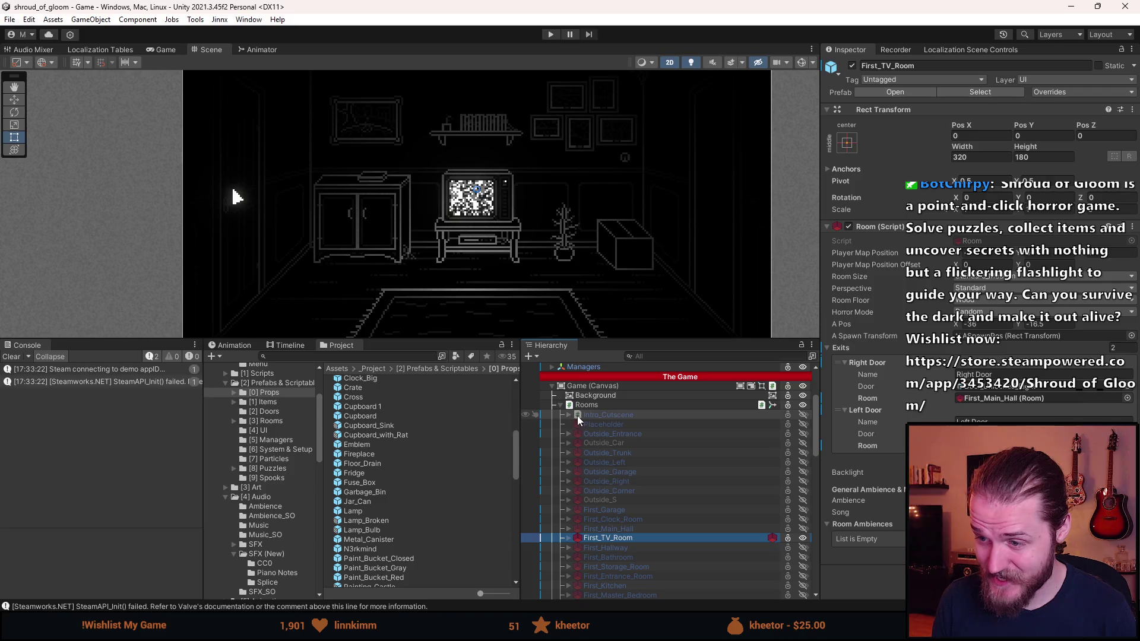
click(618, 432)
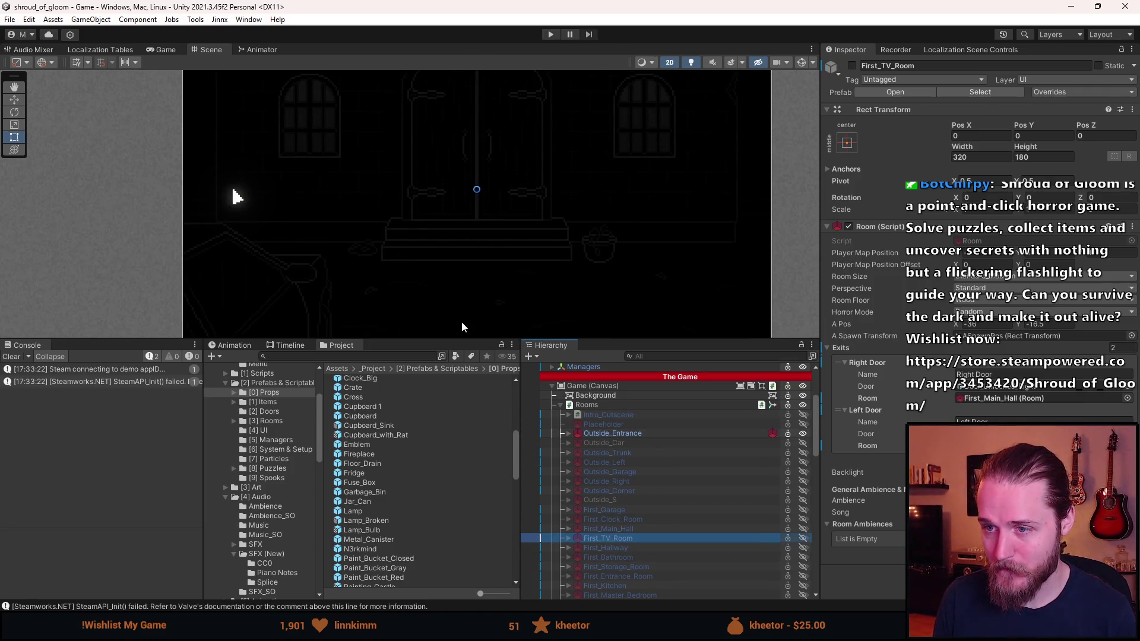
click(550, 36)
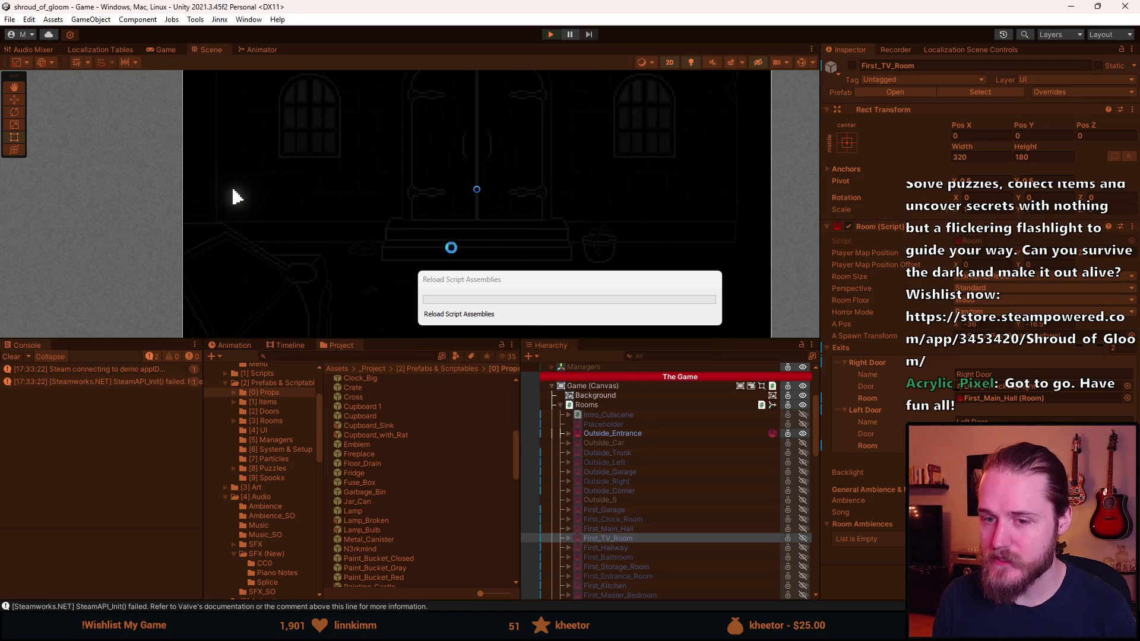
Enlarge the Game view, then exit Play mode back to the editor.
drag(421, 343, 421, 517)
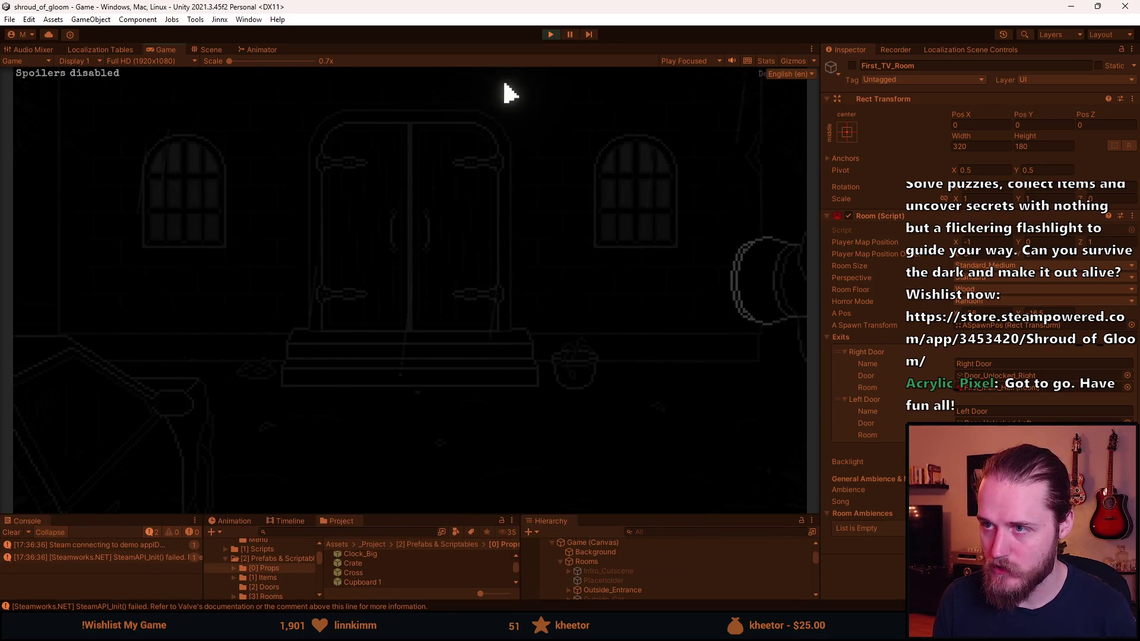
click(546, 35)
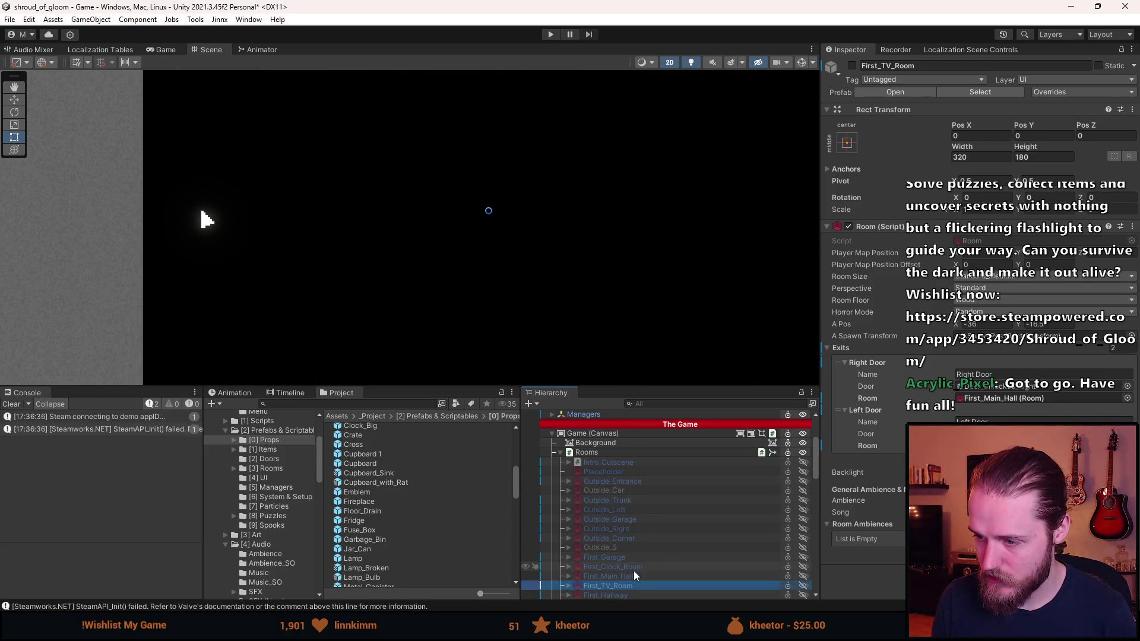
Select Outside_Car, frame it in the Scene view, and start Play mode.
scroll(635, 534, down, 1)
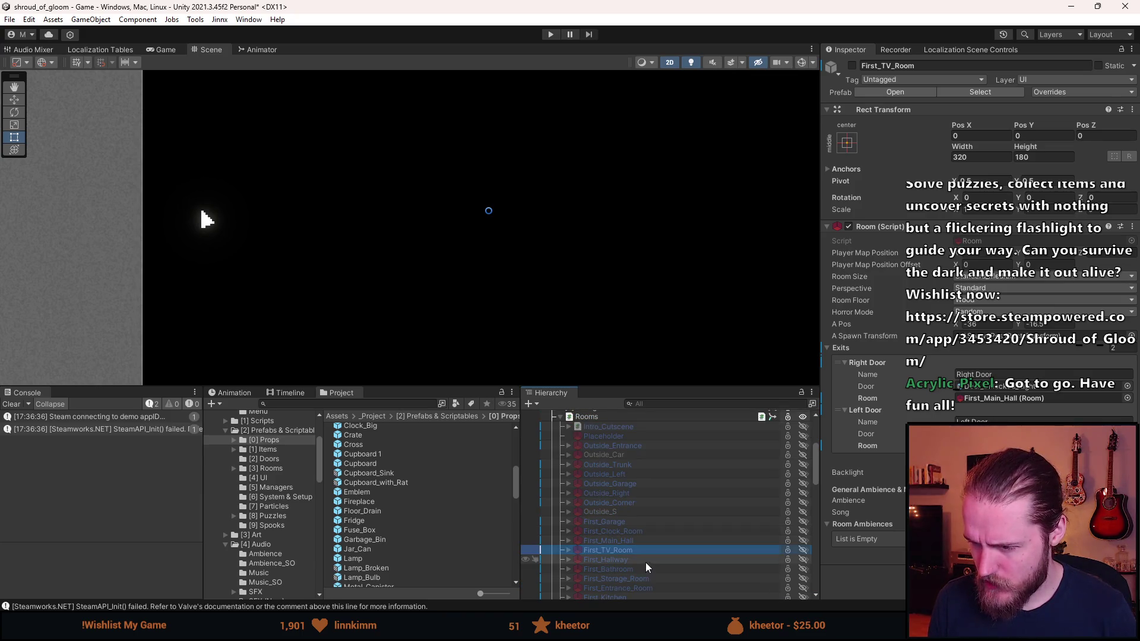
click(628, 454)
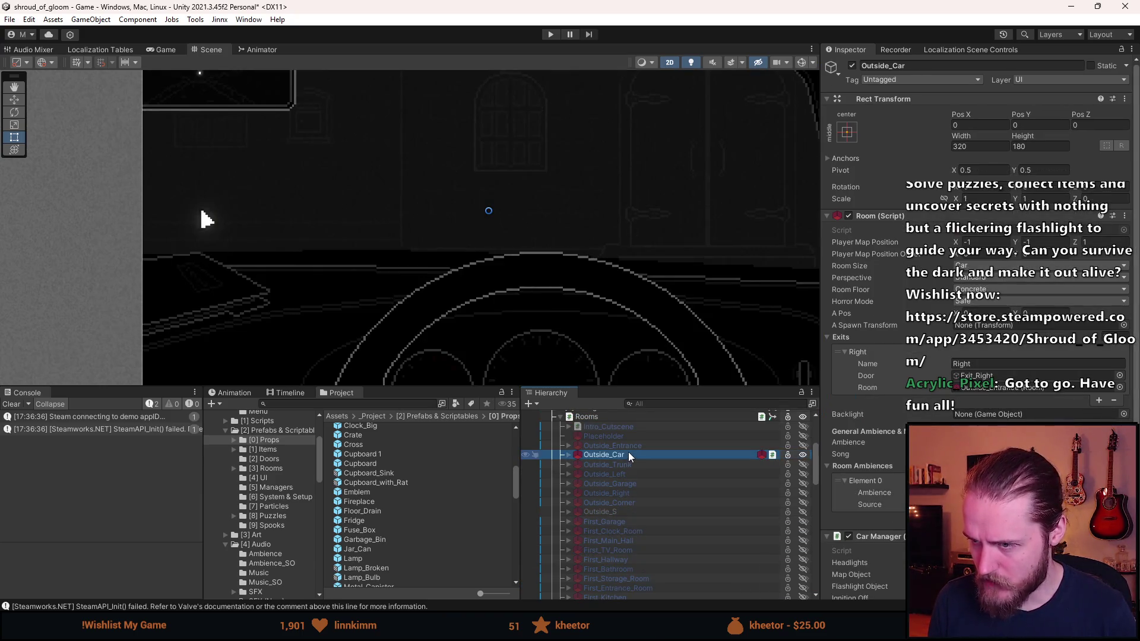
key(f)
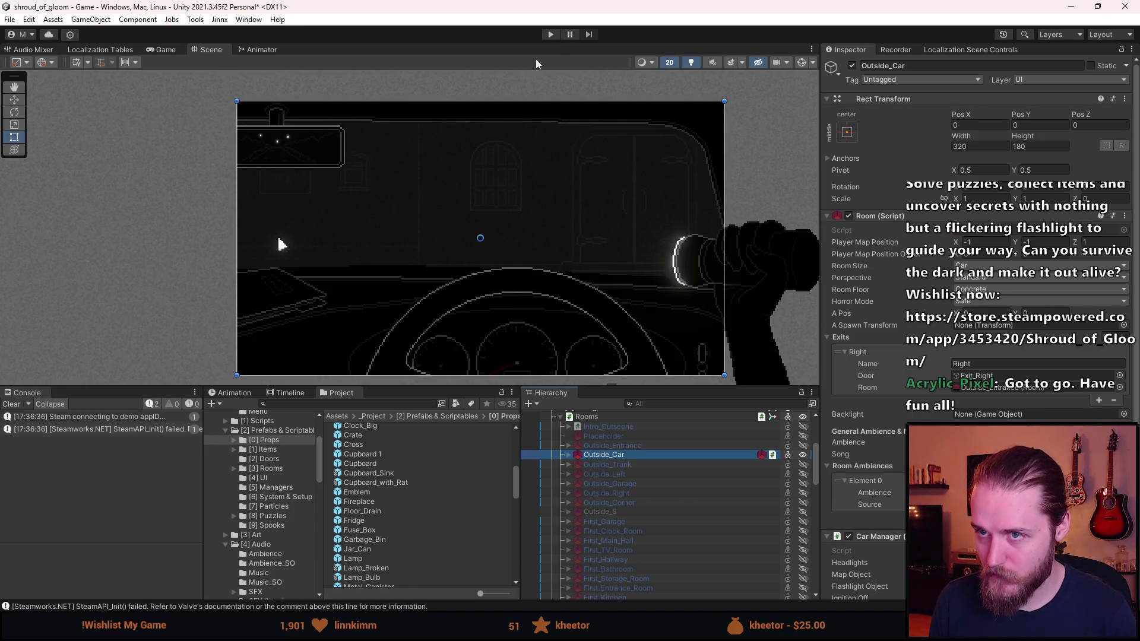
click(553, 34)
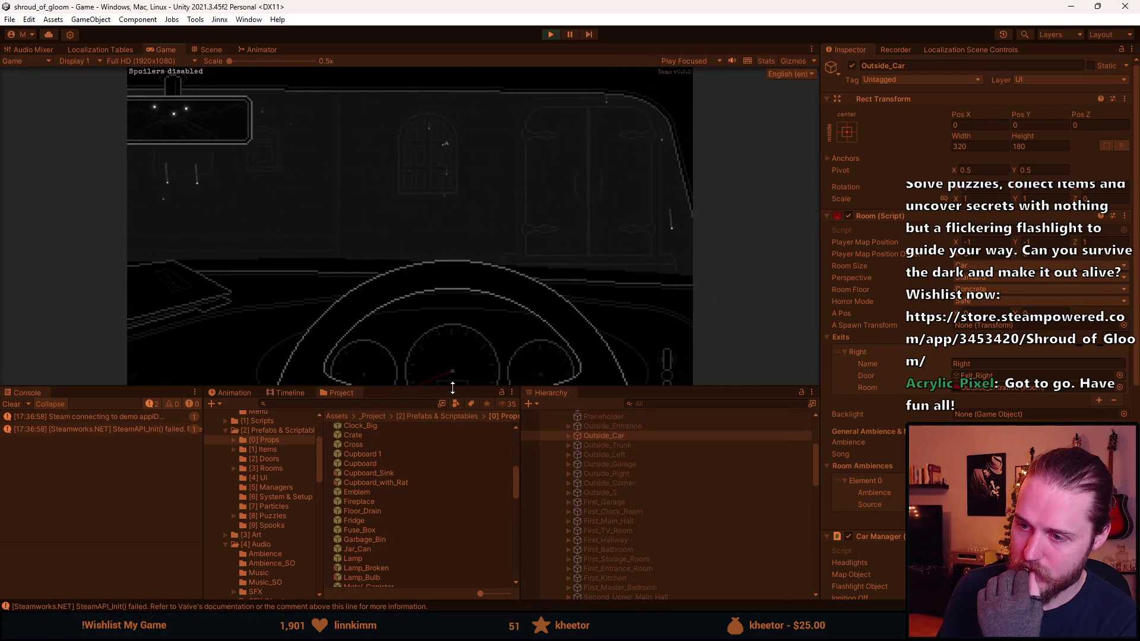
Read and close the dashboard letter, reach the manor entrance, then pause and exit Play mode.
drag(452, 387, 452, 538)
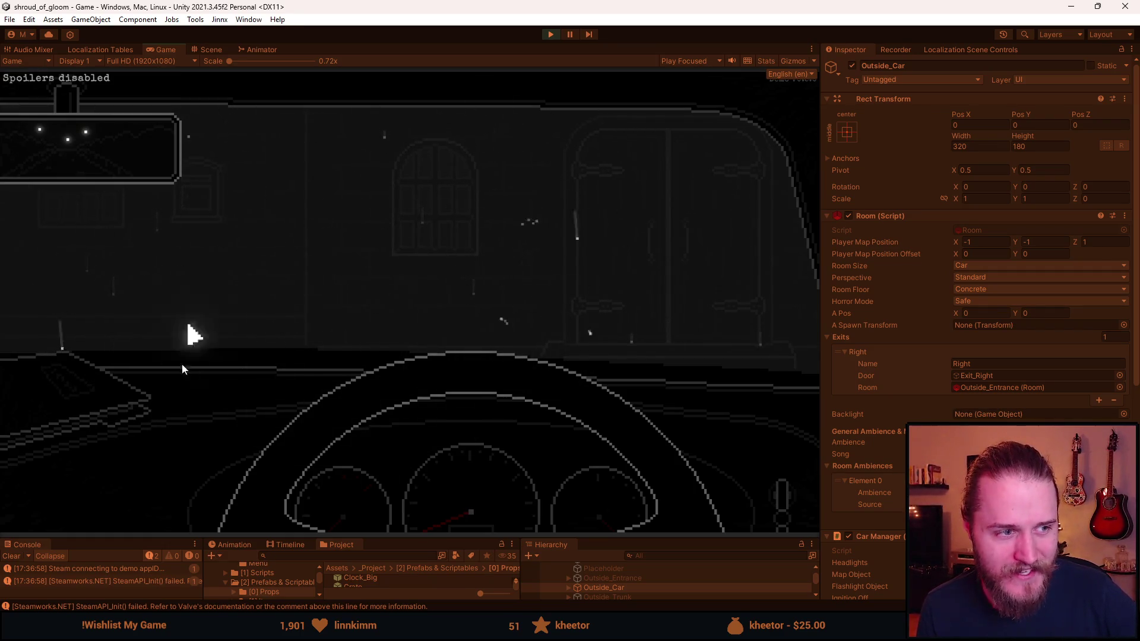
click(91, 405)
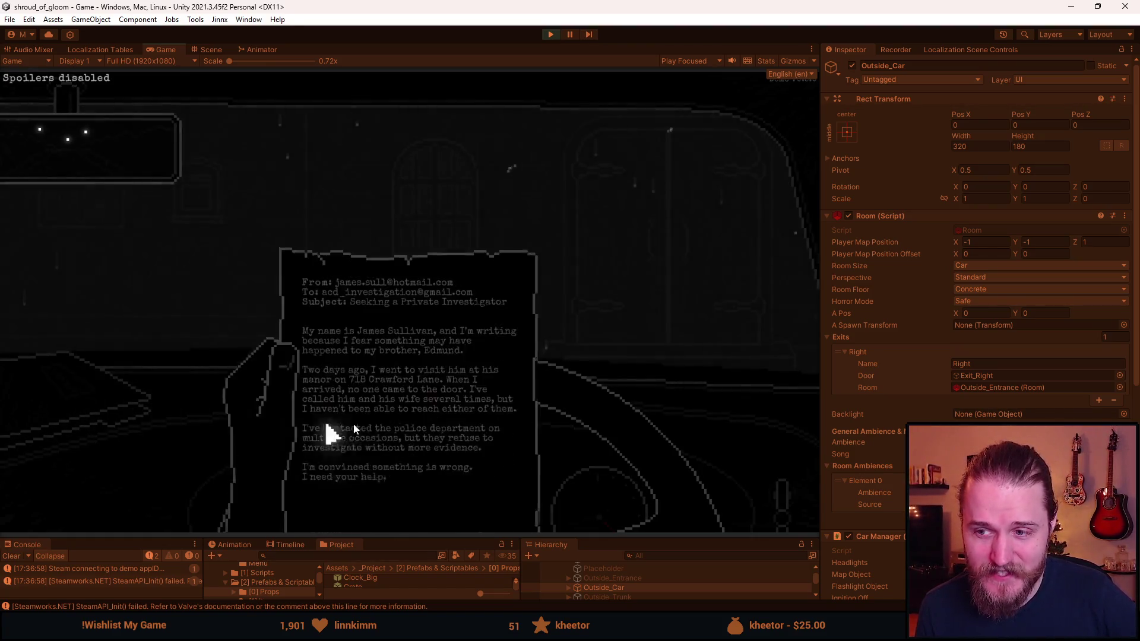
click(375, 370)
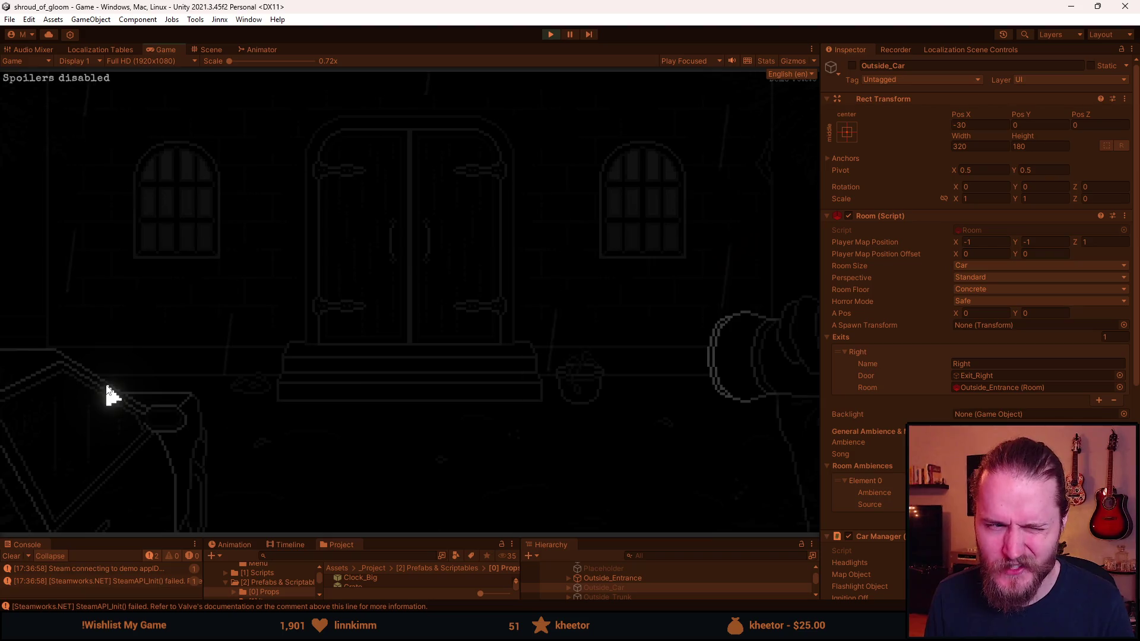
key(Escape)
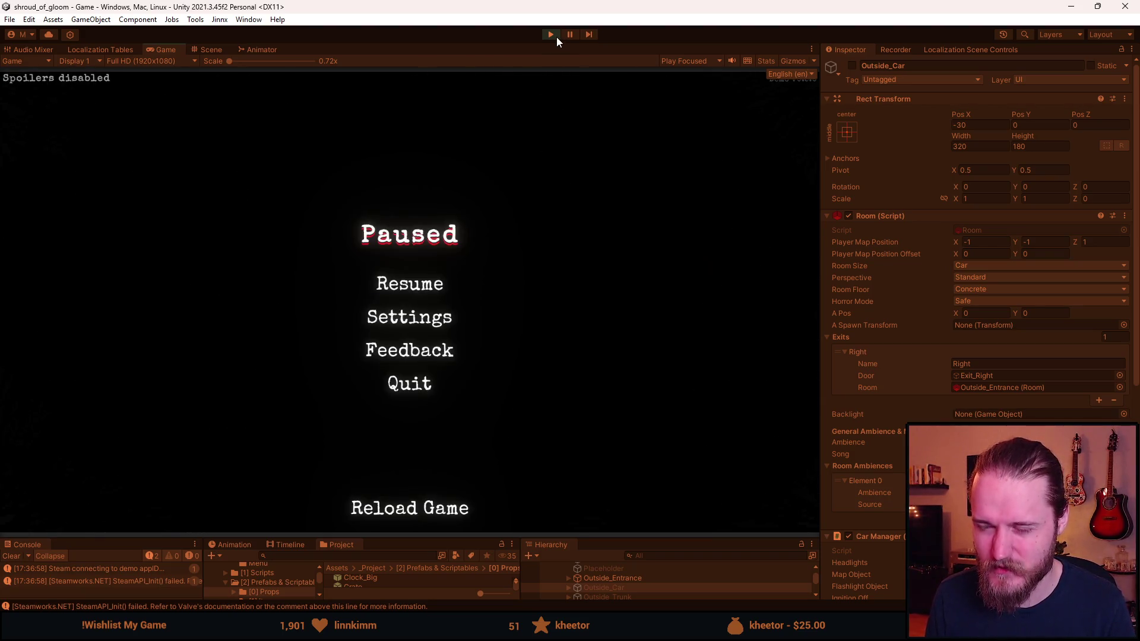
key(ctrl+p)
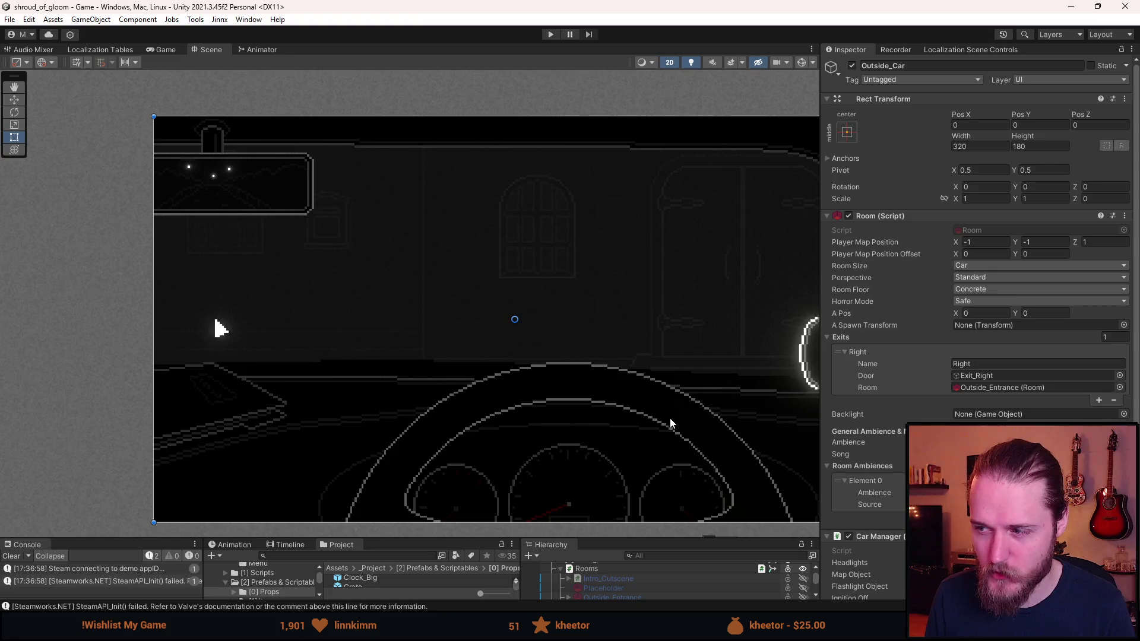
Duplicate Outside_Light under Outside_Car, placing Outside_Light (1) directly below the original.
drag(430, 533, 429, 411)
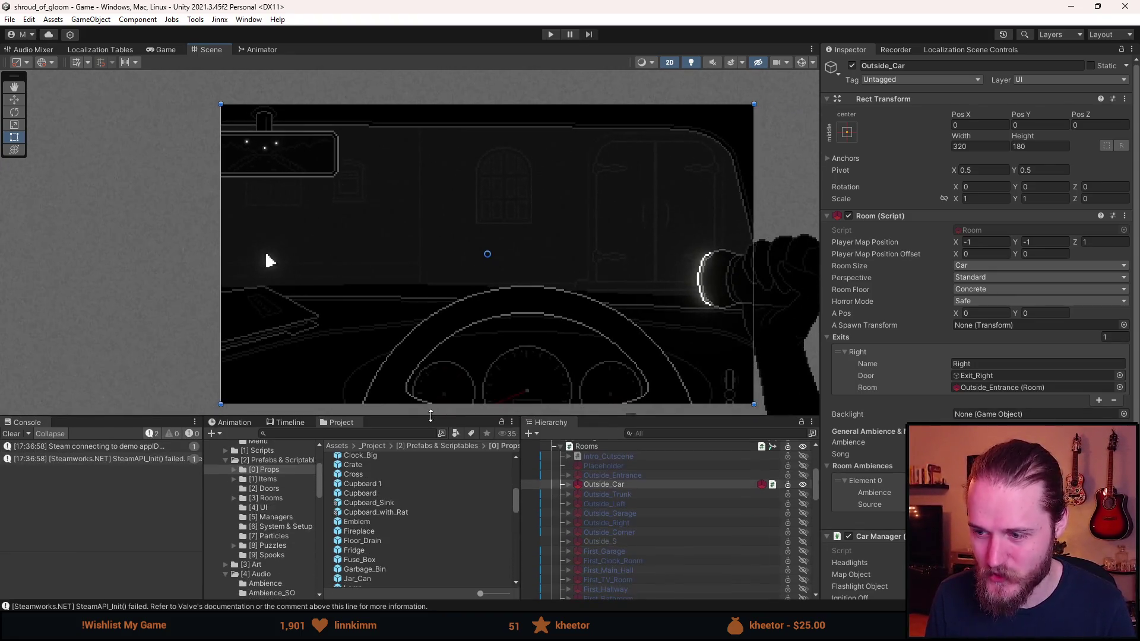
click(566, 485)
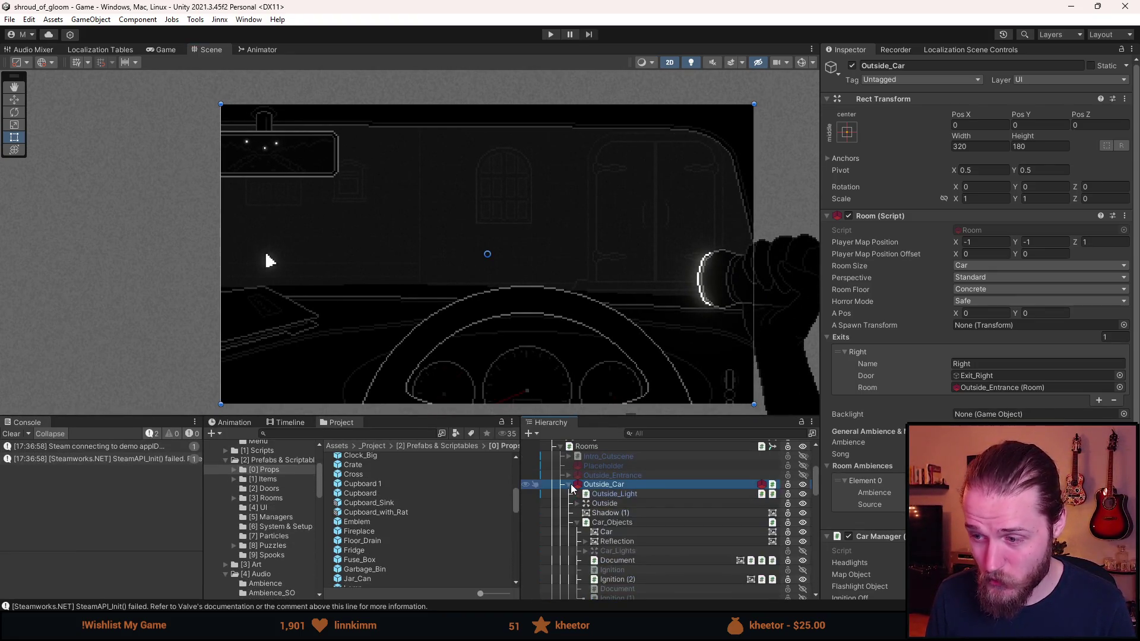
click(605, 494)
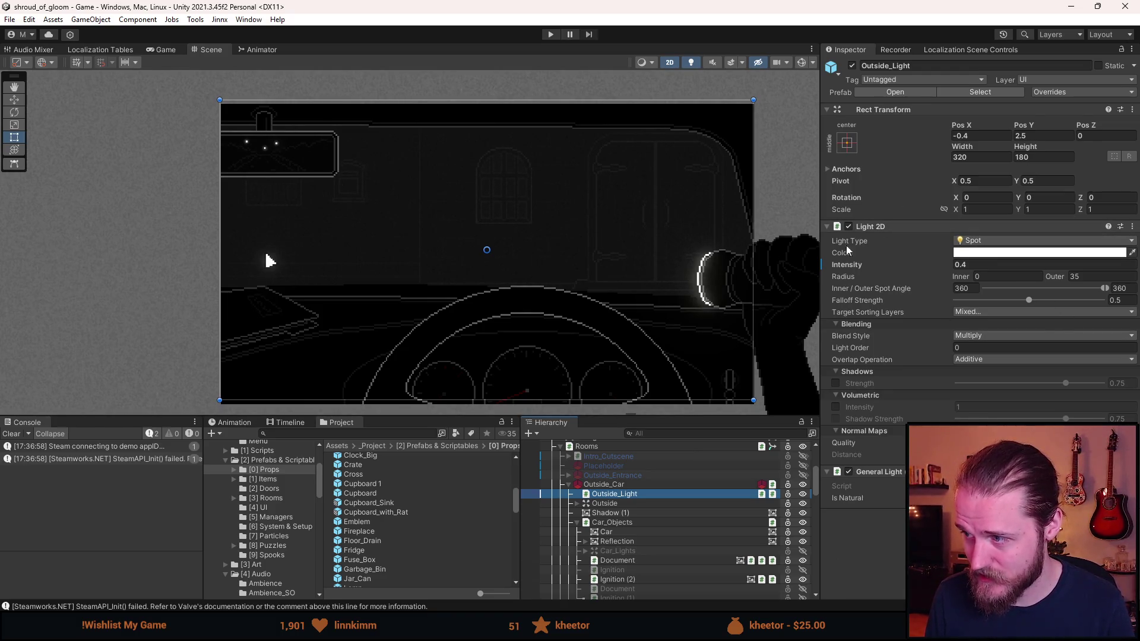
drag(474, 320, 389, 306)
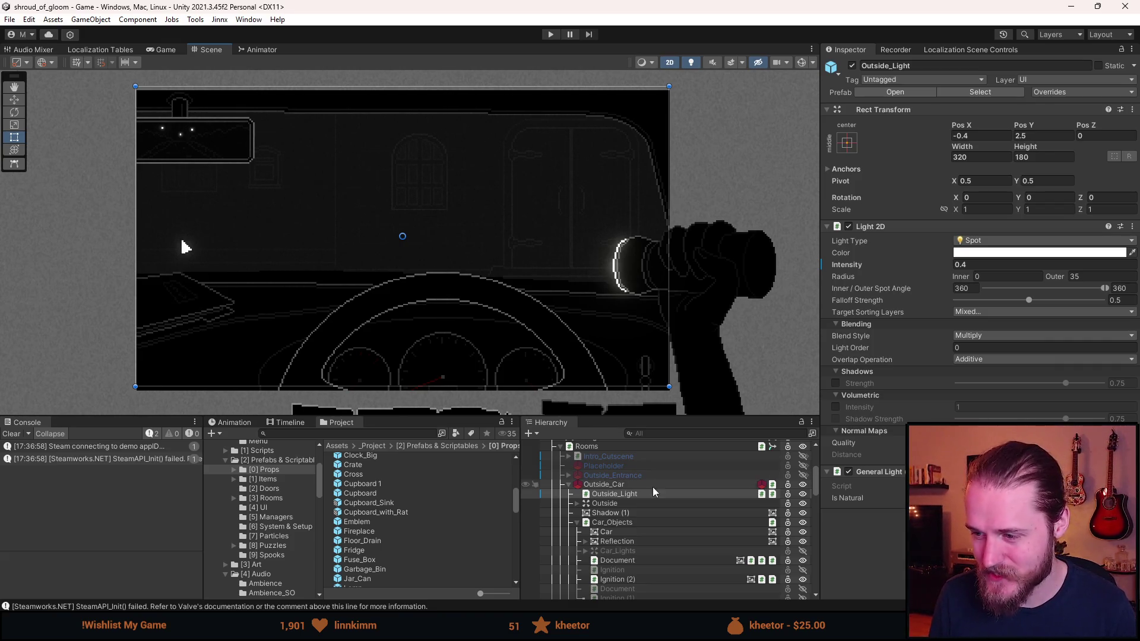
key(ctrl+d)
drag(632, 597, 628, 469)
right_click(627, 475)
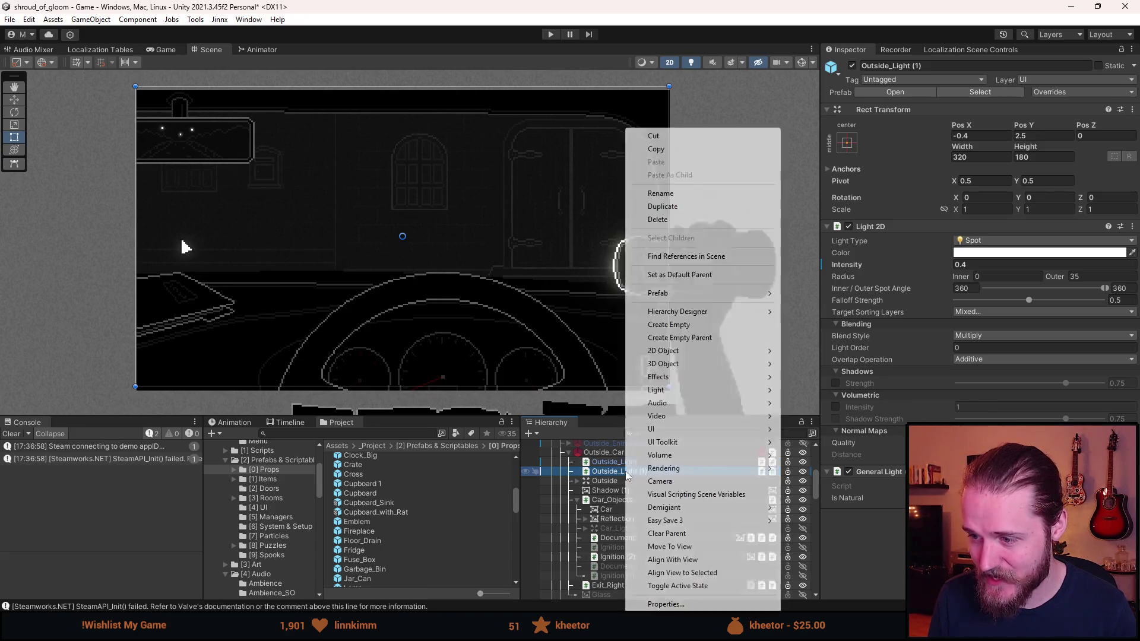
Completely unpack the copied light from its prefab and rename it Car_UI_Light.
mouse_move(717, 294)
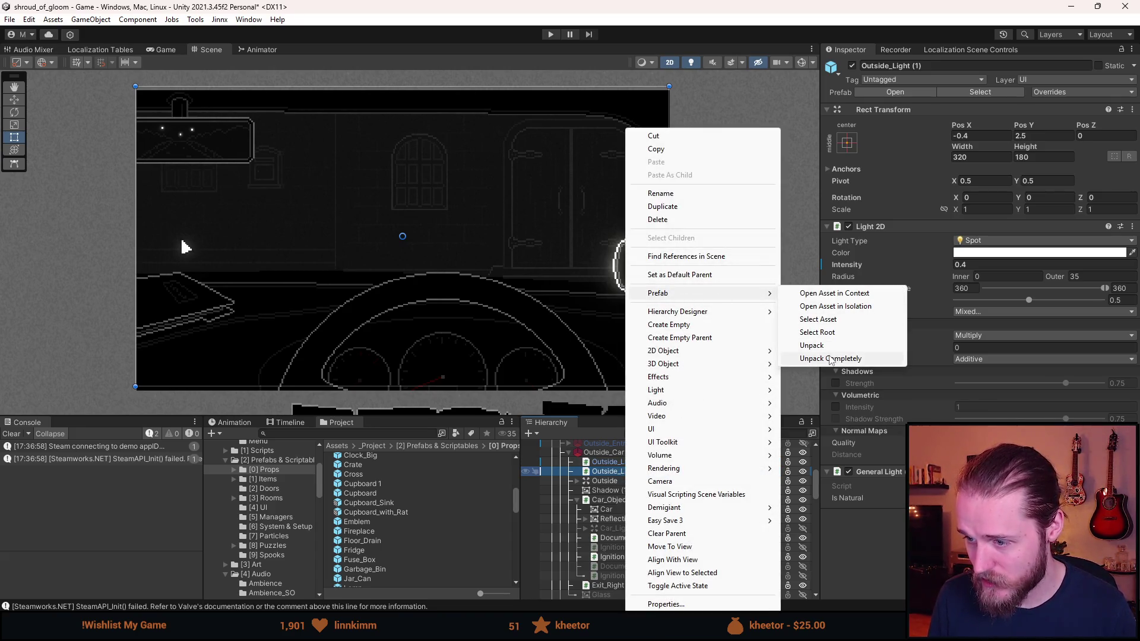
click(831, 358)
click(937, 67)
text(Car_UI_Light)
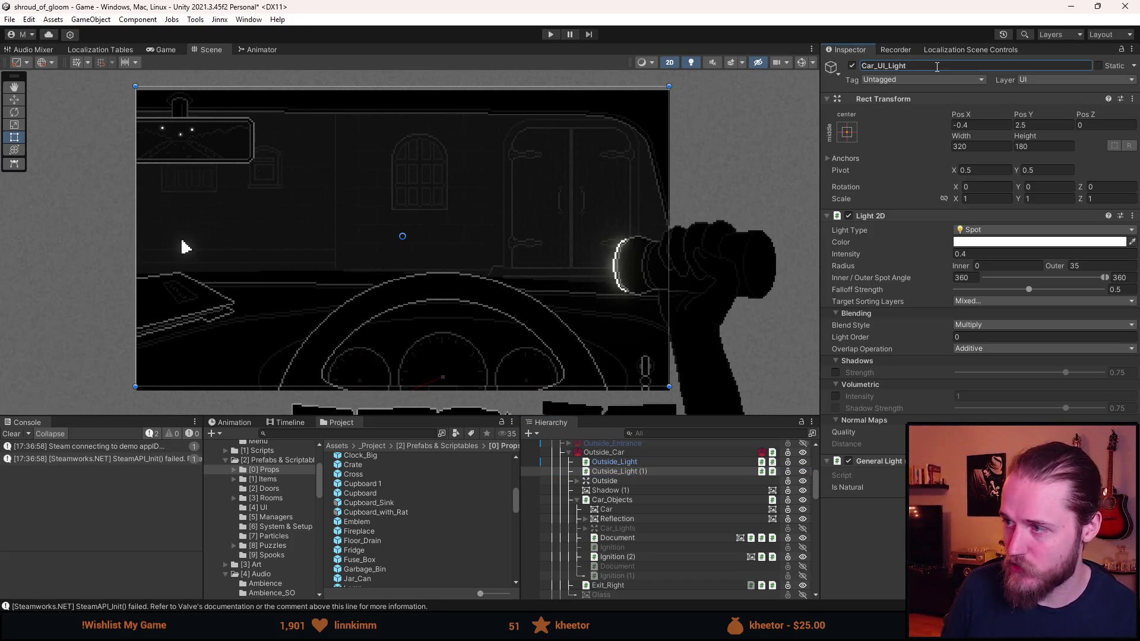
key(Return)
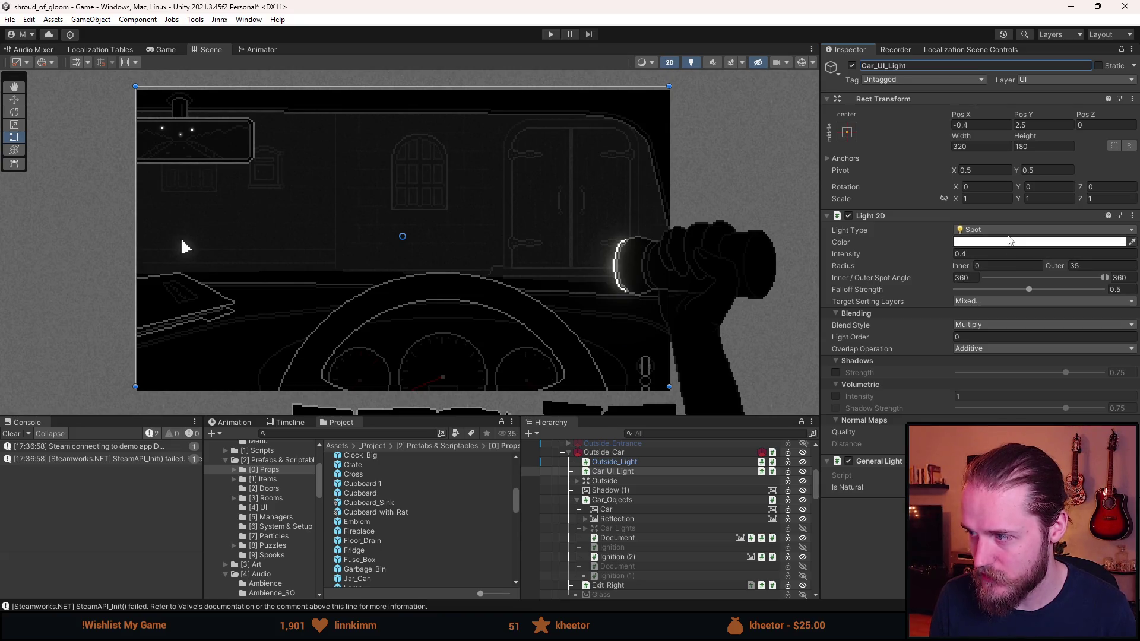
Set Car_UI_Light's Target Sorting Layers to UI only and start a play-test.
click(980, 304)
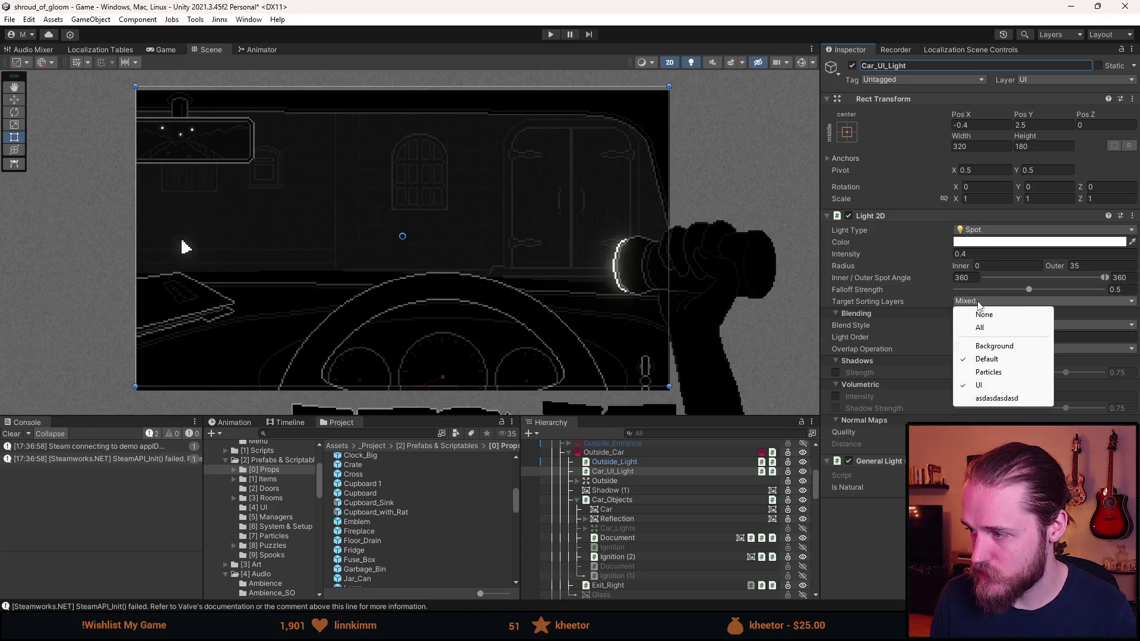
click(996, 360)
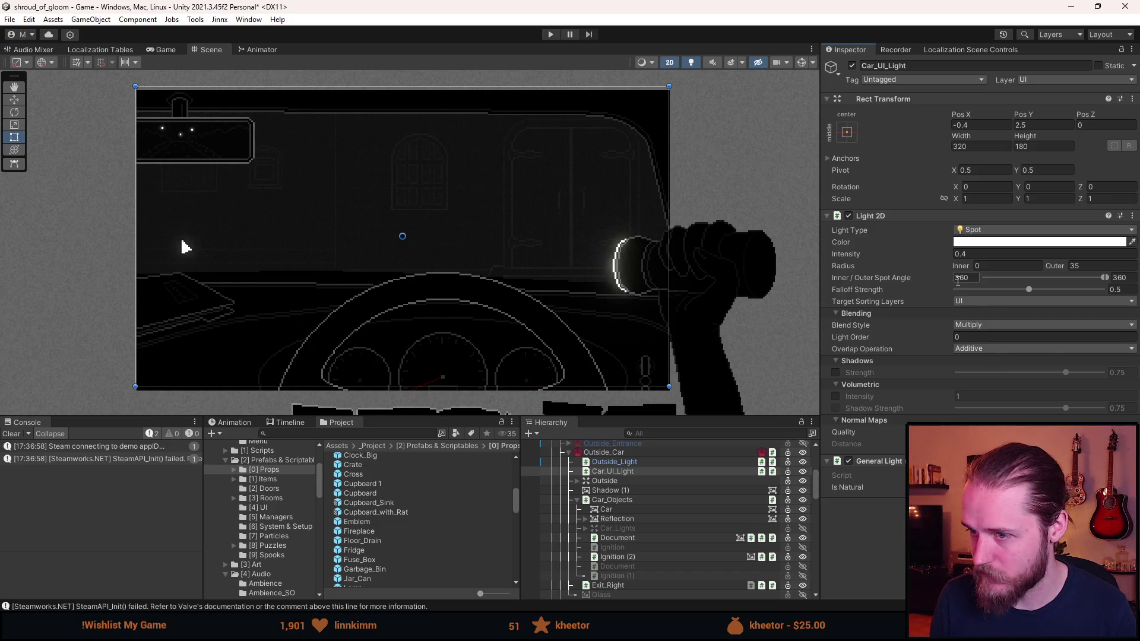
click(550, 34)
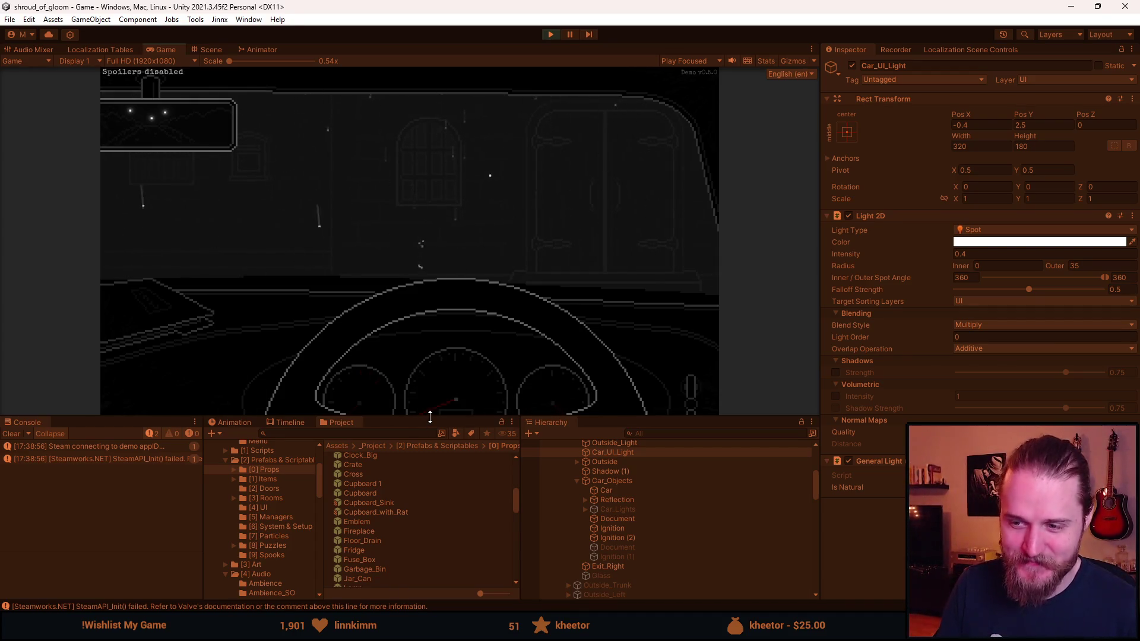
Enlarge the Game view, read and close the dashboard letter, then pause the game.
drag(430, 417, 415, 478)
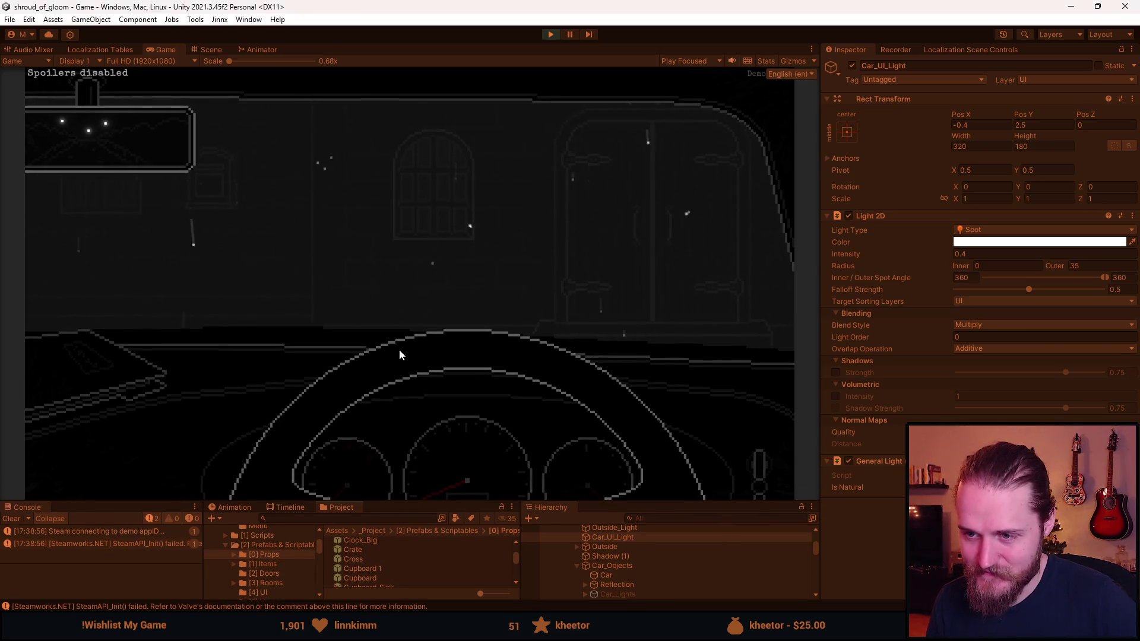
click(97, 374)
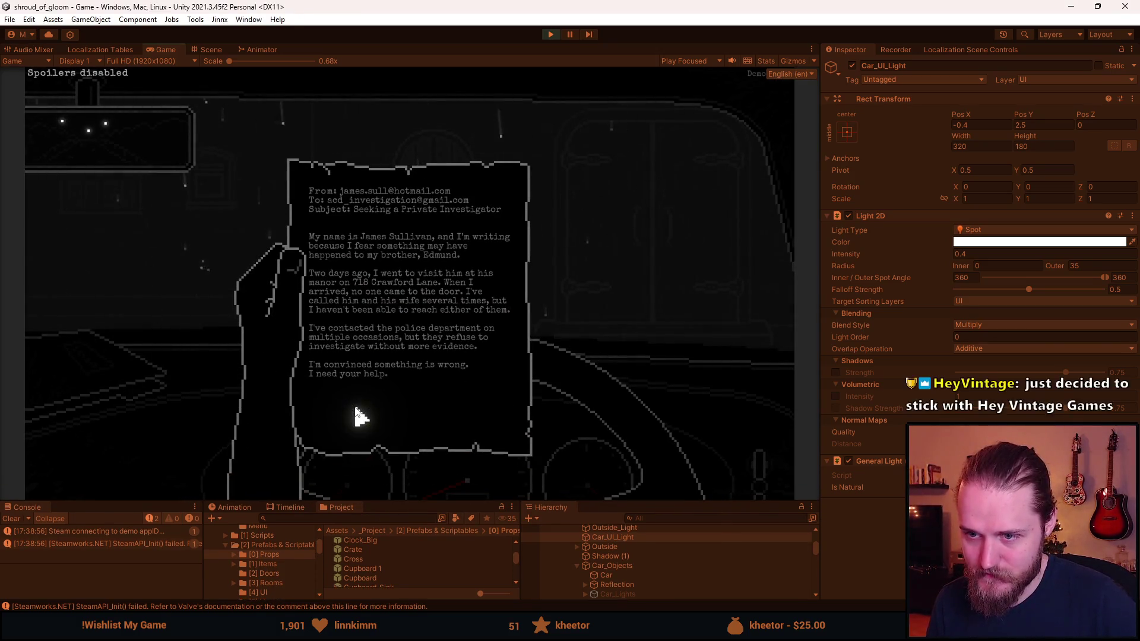
click(359, 415)
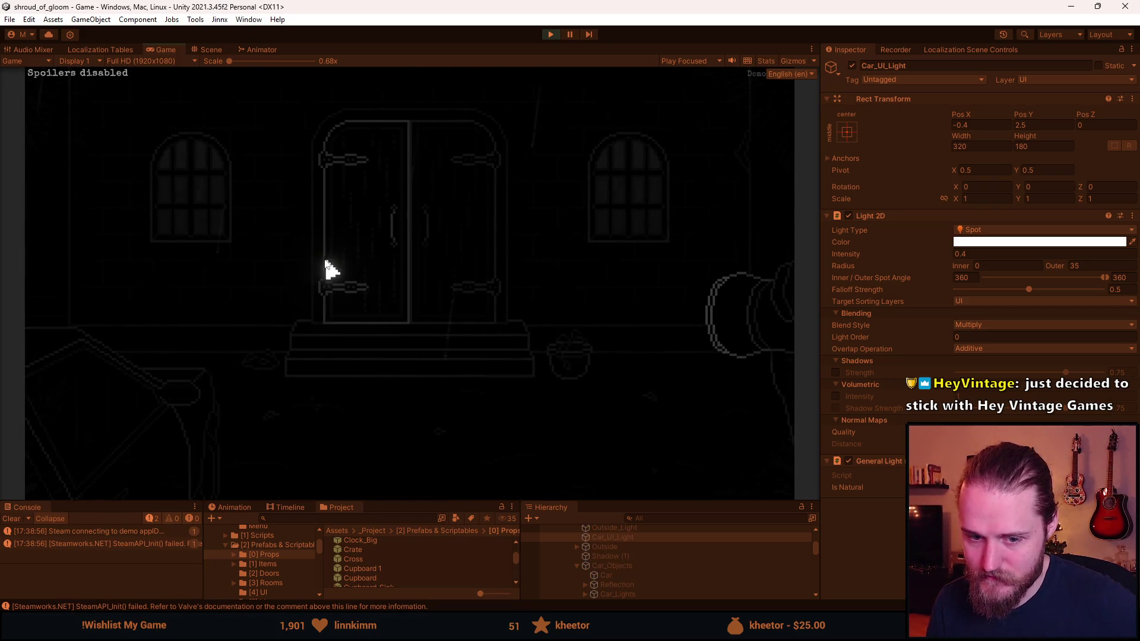
key(Escape)
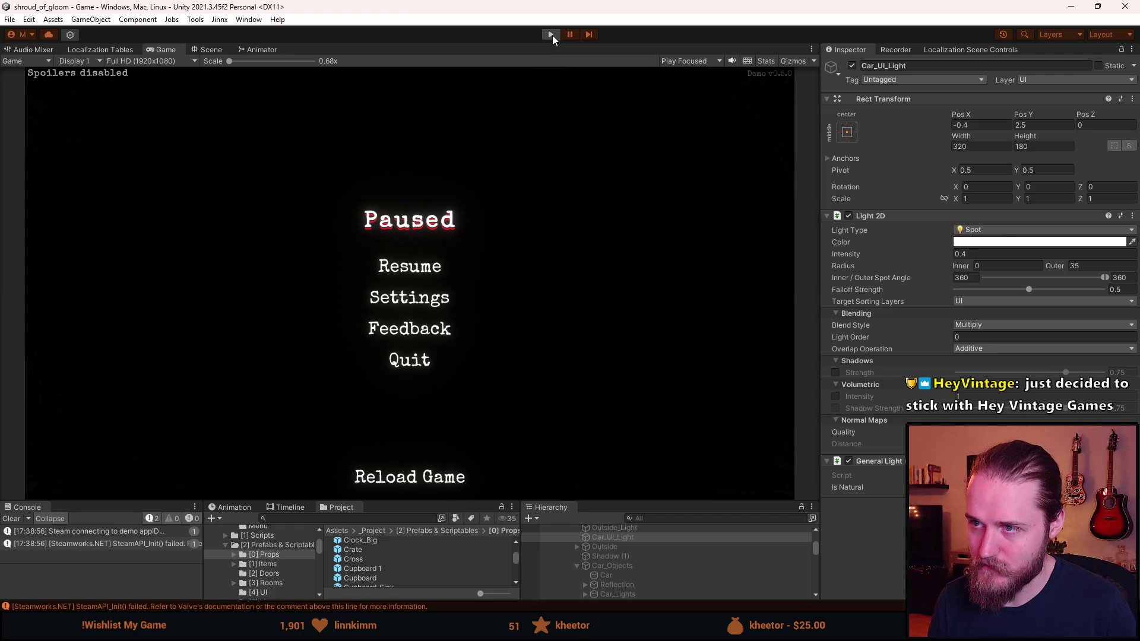
click(551, 35)
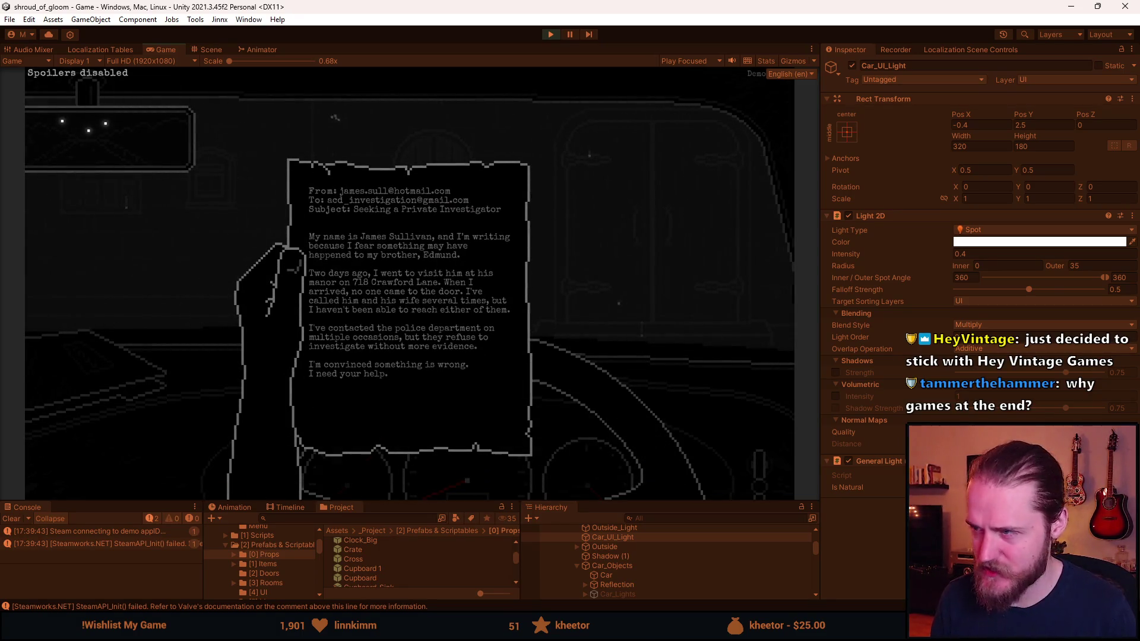
Toggle Car_UI_Light off and on repeatedly to compare the letter, leaving it on.
click(852, 66)
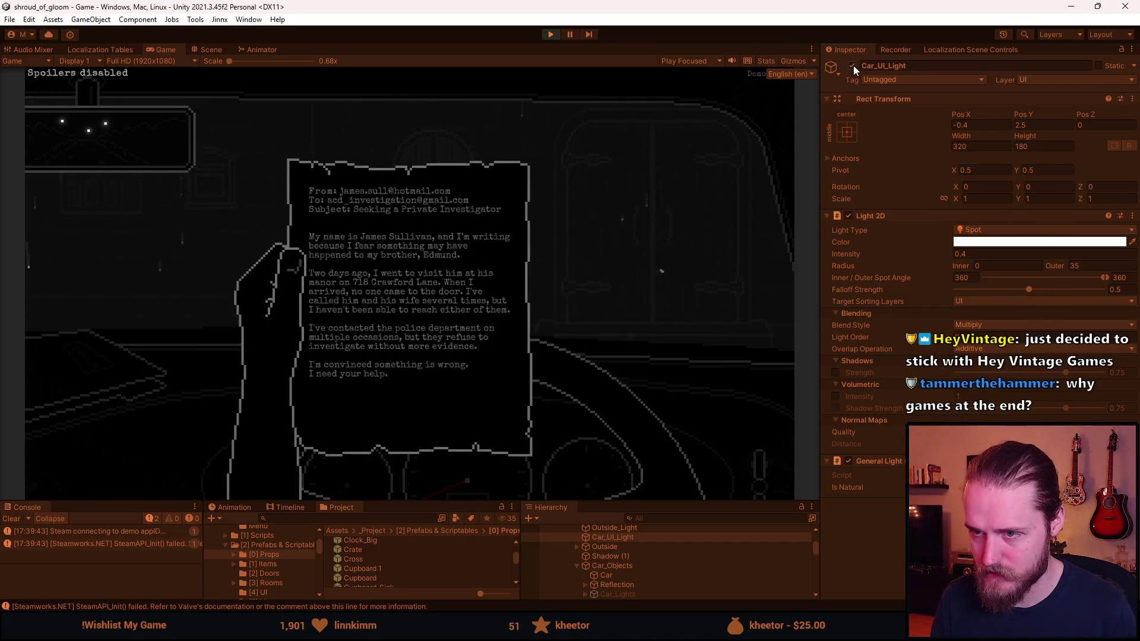
click(853, 65)
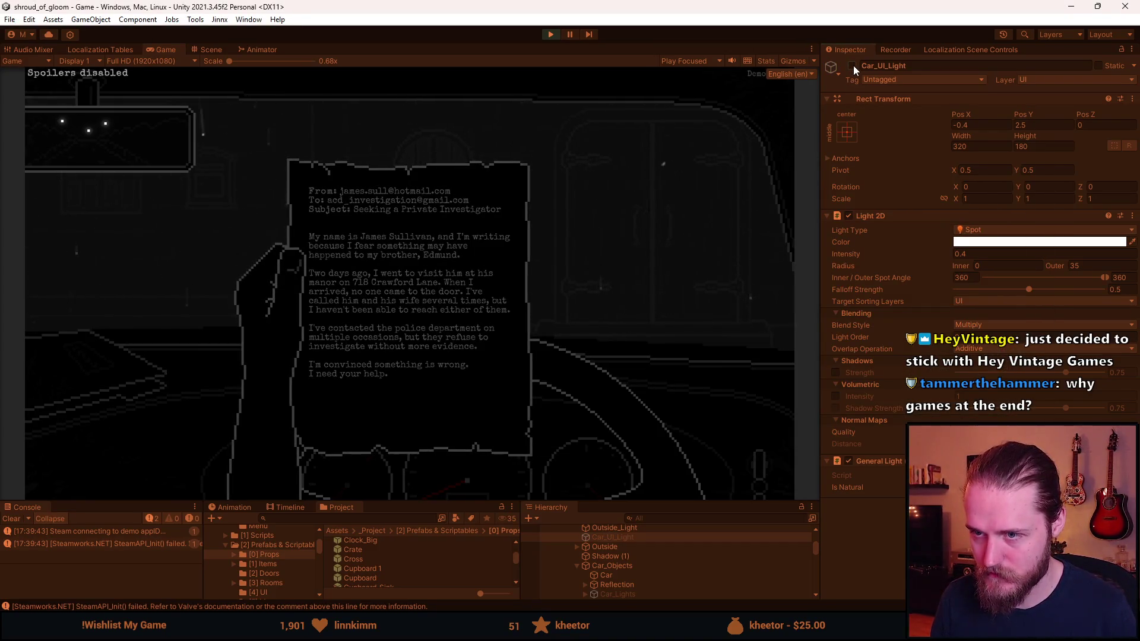
click(853, 65)
click(852, 65)
click(853, 66)
click(853, 65)
click(853, 65)
click(853, 65)
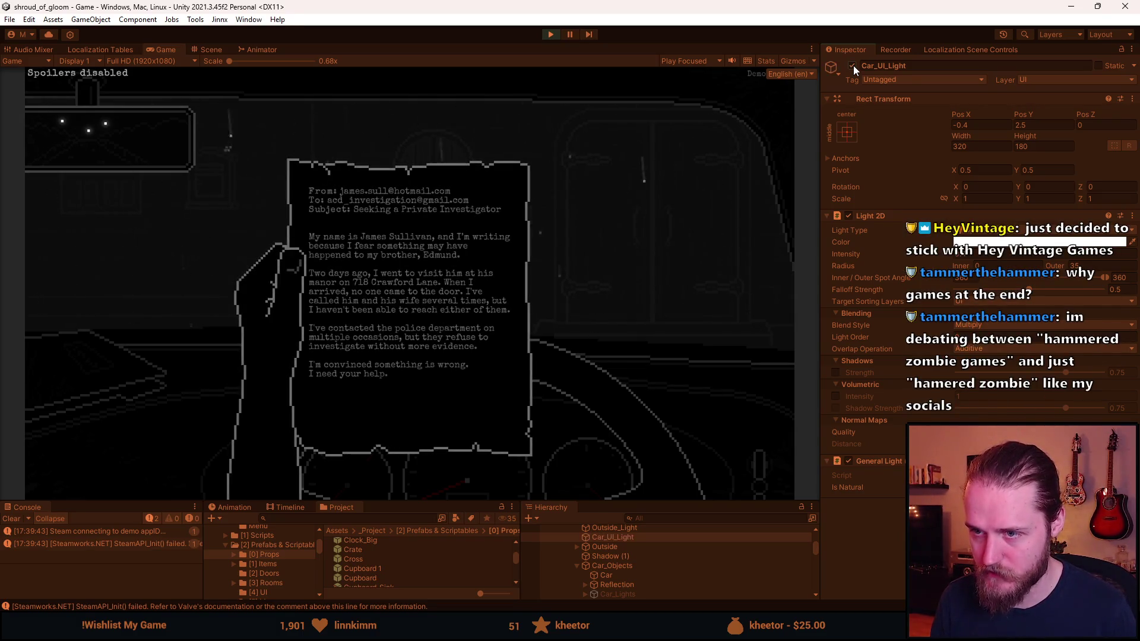
Dismiss the letter, pause the game, and exit Play mode.
click(538, 381)
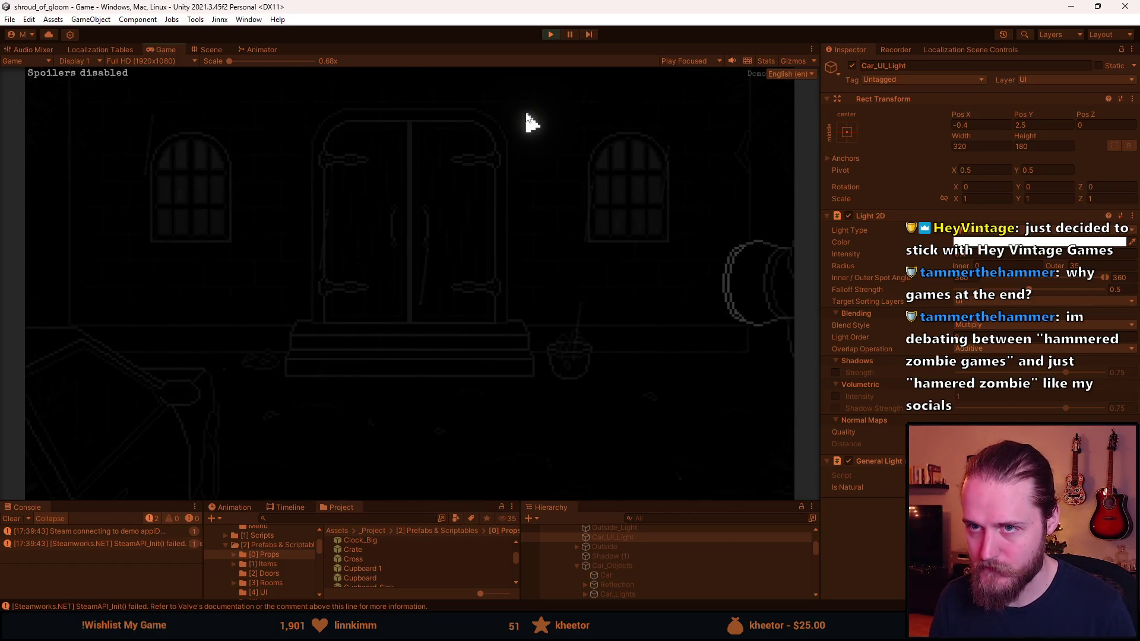
key(Escape)
key(ctrl+p)
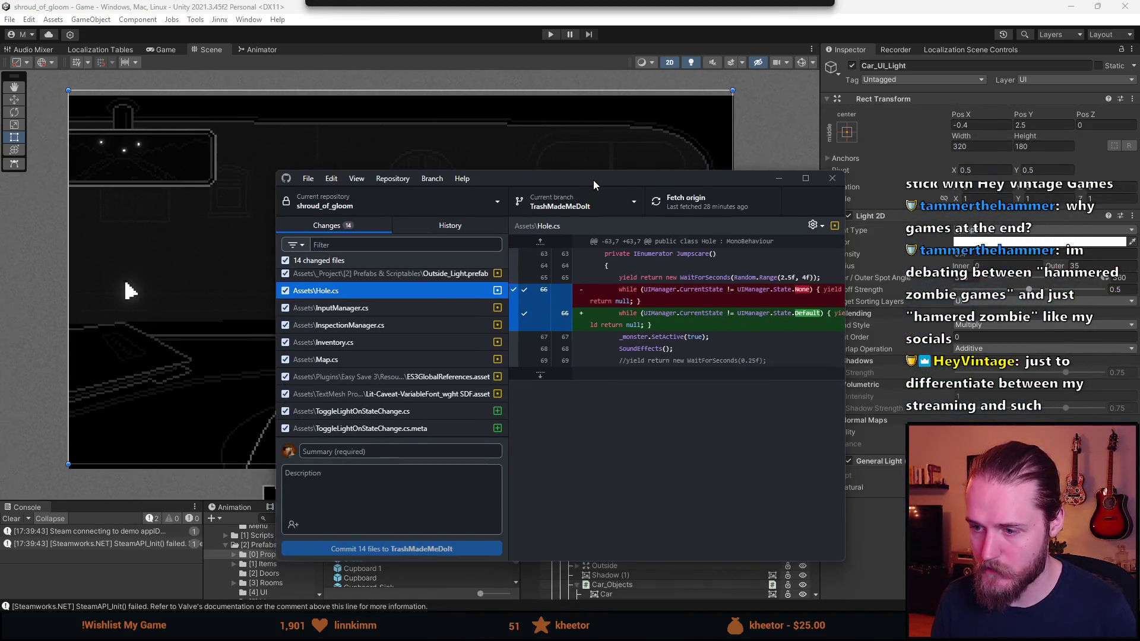
Commit the 14 changed files as 'Light2D Sorting Layers' and push to origin.
scroll(357, 325, up, 2)
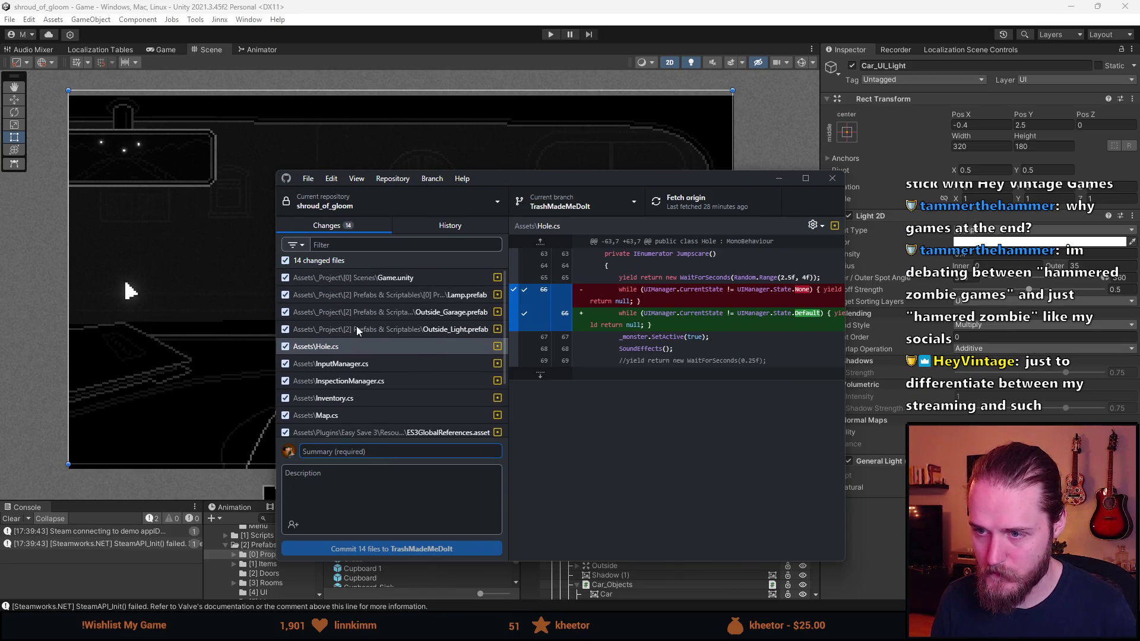
click(351, 282)
click(342, 451)
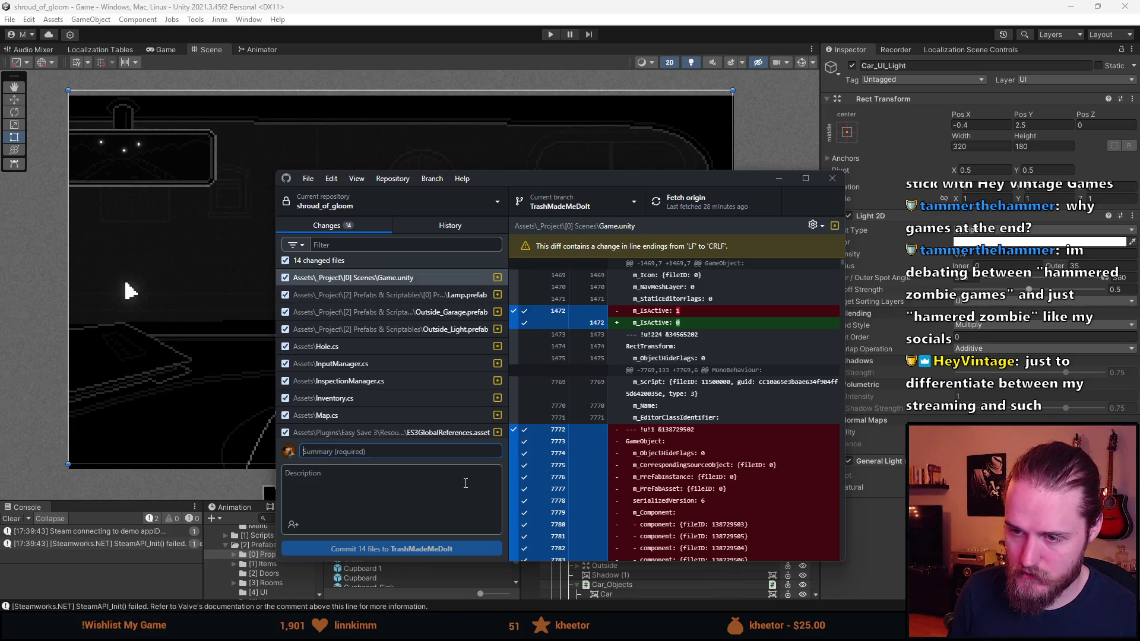
text(Light)
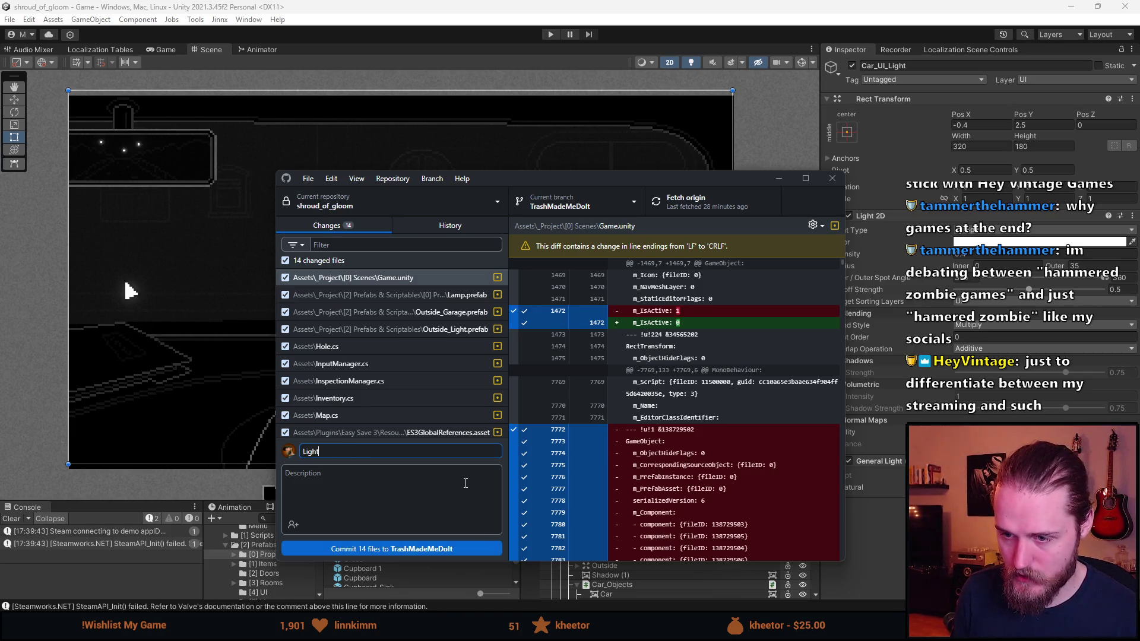
key(ctrl+BackSpace)
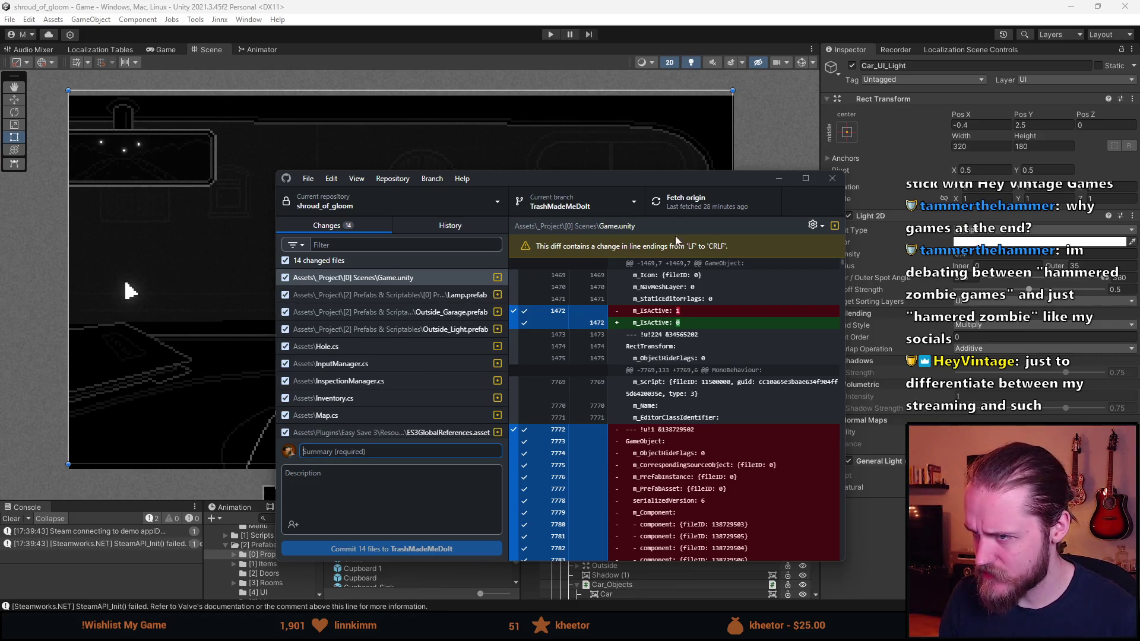
text(Sorting Layers)
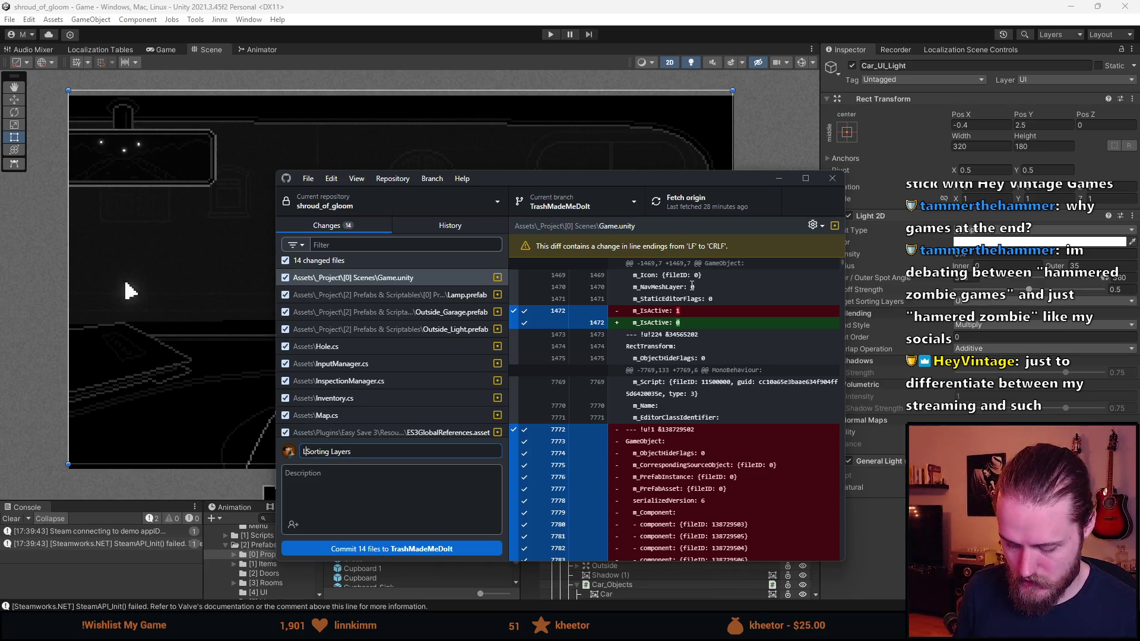
text(Light2D)
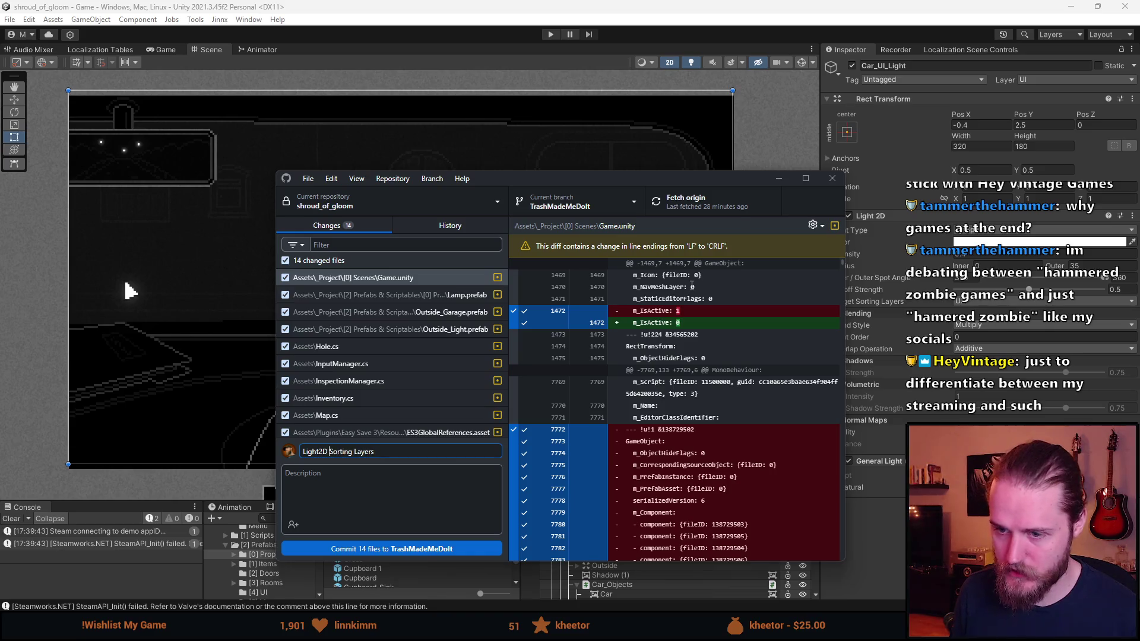
click(439, 550)
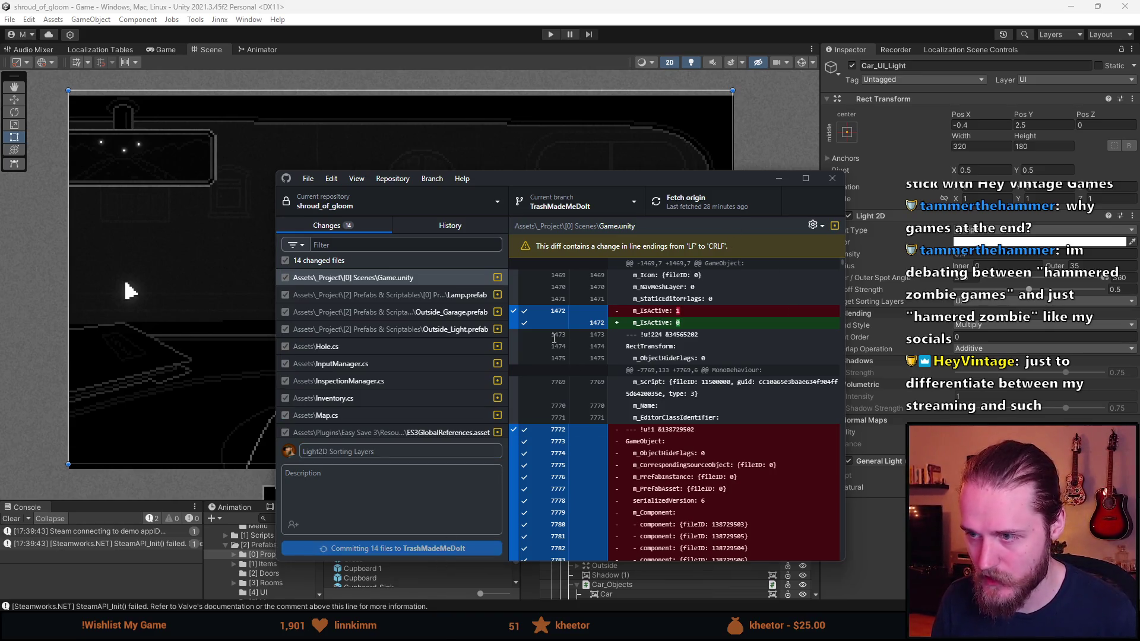
click(706, 205)
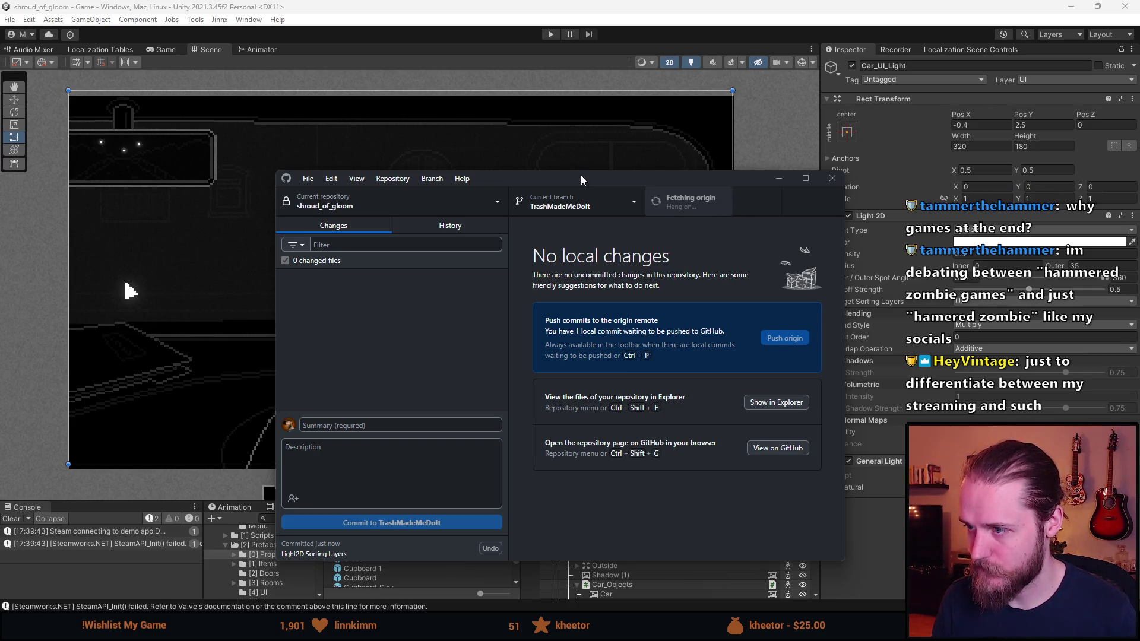
Back in Unity, deactivate Outside_Car, save the scene, and start Play mode.
key(alt+Tab)
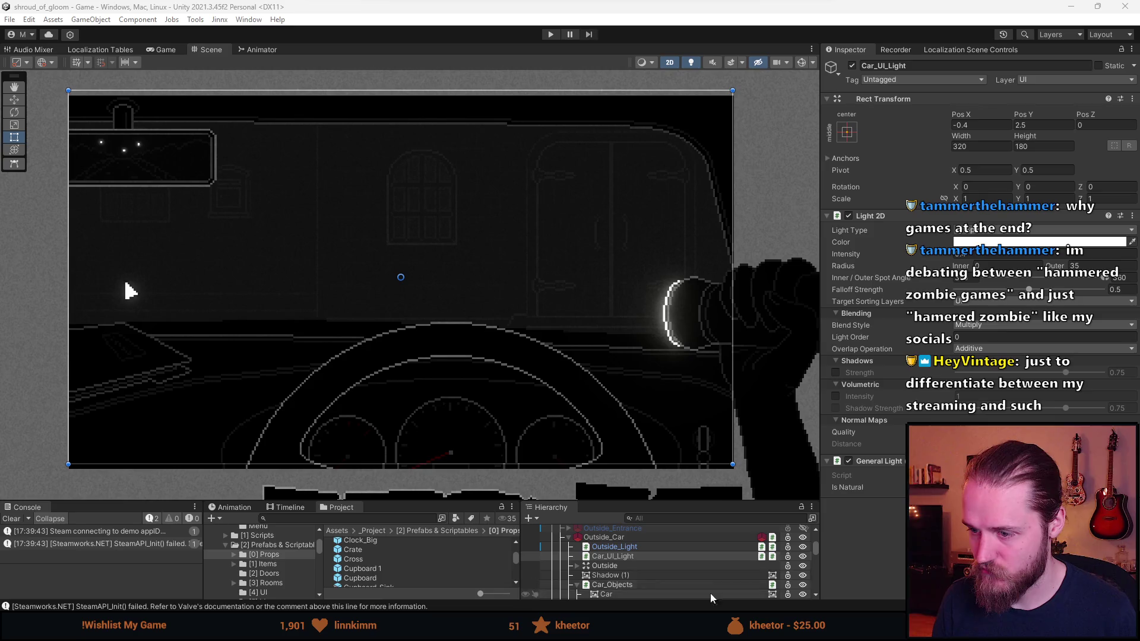
drag(712, 501, 713, 452)
click(615, 504)
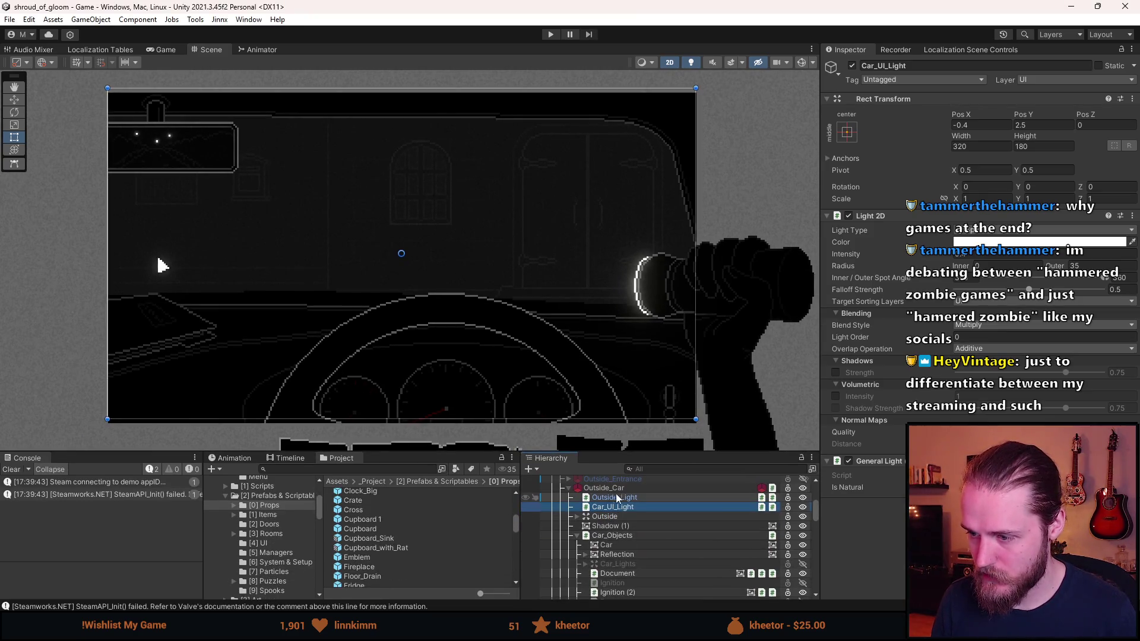
click(616, 489)
key(alt+shift+a)
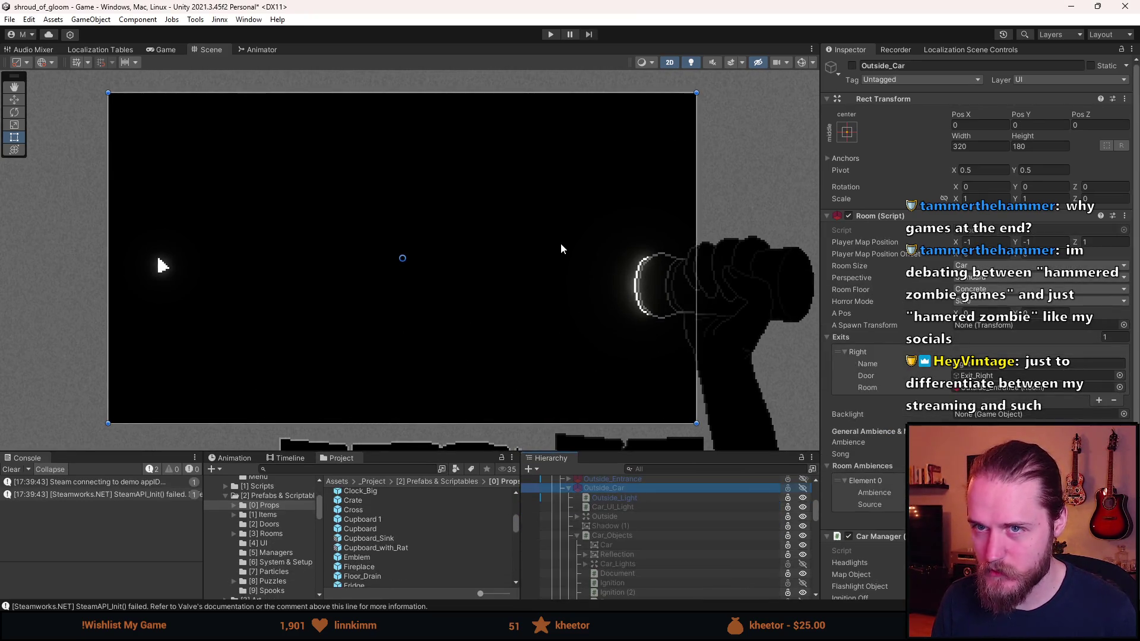
key(ctrl+s)
click(550, 34)
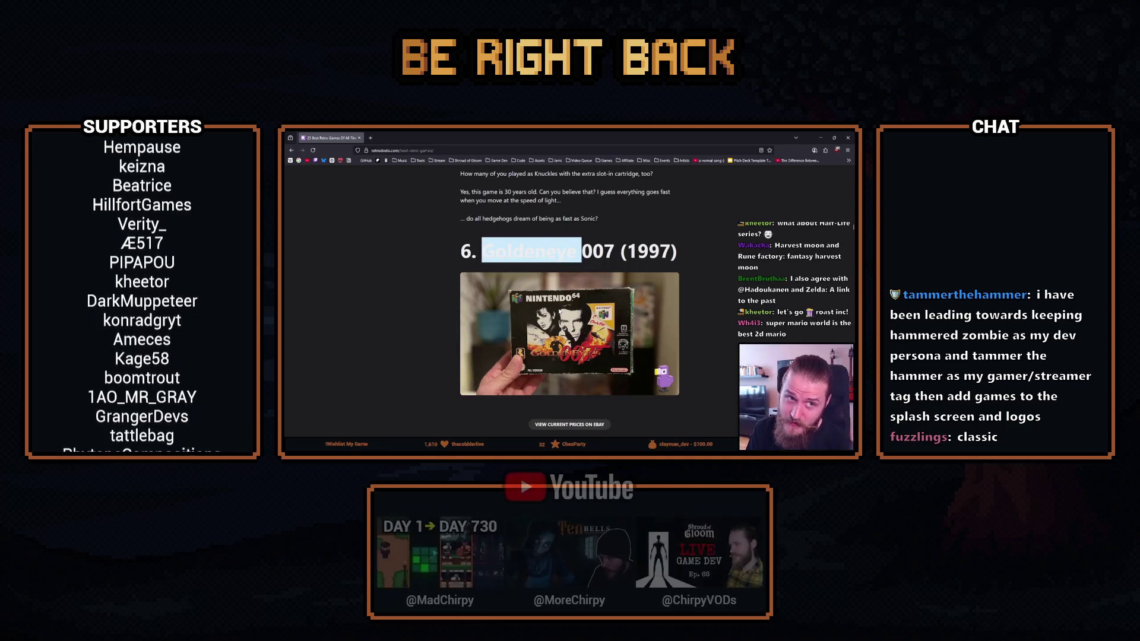
Scroll the retro games article down past the 7. Tetris (1984) heading, highlighting and clearing its words.
scroll(449, 282, down, 8)
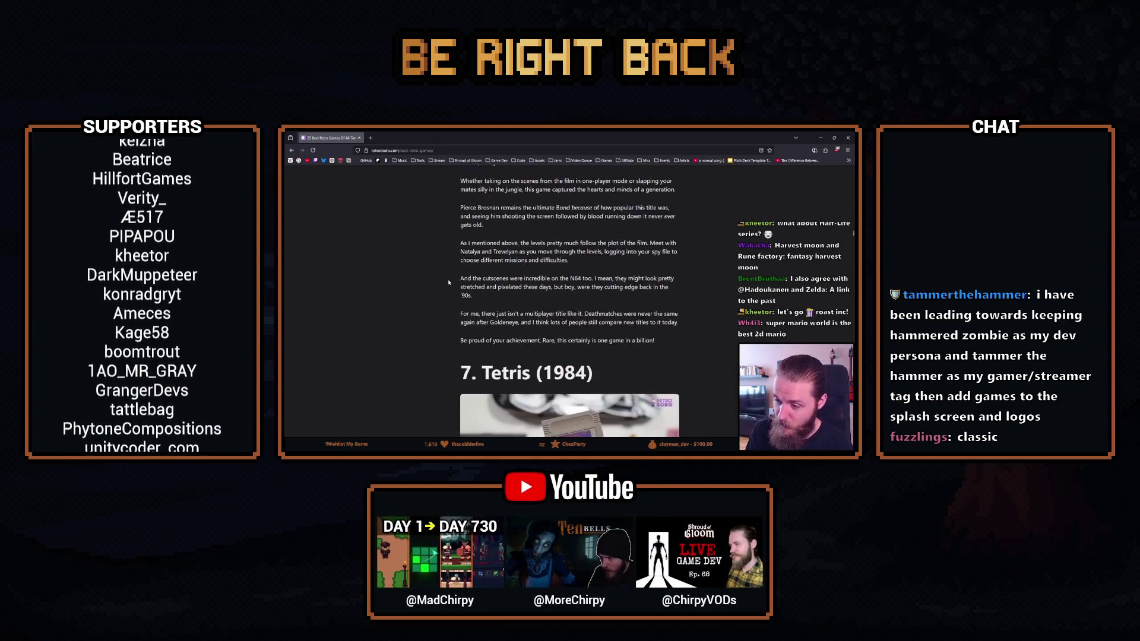
scroll(446, 282, down, 3)
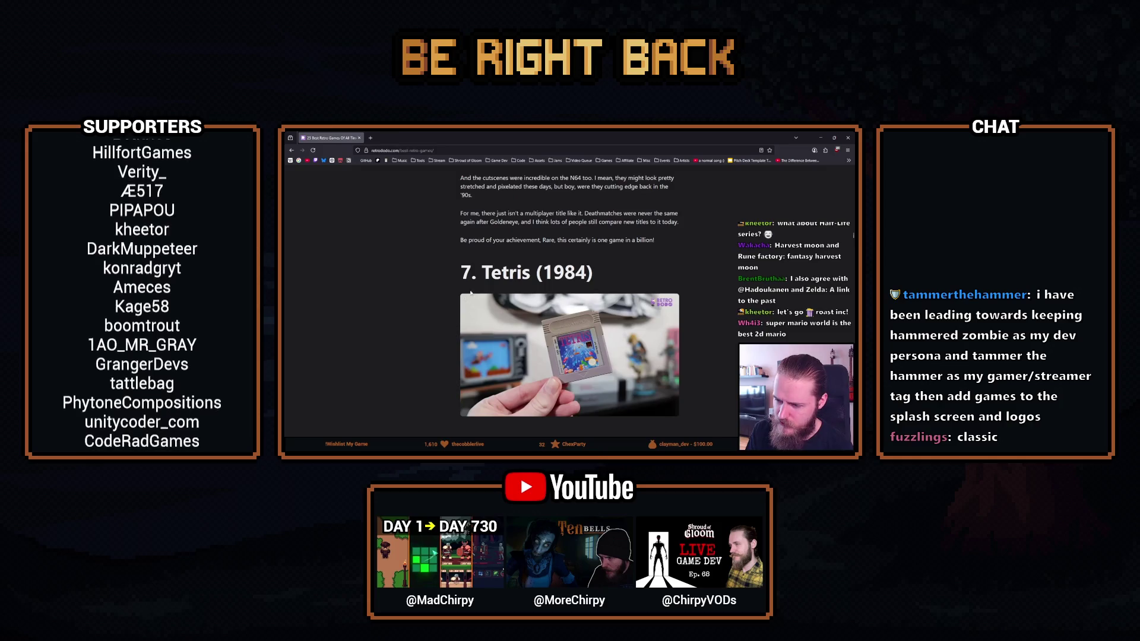
double_click(499, 273)
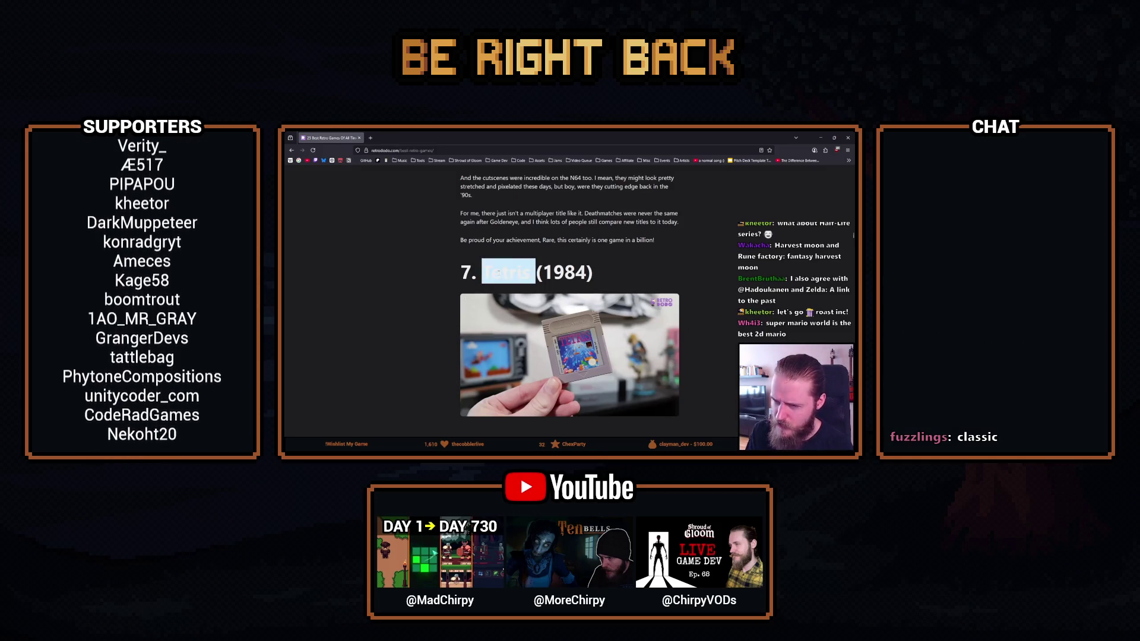
click(505, 271)
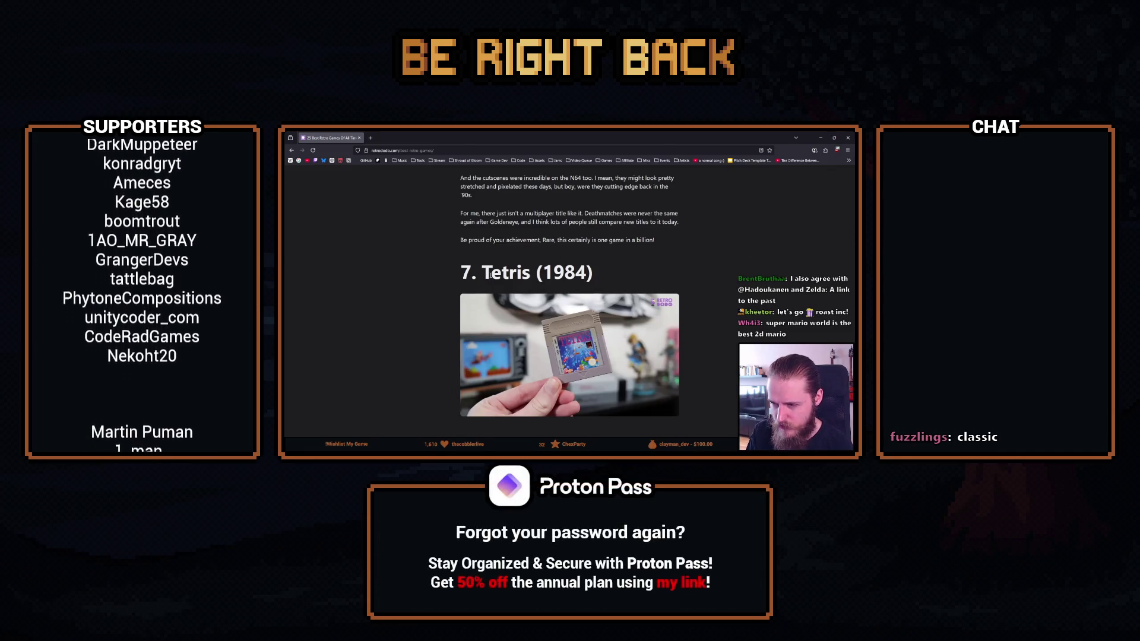
scroll(490, 275, down, 1)
drag(564, 242, 569, 242)
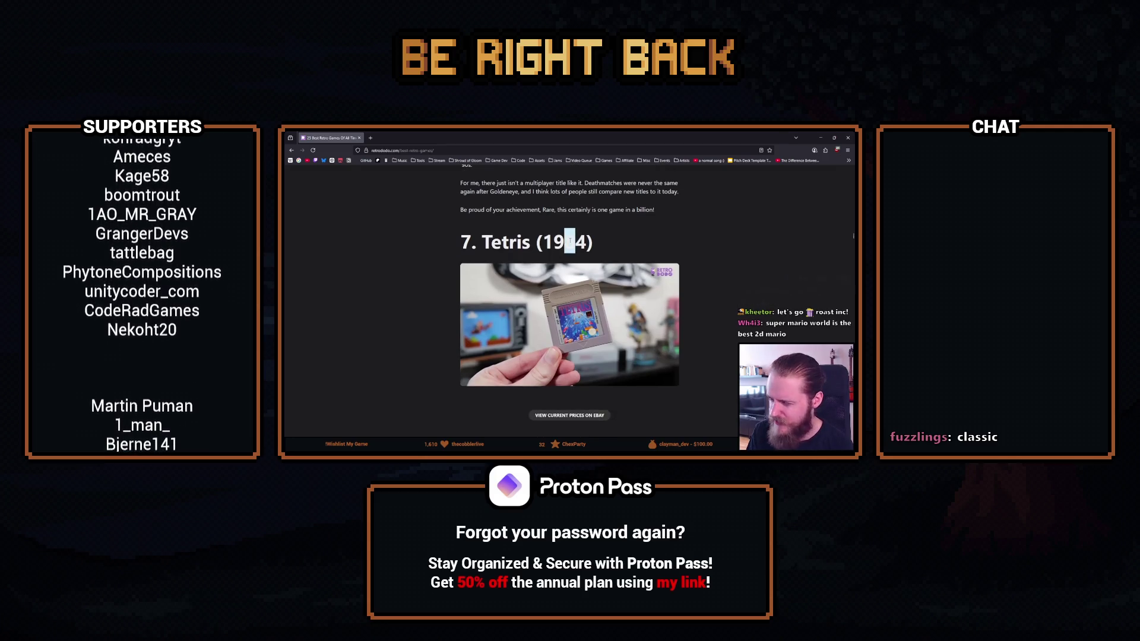
click(571, 242)
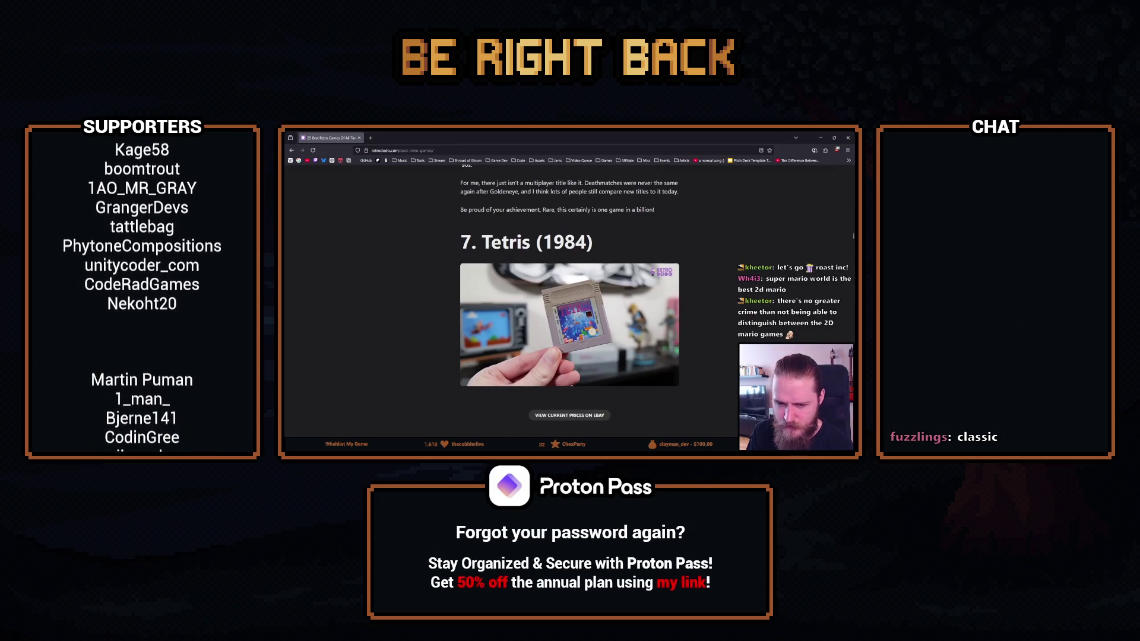
scroll(476, 307, down, 1)
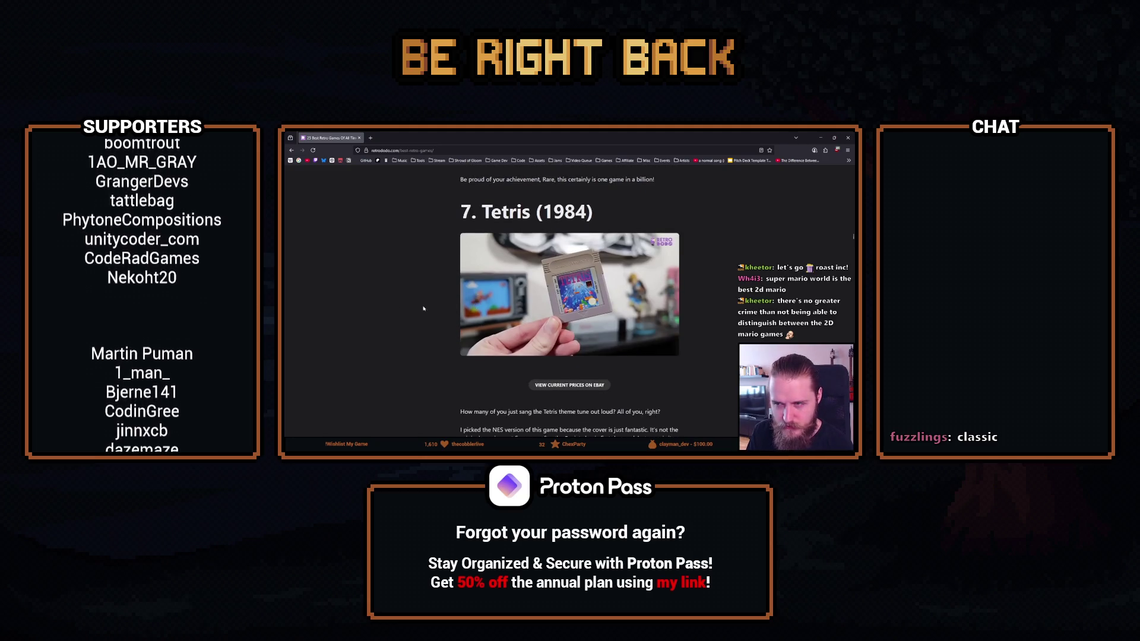
scroll(423, 275, down, 1)
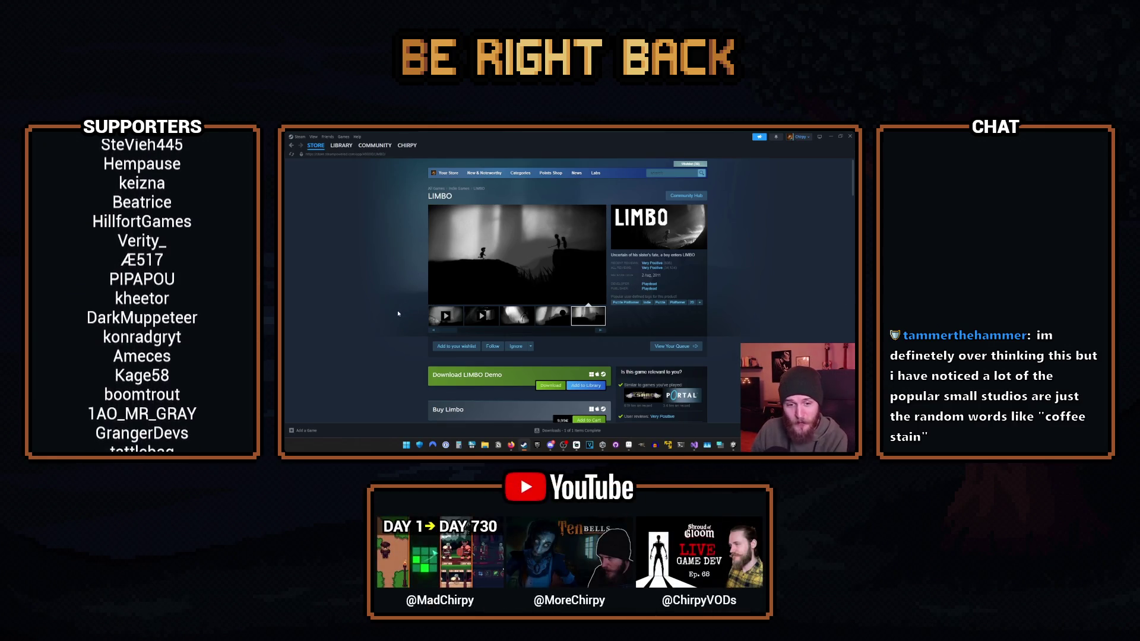
scroll(398, 313, down, 3)
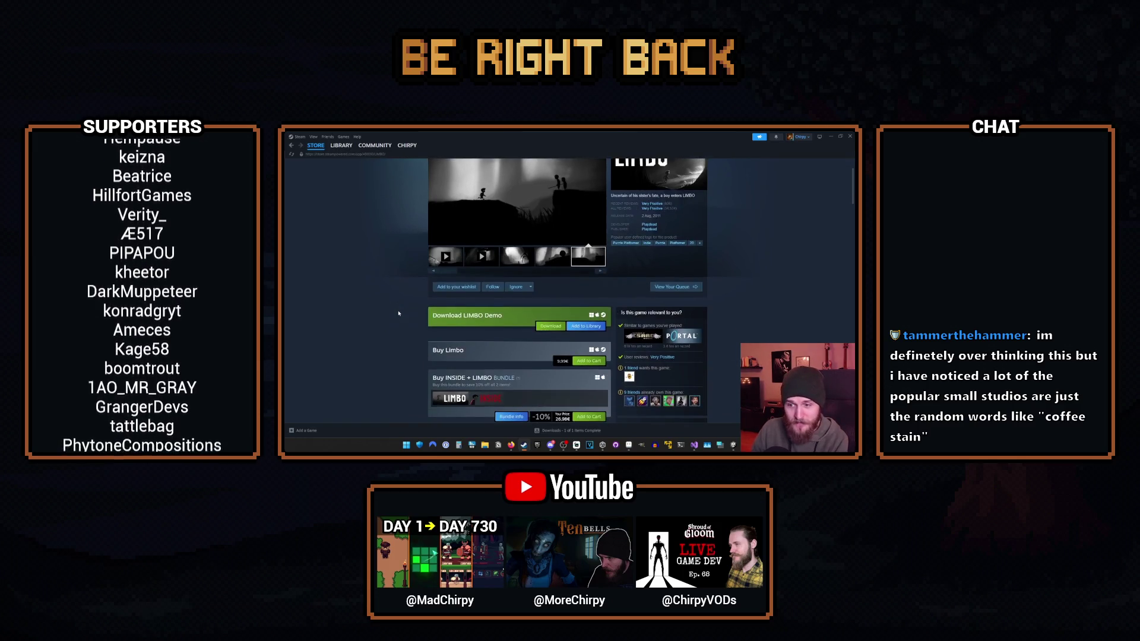
scroll(398, 313, down, 3)
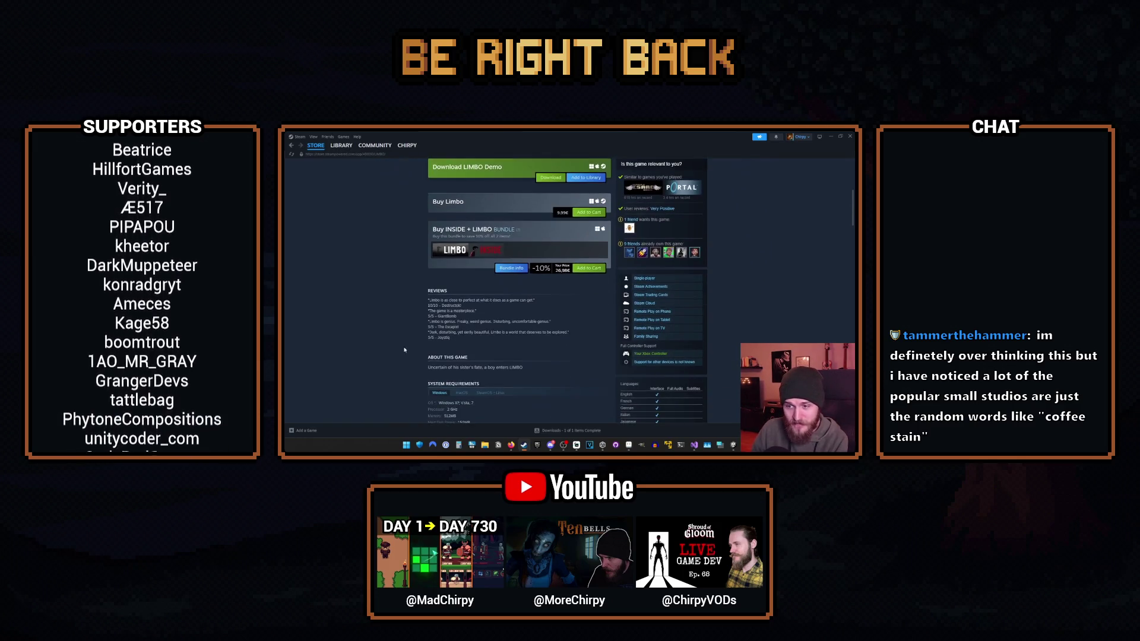
double_click(439, 367)
click(457, 374)
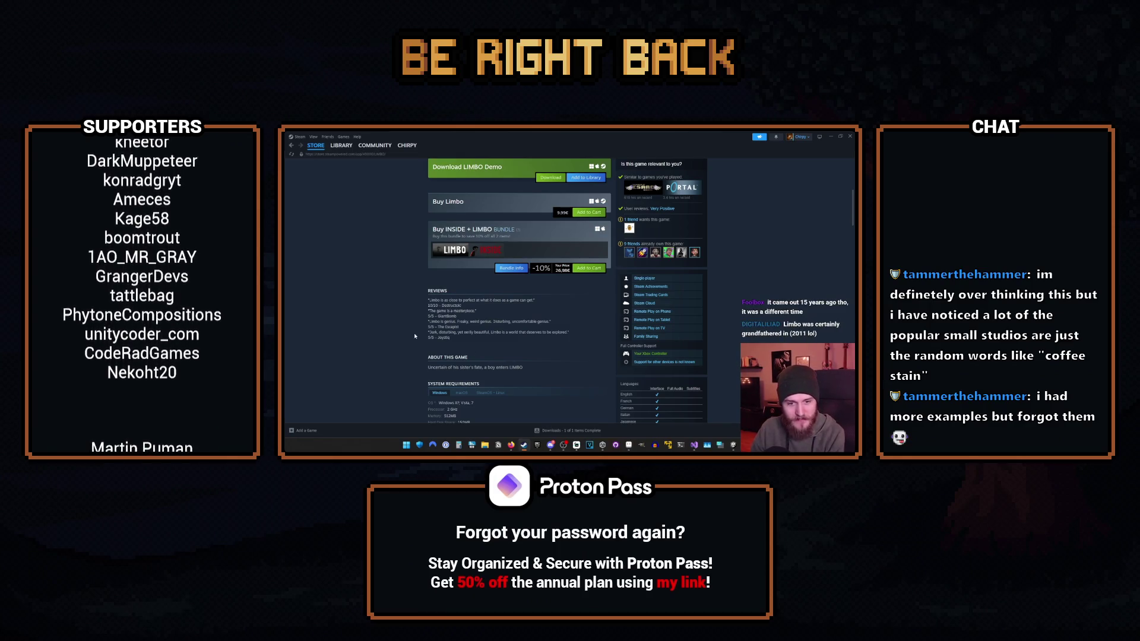
scroll(535, 308, up, 5)
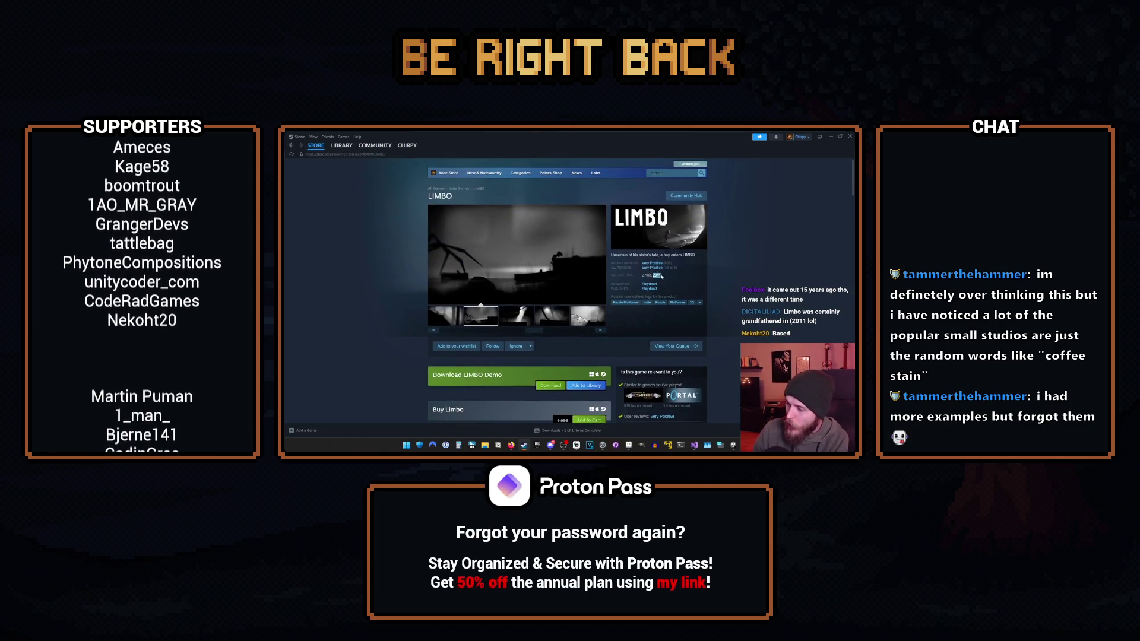
click(653, 267)
scroll(696, 270, up, 10)
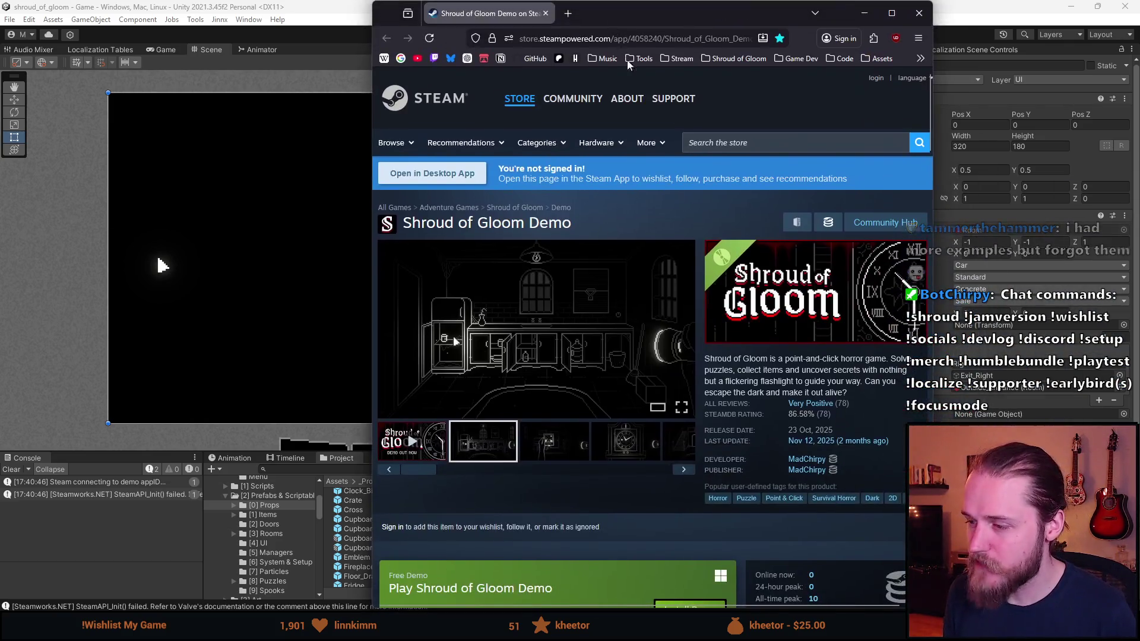
Scroll the Shroud of Gloom Demo store page, then close its browser tab.
scroll(772, 407, down, 1)
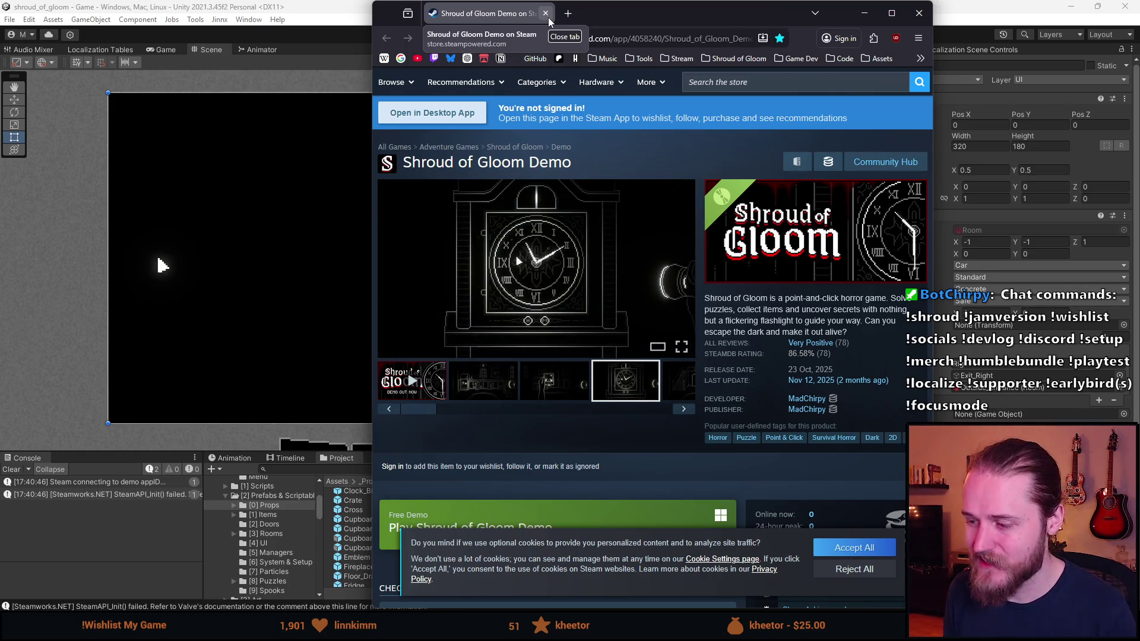
click(546, 13)
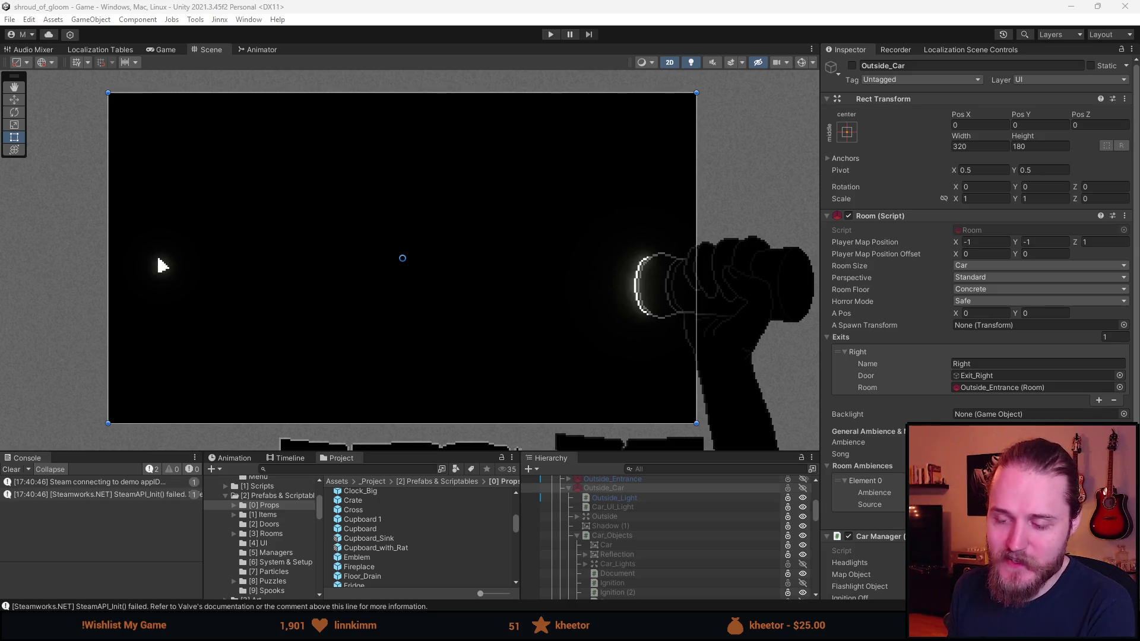
Lower the splitter under the Scene view for more height and turn off scene lighting.
drag(124, 451, 125, 483)
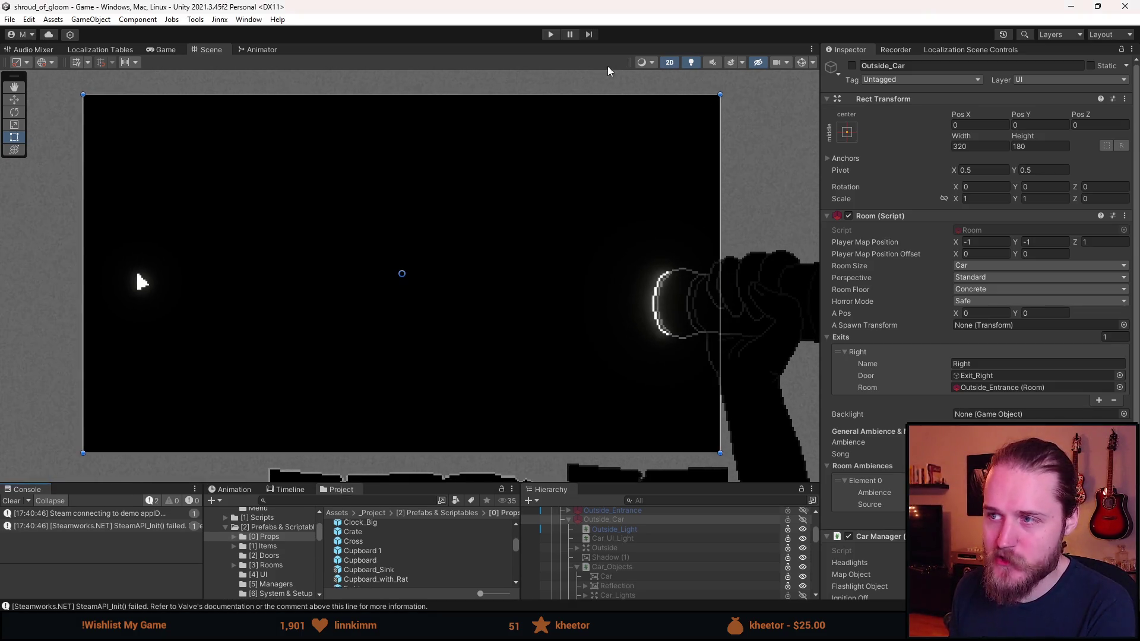
click(692, 63)
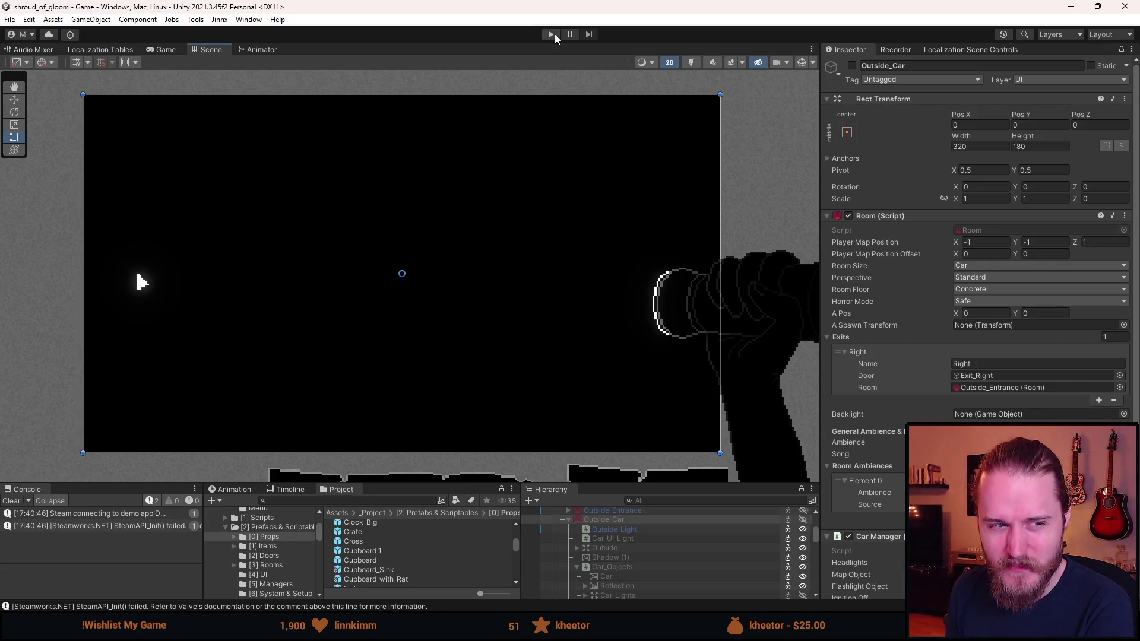
Start and stop the car scene in Play mode, then raise the bottom panel splitter.
click(554, 34)
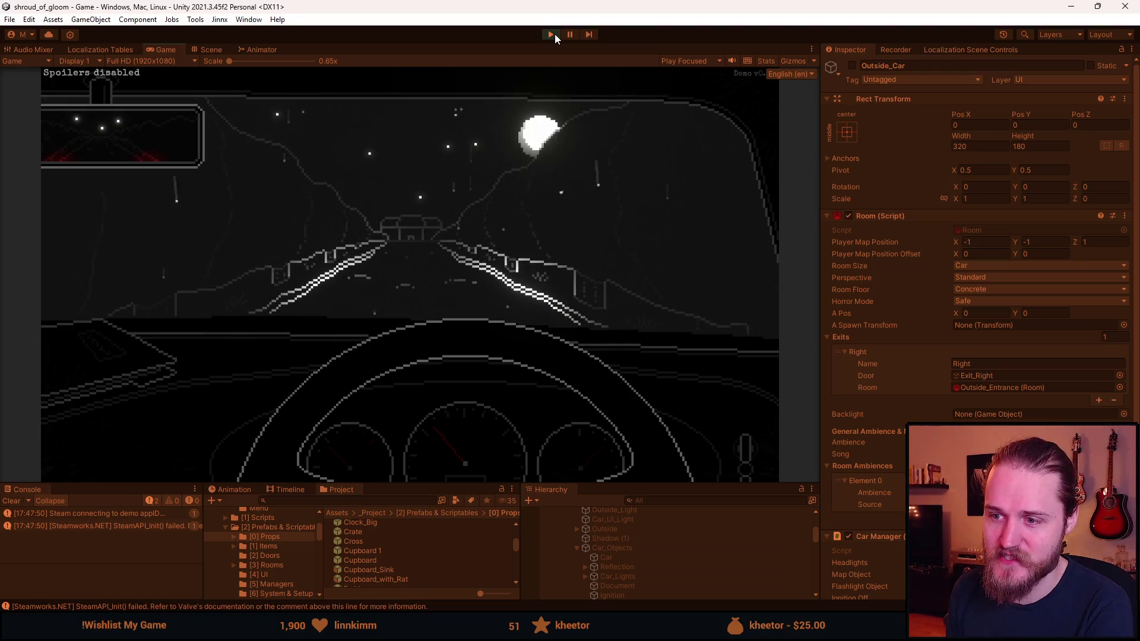
click(554, 34)
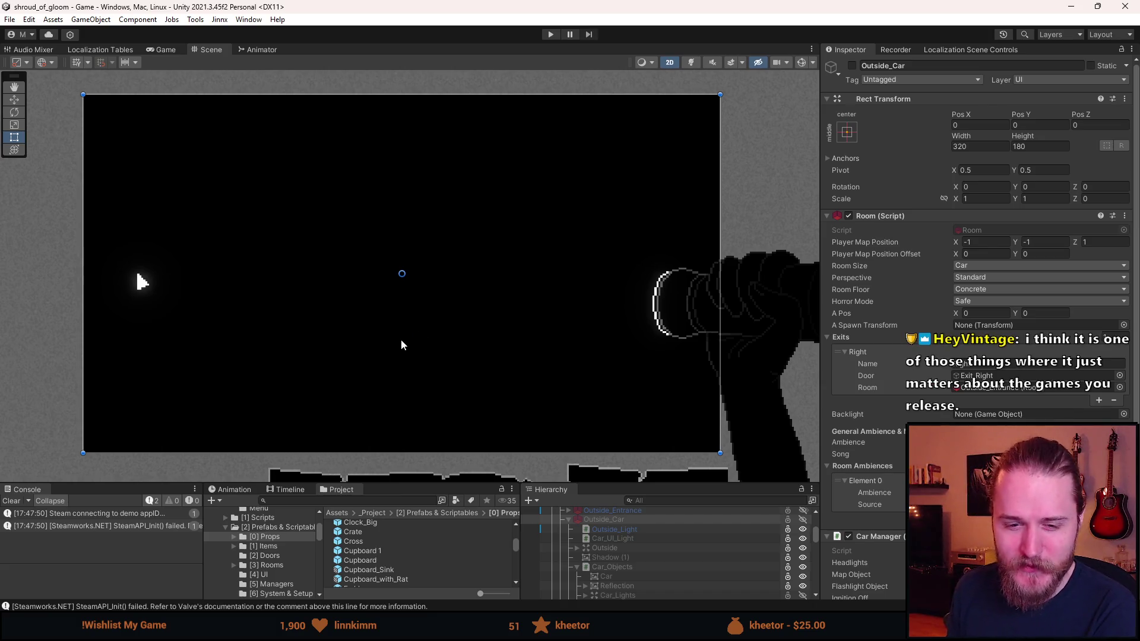
drag(322, 483, 323, 470)
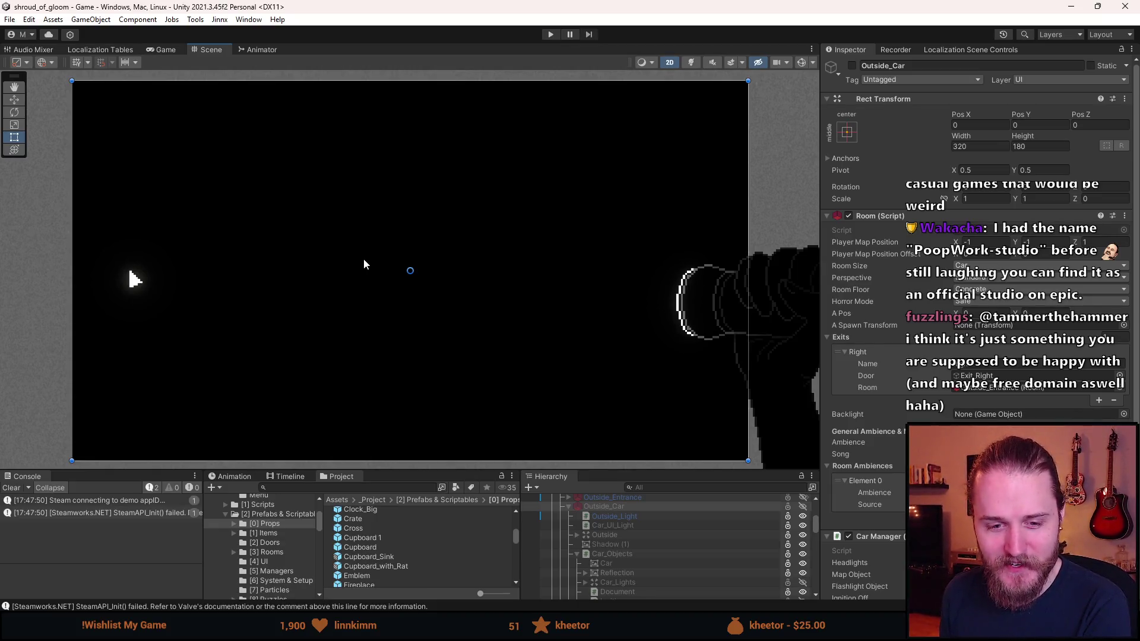
Clear the Steam connection errors from the Console.
click(12, 487)
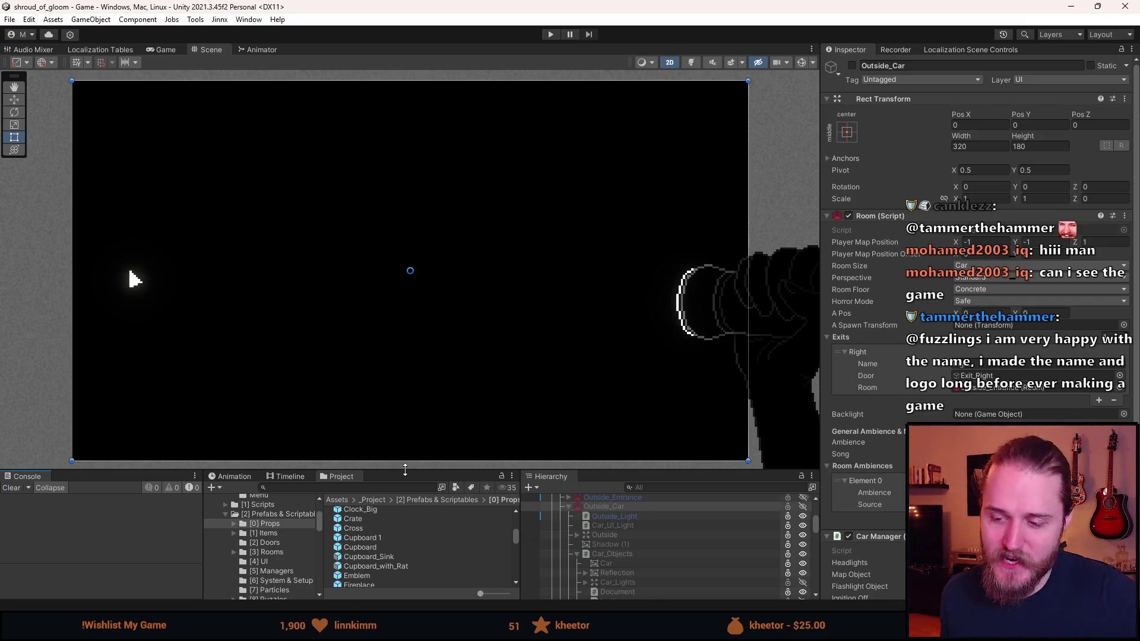
Start the playtest, read the letter on the car seat and leave the car.
click(551, 35)
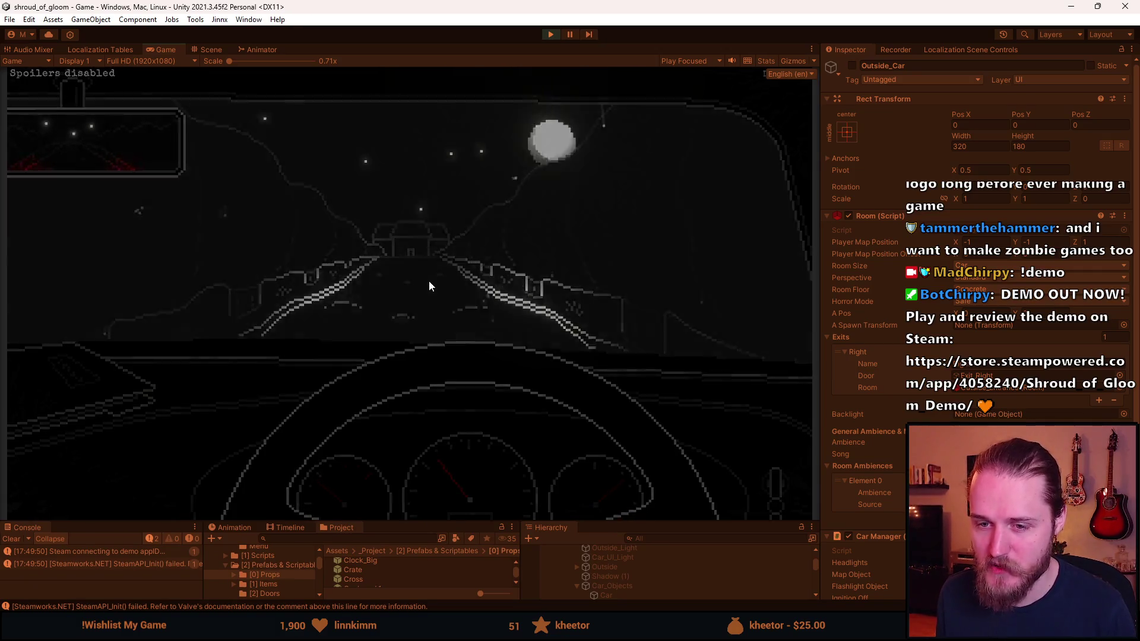
click(51, 400)
click(398, 338)
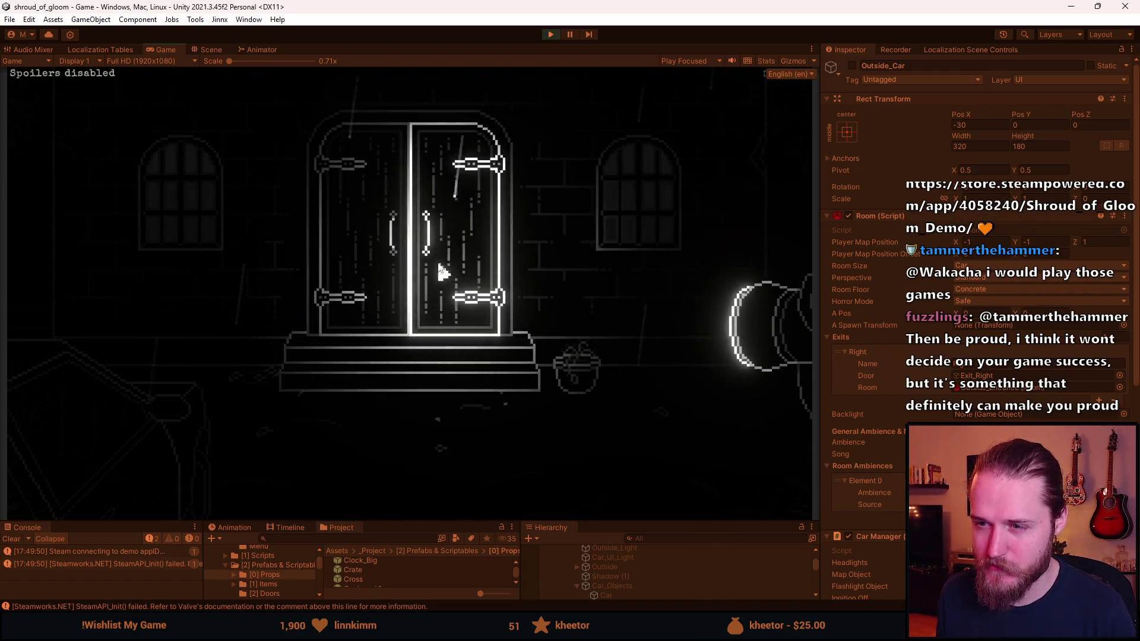
Walk through the bench, barrel-and-rake and arched-window rooms to the shutter-door room.
click(729, 220)
click(55, 319)
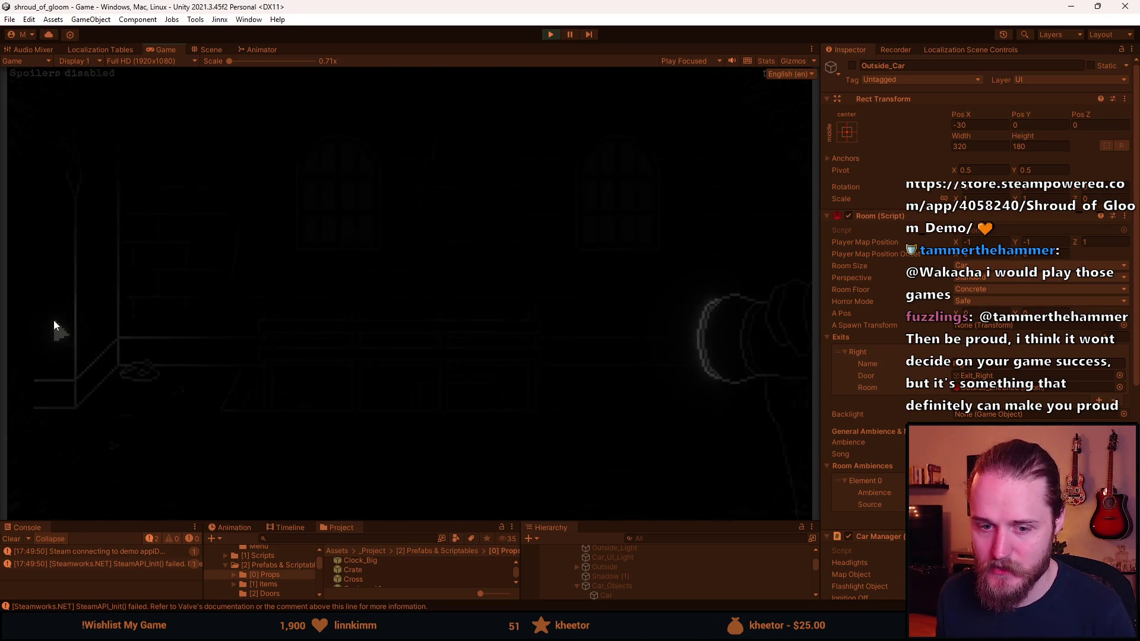
click(58, 223)
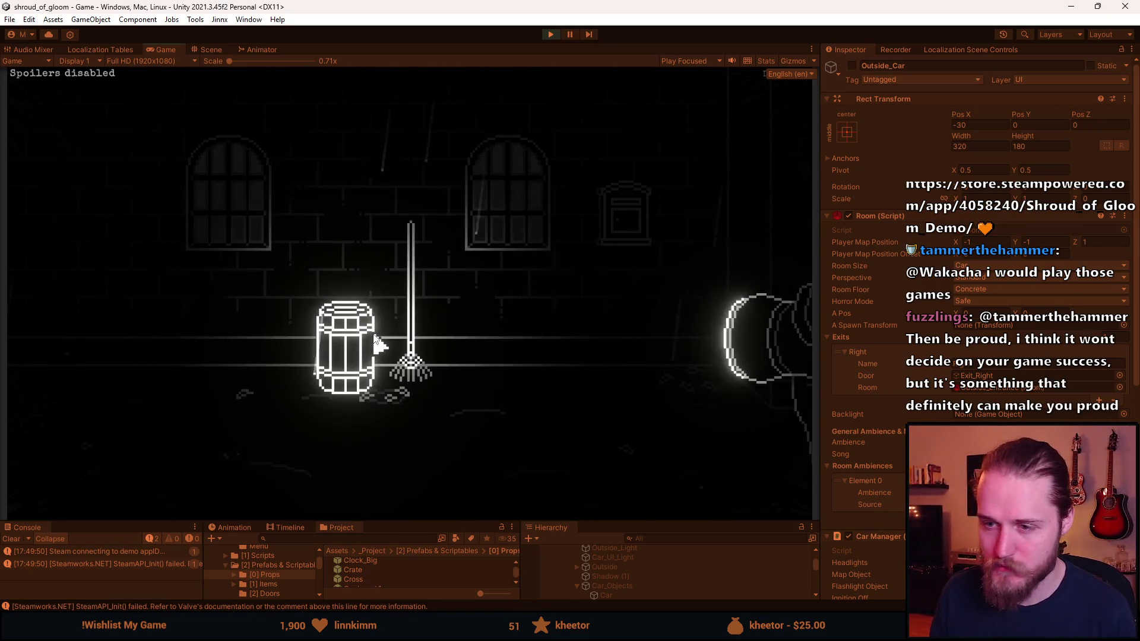
click(122, 212)
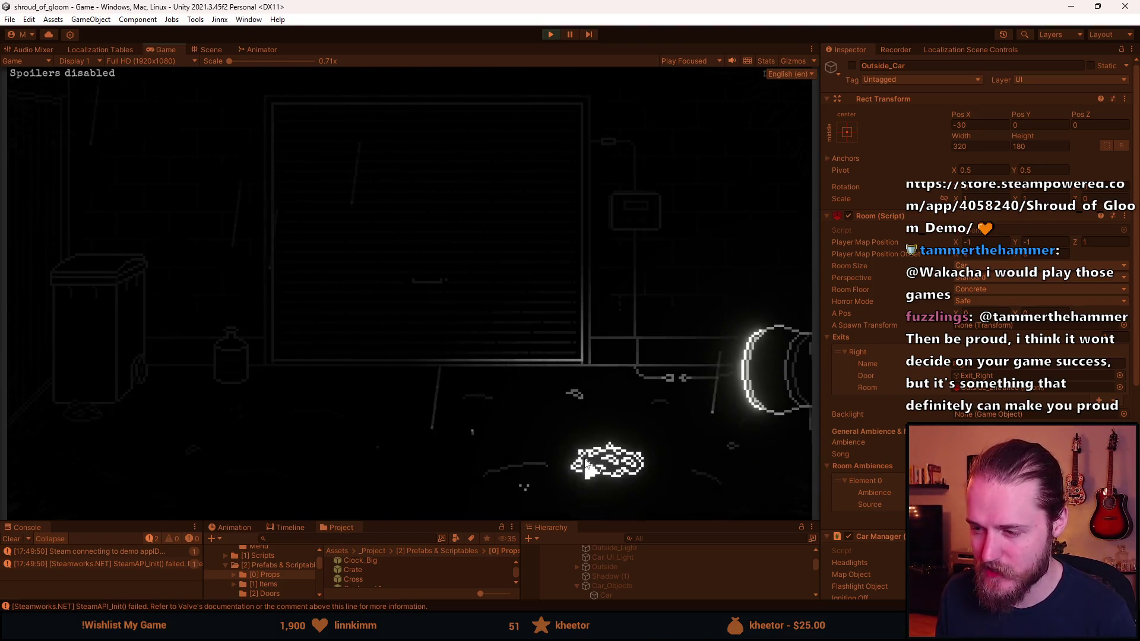
click(712, 194)
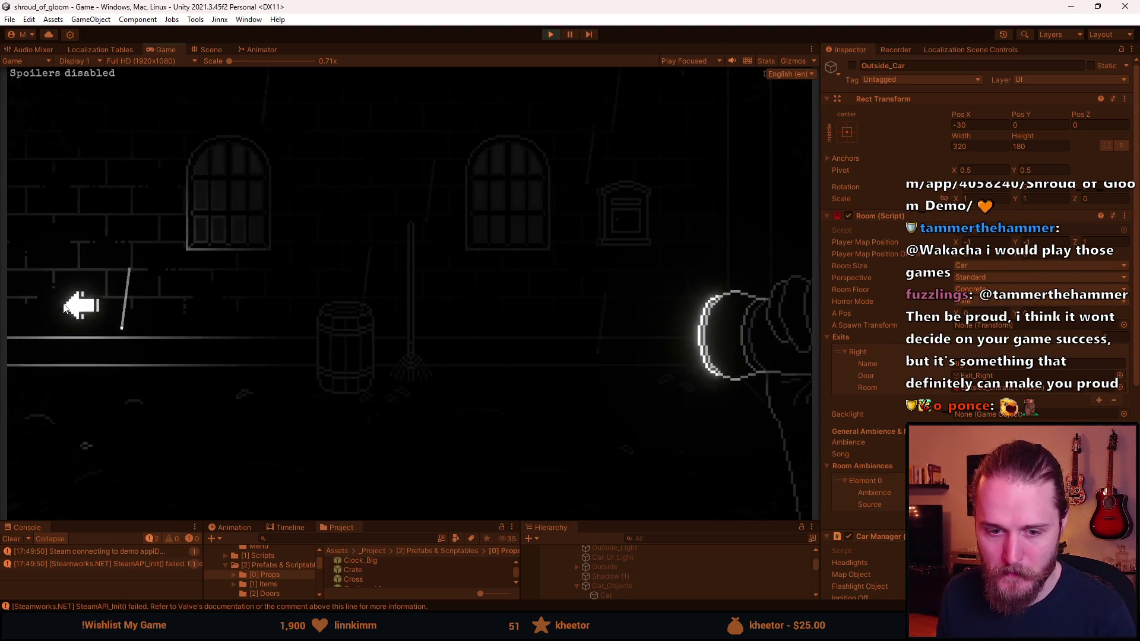
click(82, 303)
Open the close-up of the wall fuse box and flip its switches.
click(635, 214)
click(354, 289)
click(315, 267)
click(360, 270)
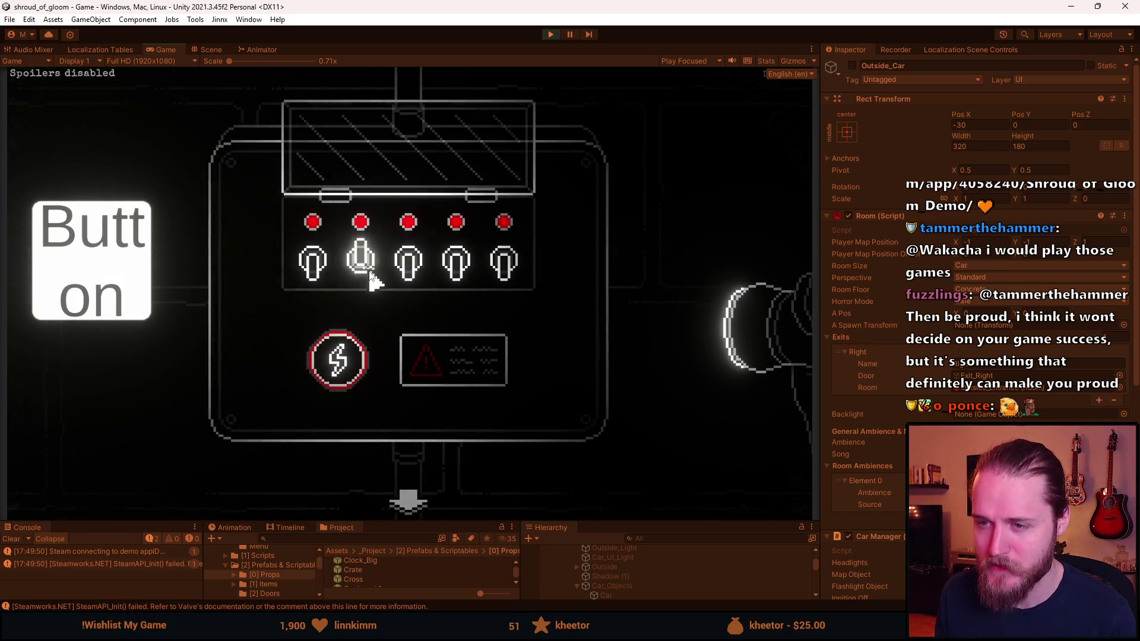
Flip the first fuse box switch, then back out to the barrel and rake room.
click(314, 267)
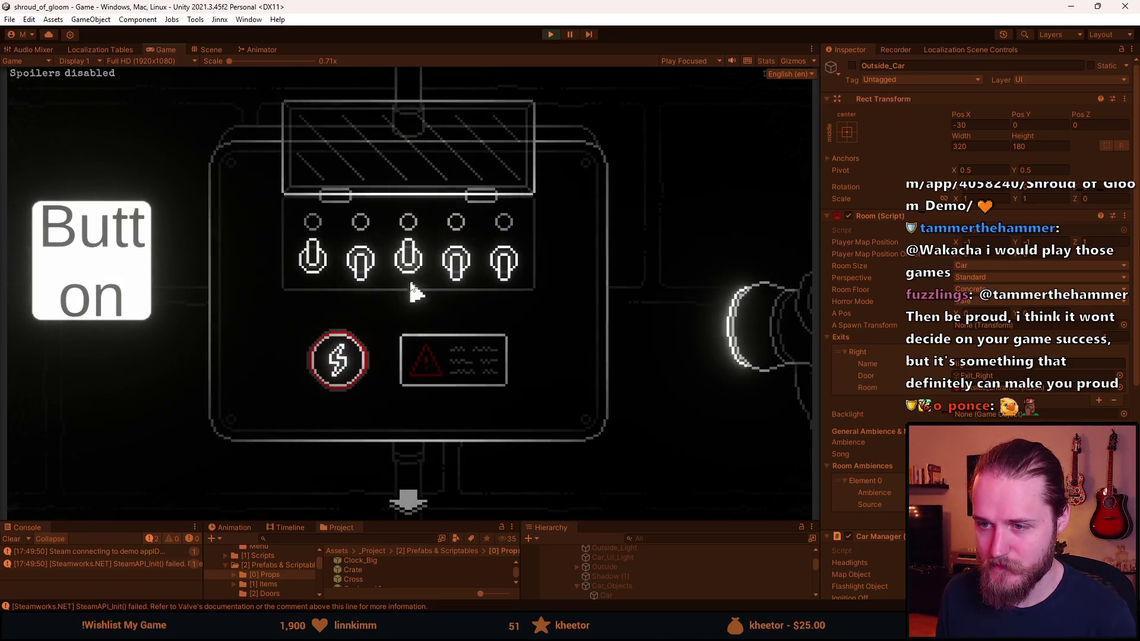
click(410, 475)
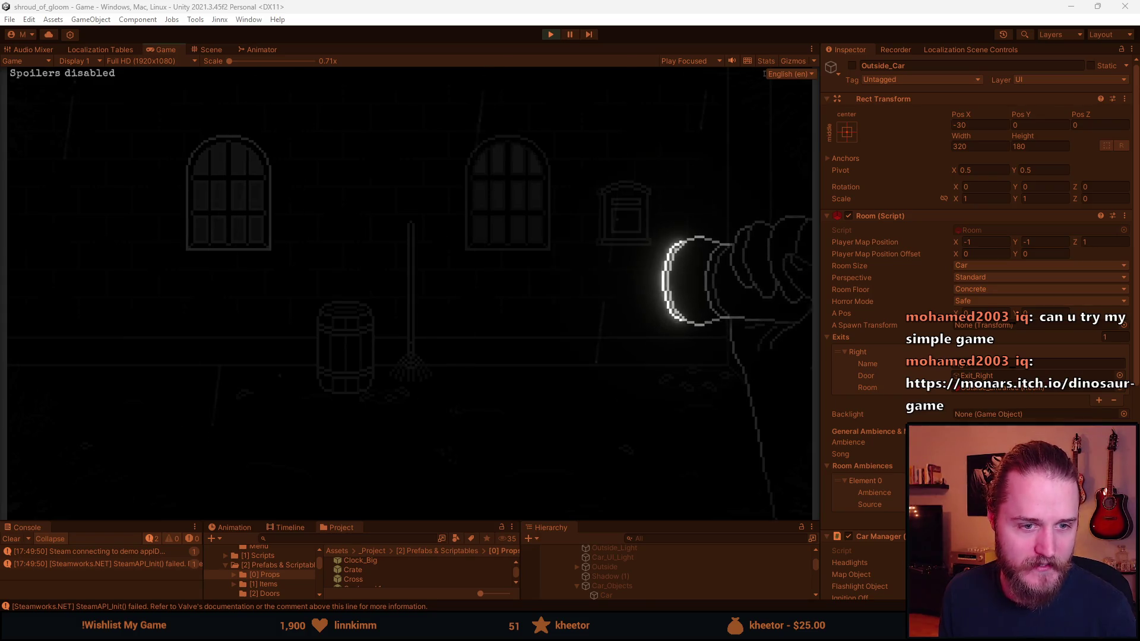
key(alt+Tab)
drag(322, 141, 406, 15)
scroll(260, 335, down, 4)
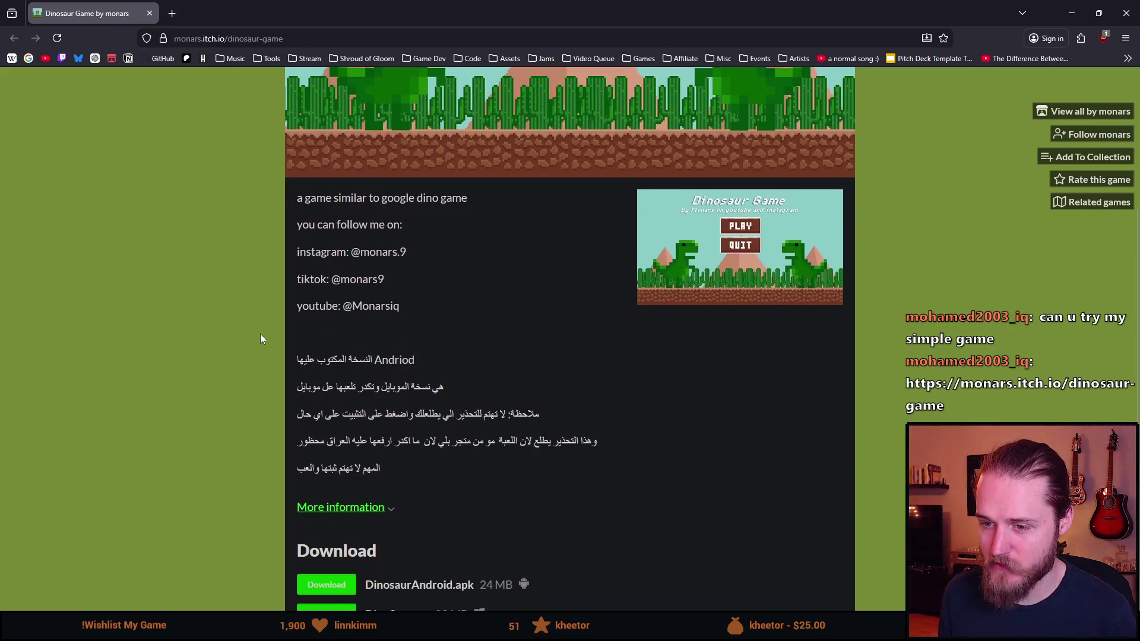
scroll(260, 334, down, 1)
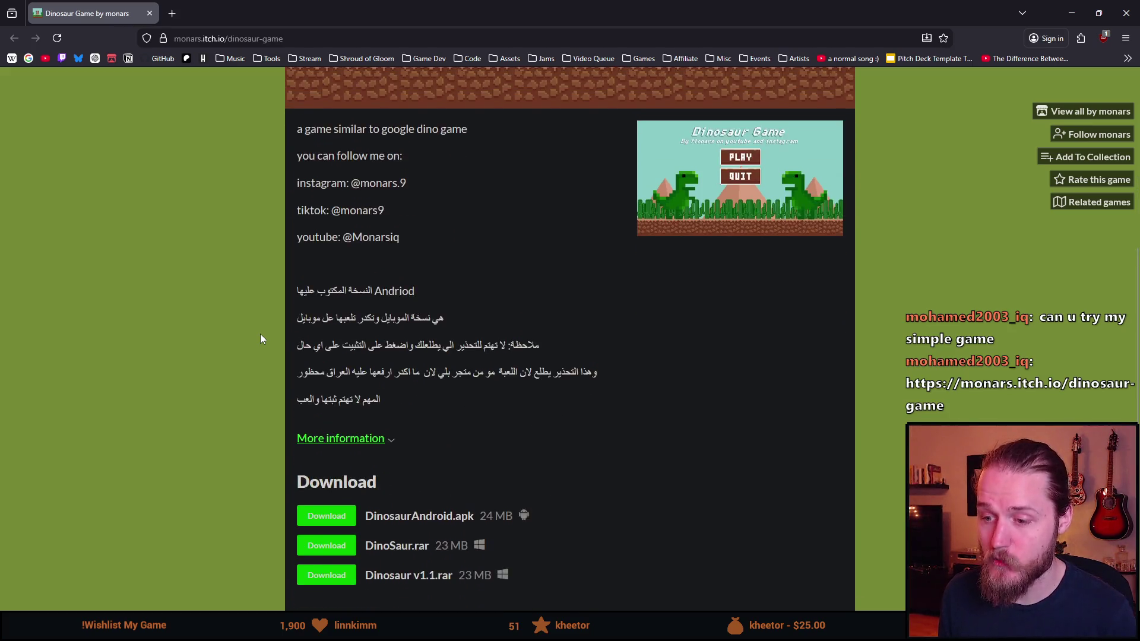
scroll(261, 351, up, 4)
scroll(261, 356, up, 1)
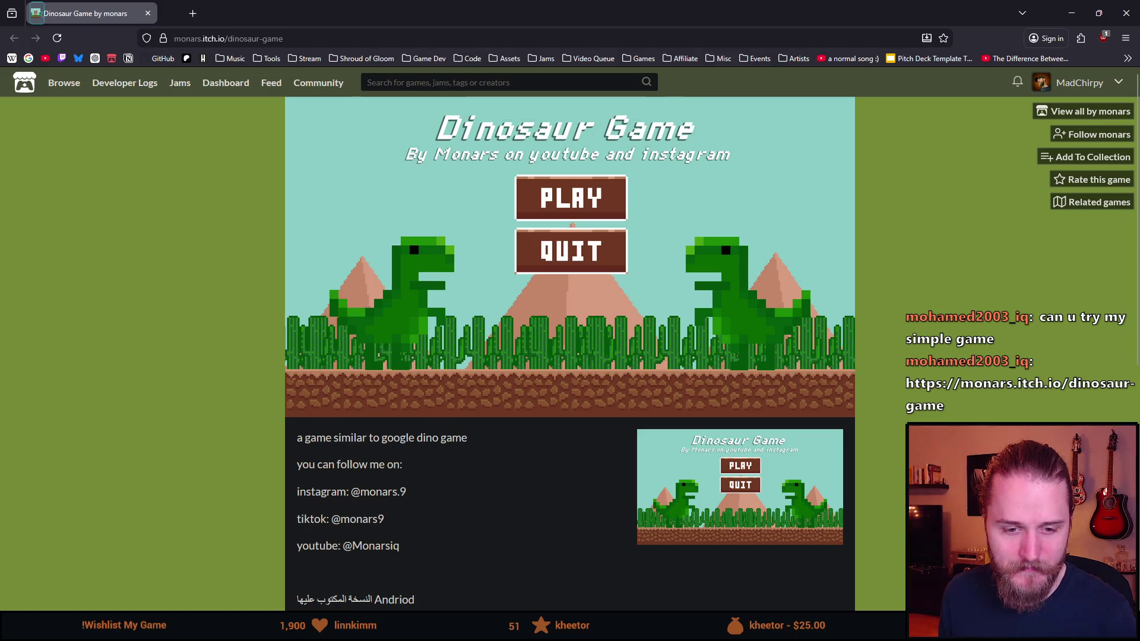
key(alt+Tab)
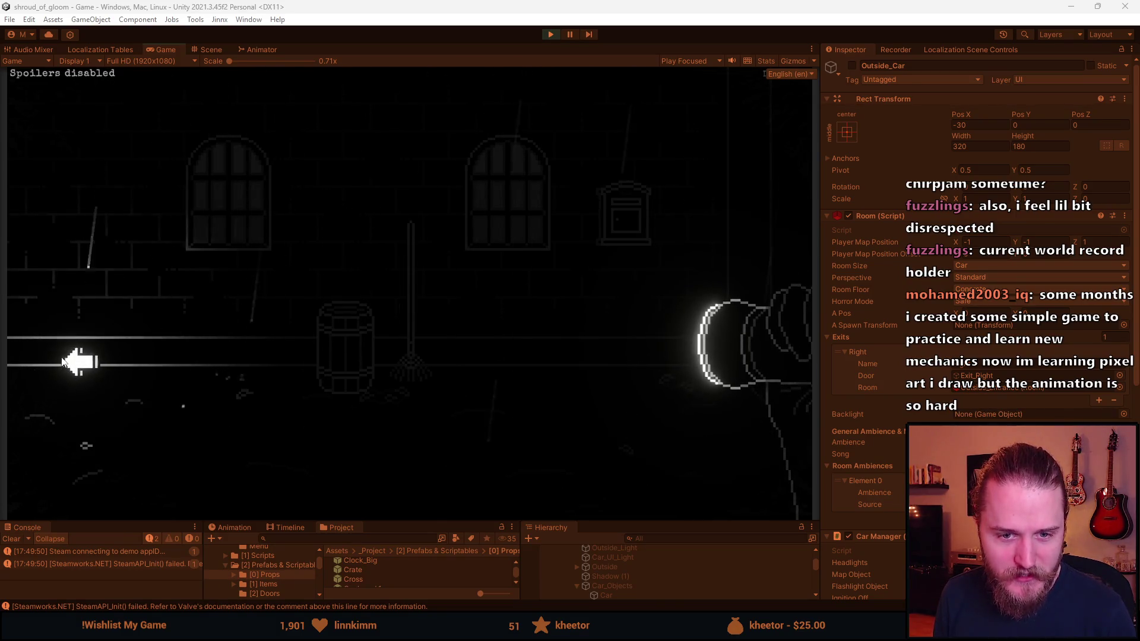
Go into the garage, open the trash can lid and flip the wall panel's three switches.
click(58, 325)
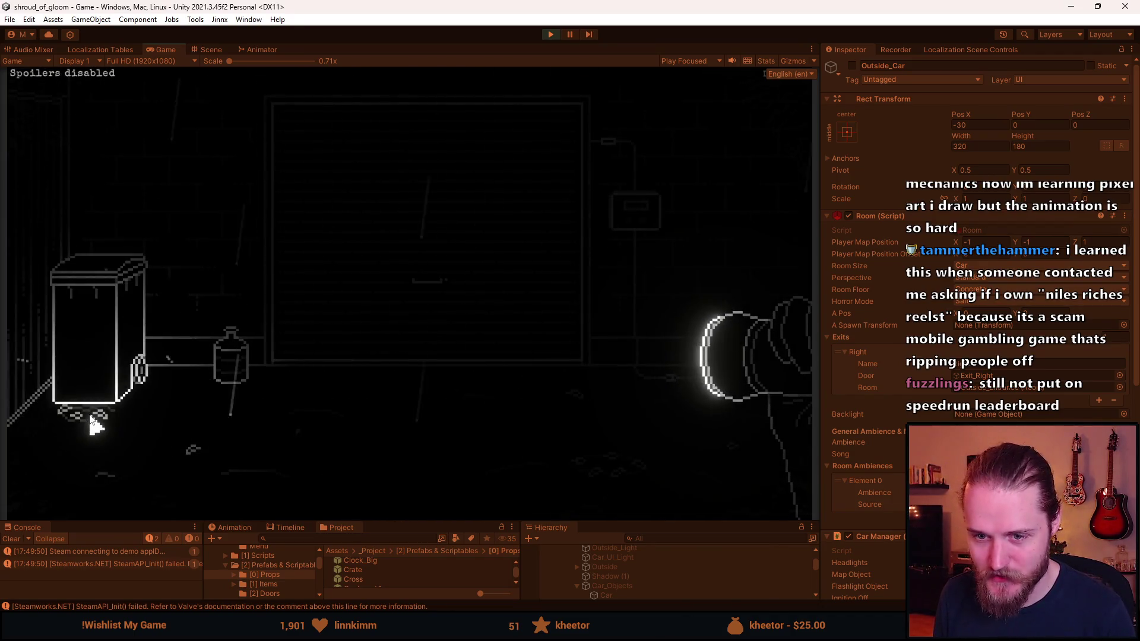
click(84, 270)
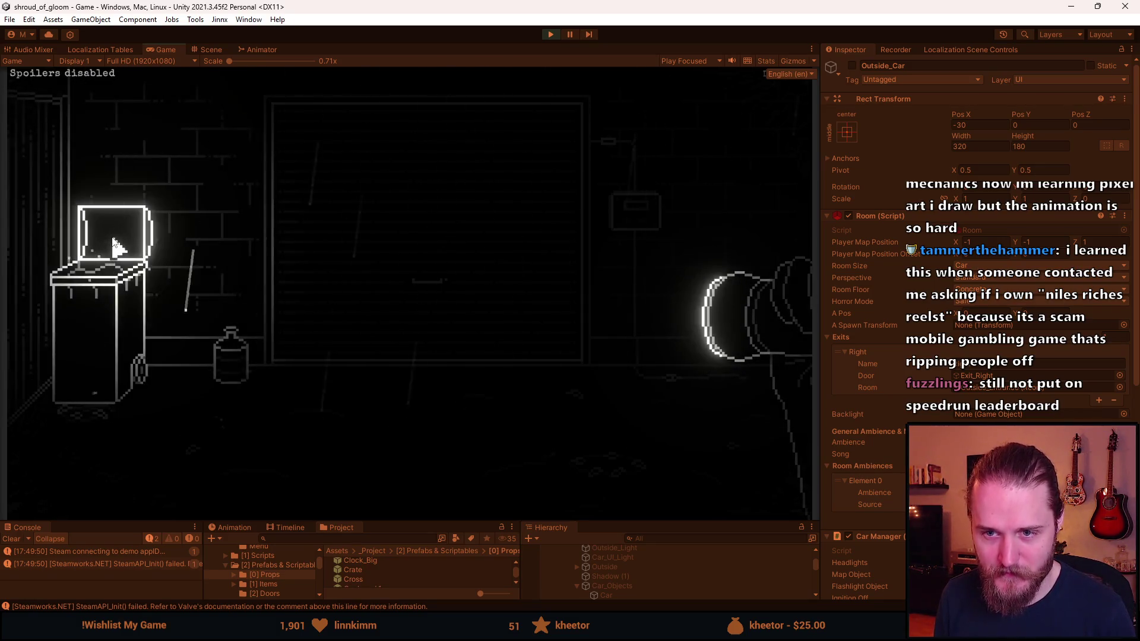
click(635, 213)
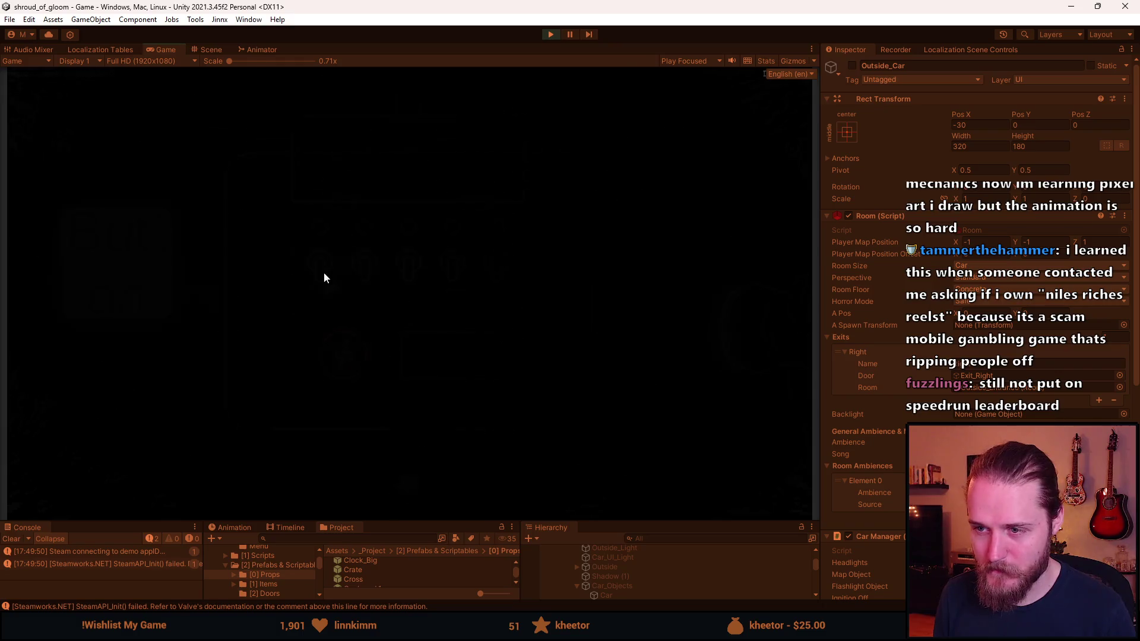
click(312, 260)
click(360, 261)
click(408, 261)
Try one more panel switch, then pause the game and stop the playtest with Ctrl+P.
click(387, 443)
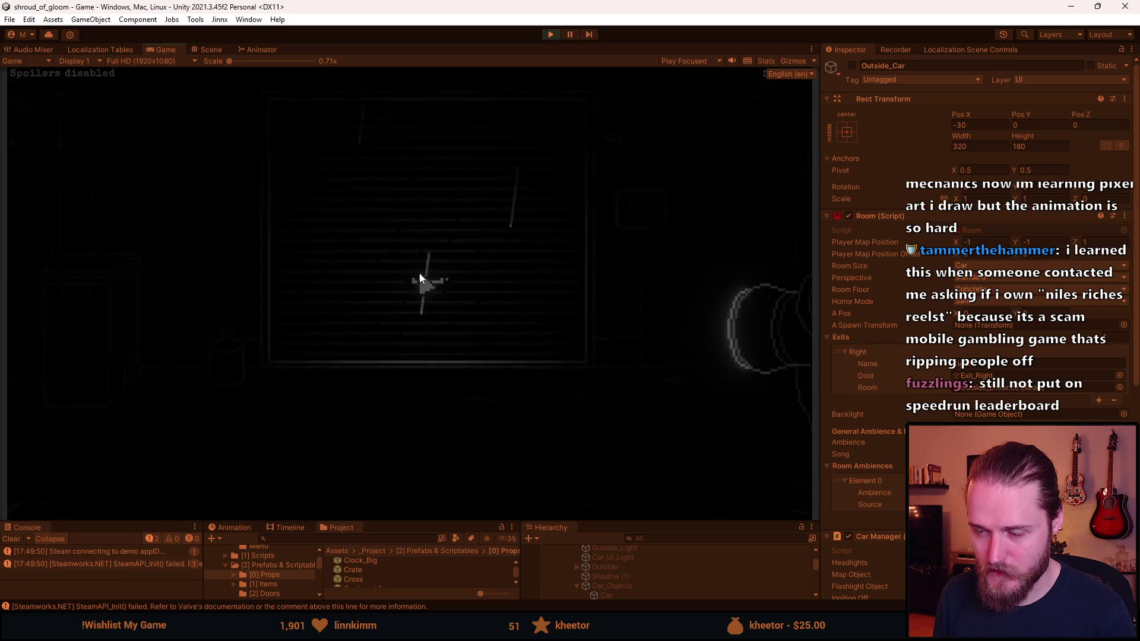
key(Escape)
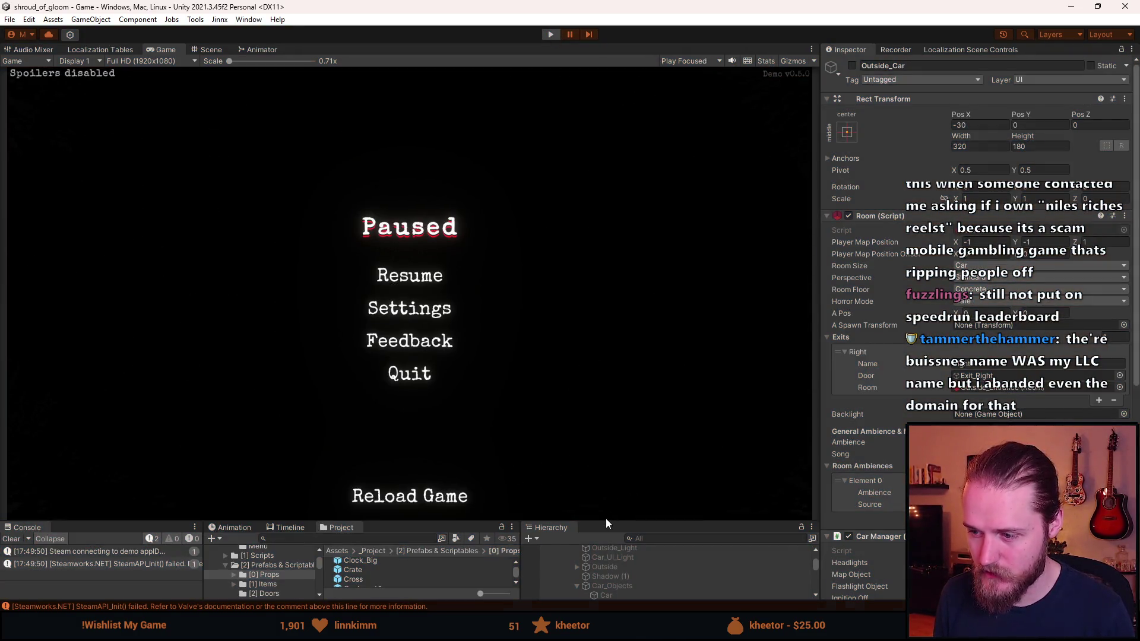
key(ctrl+p)
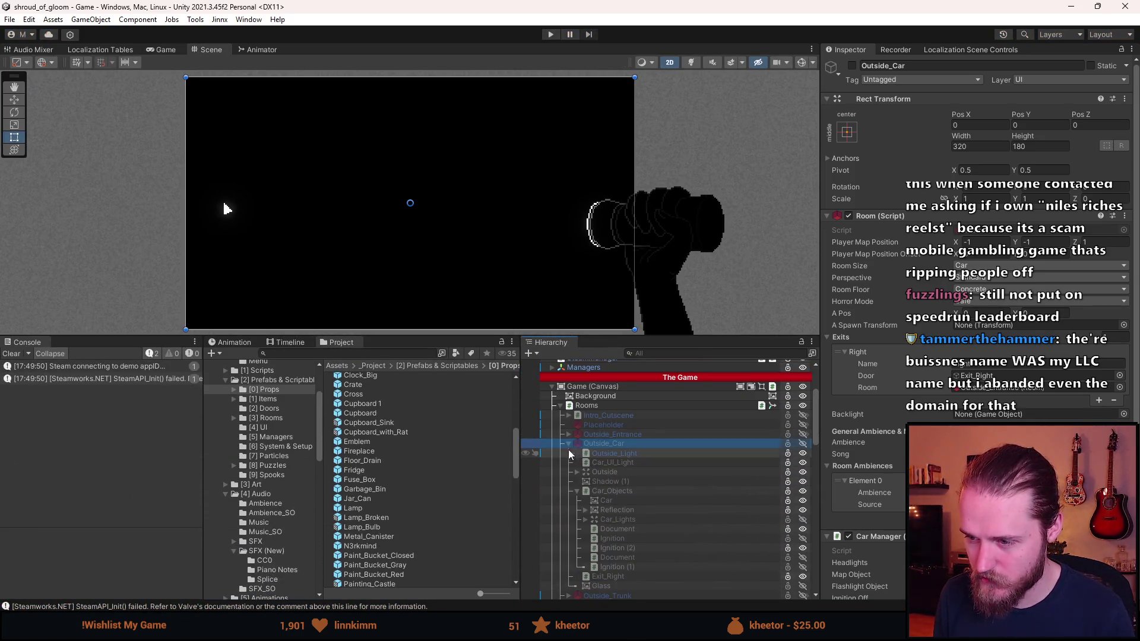
Collapse Outside_Car and make the Intro_Cutscene room active with Alt+Shift+A.
click(568, 443)
click(618, 417)
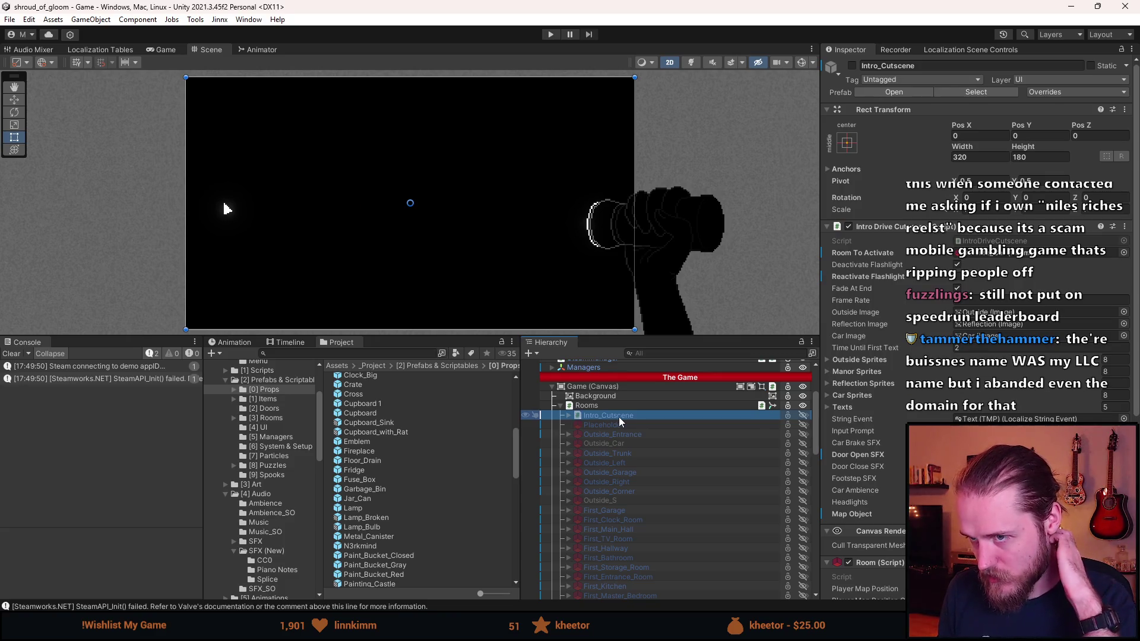
key(alt+shift+a)
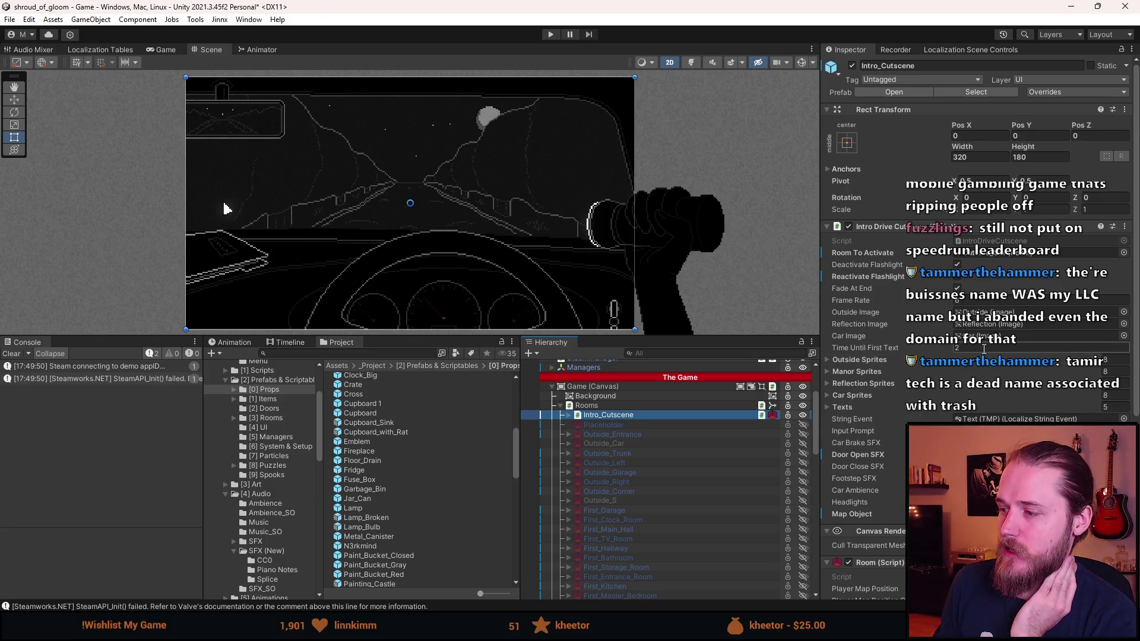
Ping the IntroDriveCutscene script in the project assets, then switch to Discord.
click(1003, 242)
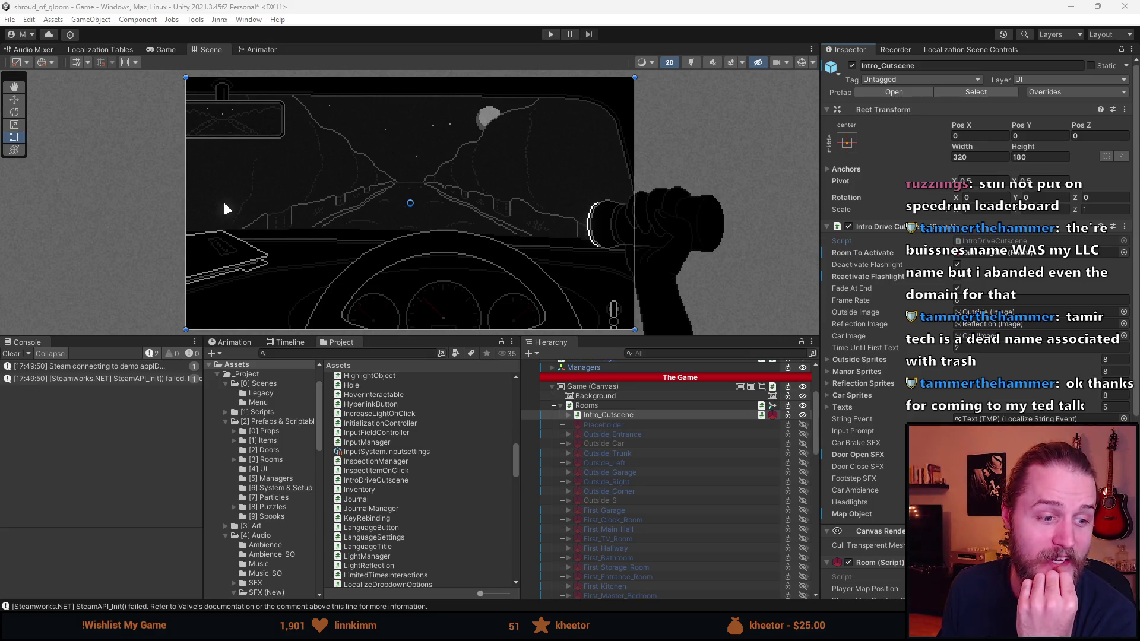
key(alt+Tab)
scroll(115, 391, down, 5)
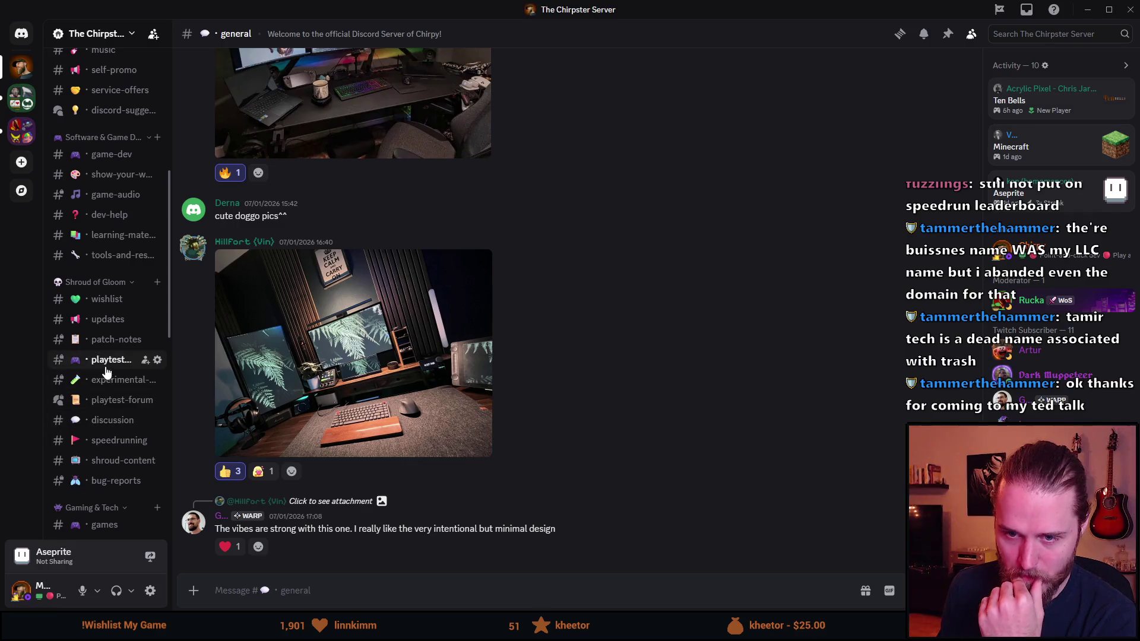
In the speedrunning channel, copy 56.536s from the 04/01/2026 record message.
scroll(110, 380, down, 2)
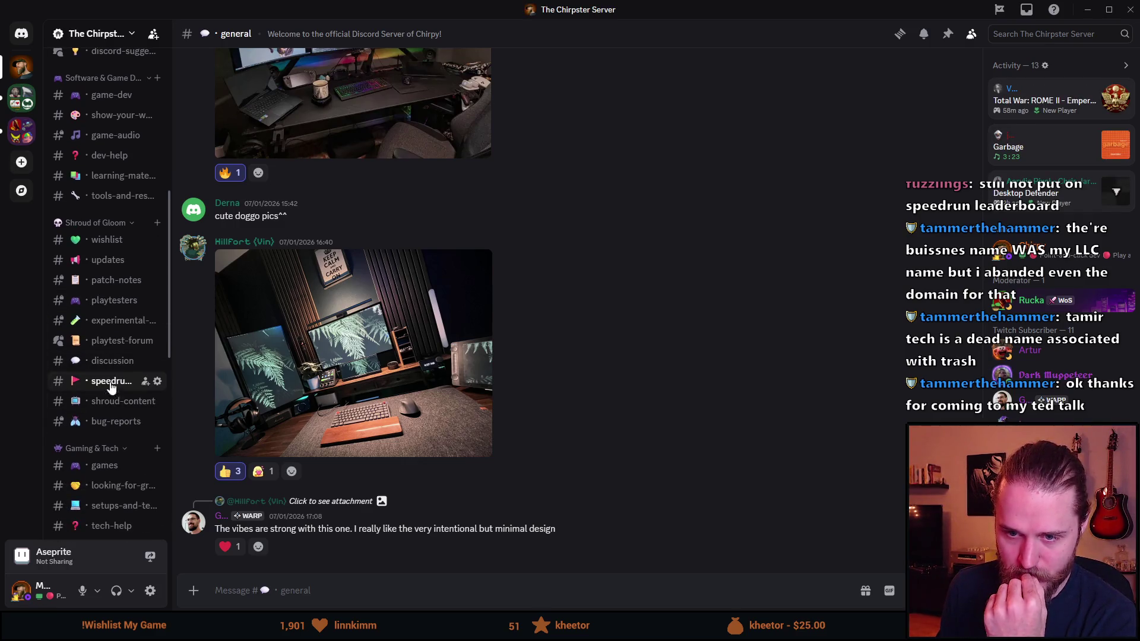
click(111, 383)
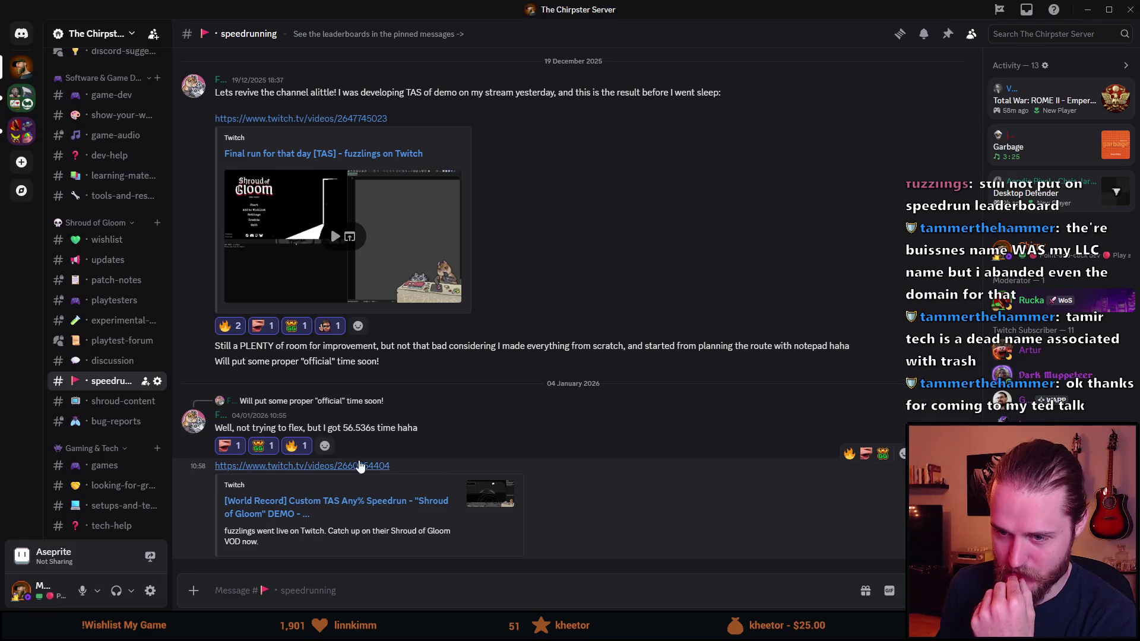
scroll(365, 468, up, 1)
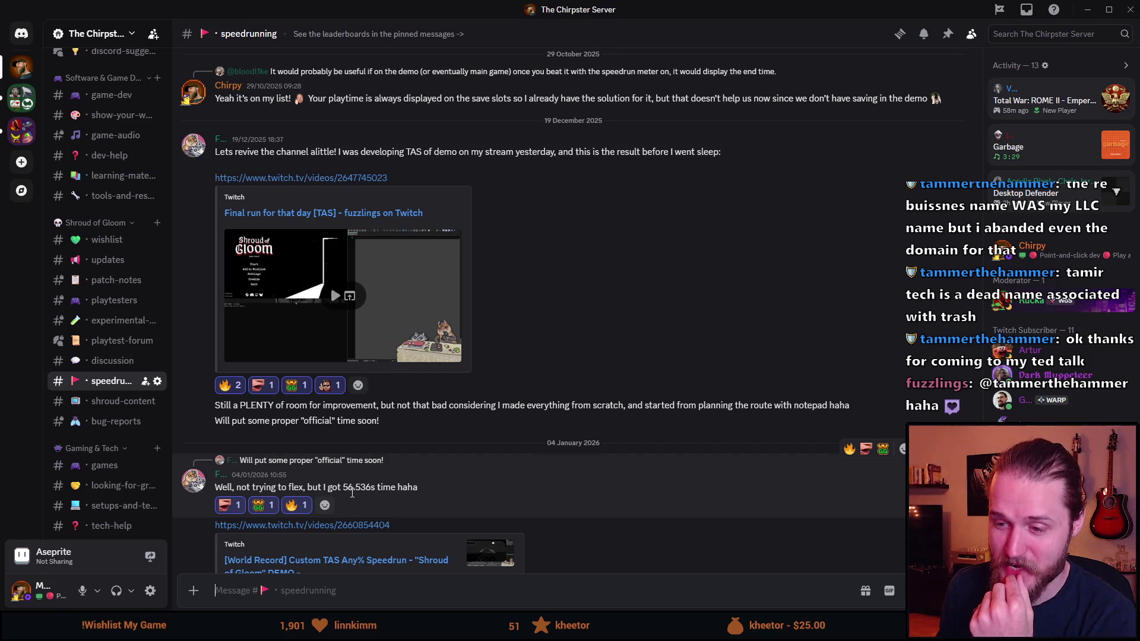
drag(342, 488, 373, 488)
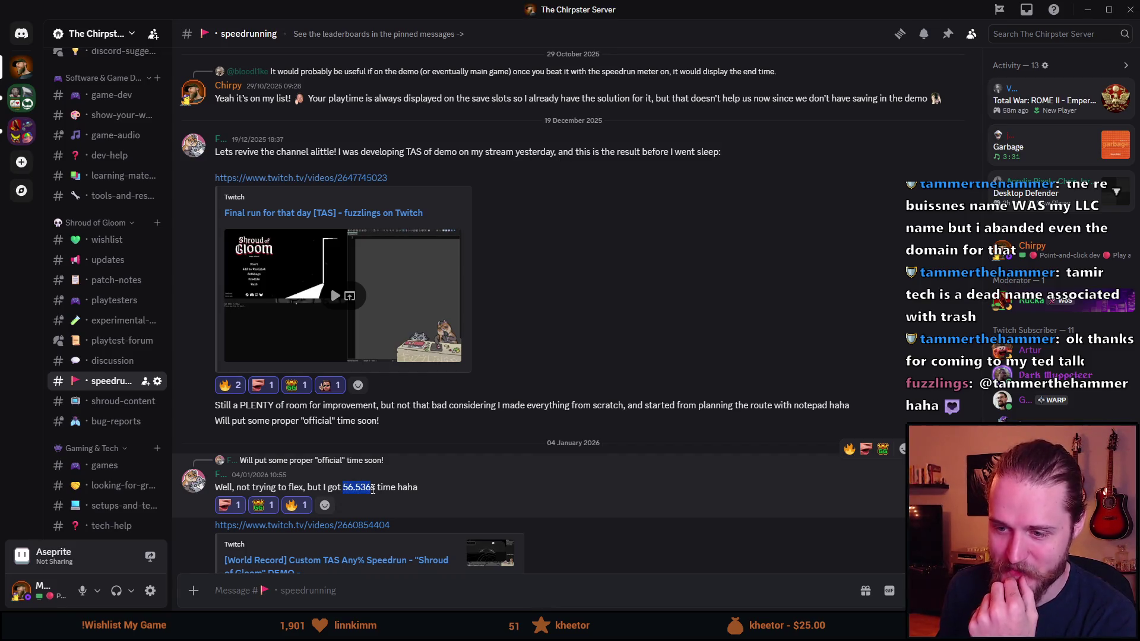
right_click(363, 487)
click(416, 165)
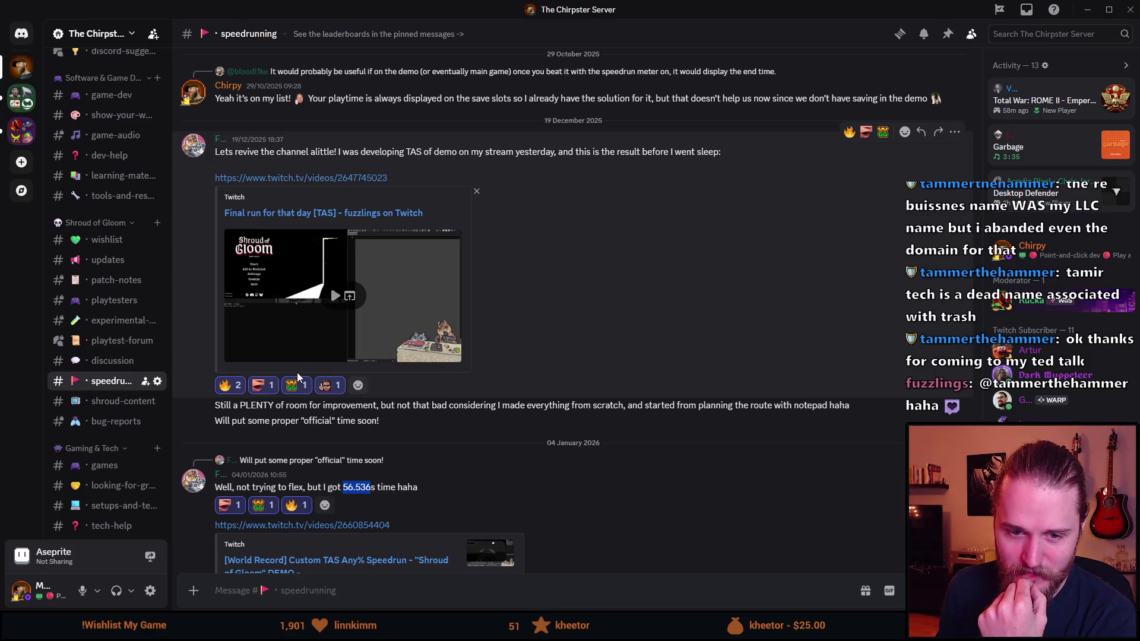
Copy the 56.536 time again from the record message's context menu.
scroll(296, 372, down, 2)
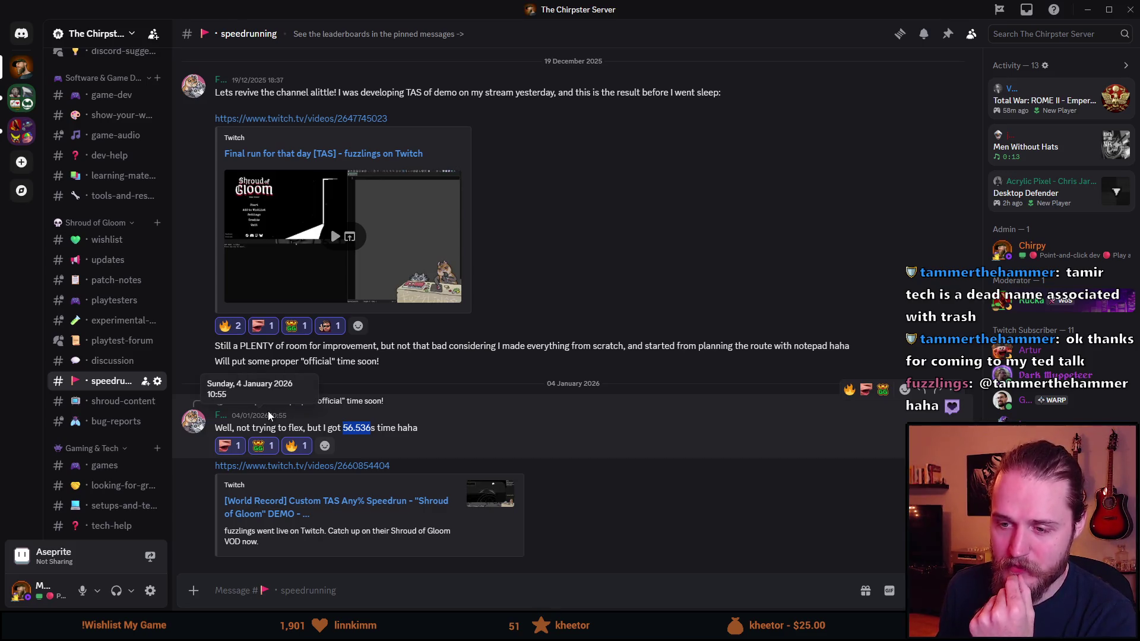
right_click(352, 448)
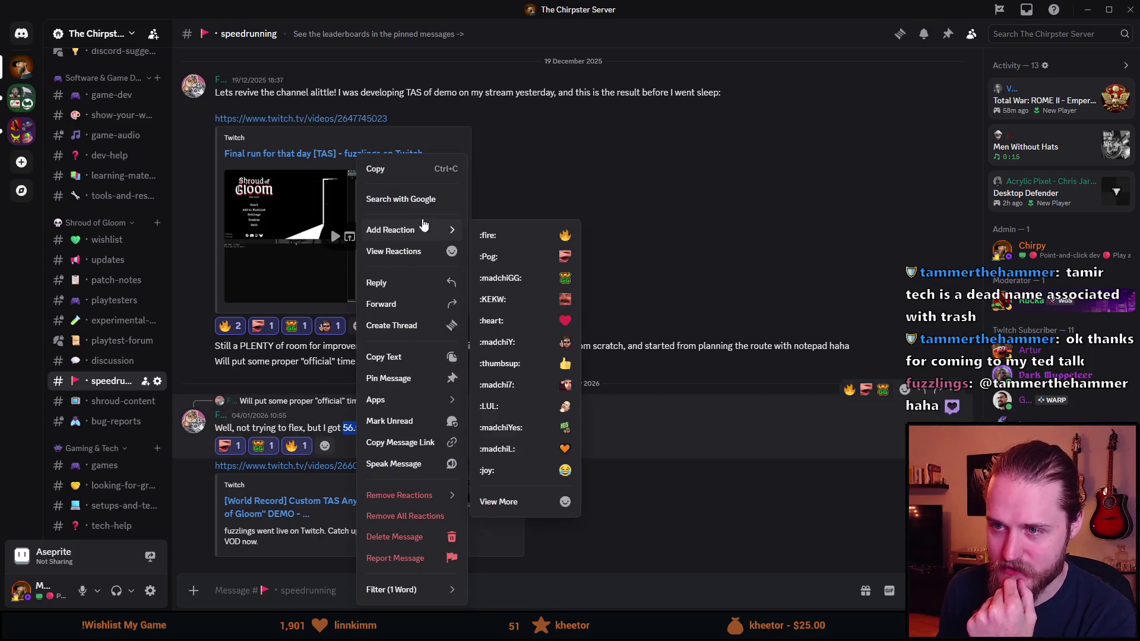
click(400, 162)
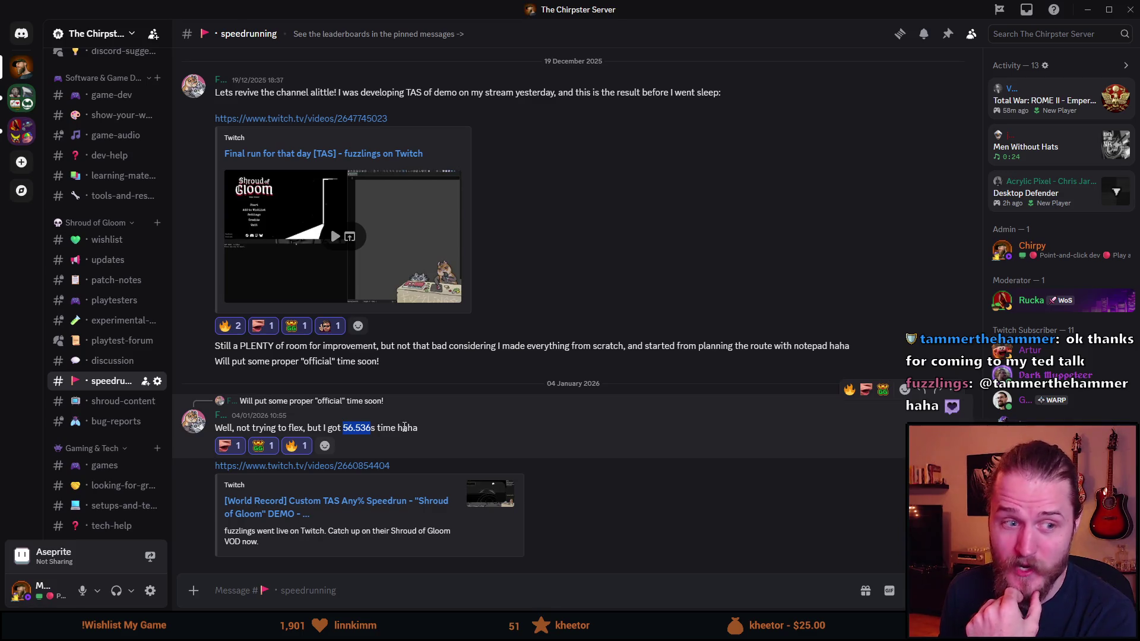
right_click(355, 427)
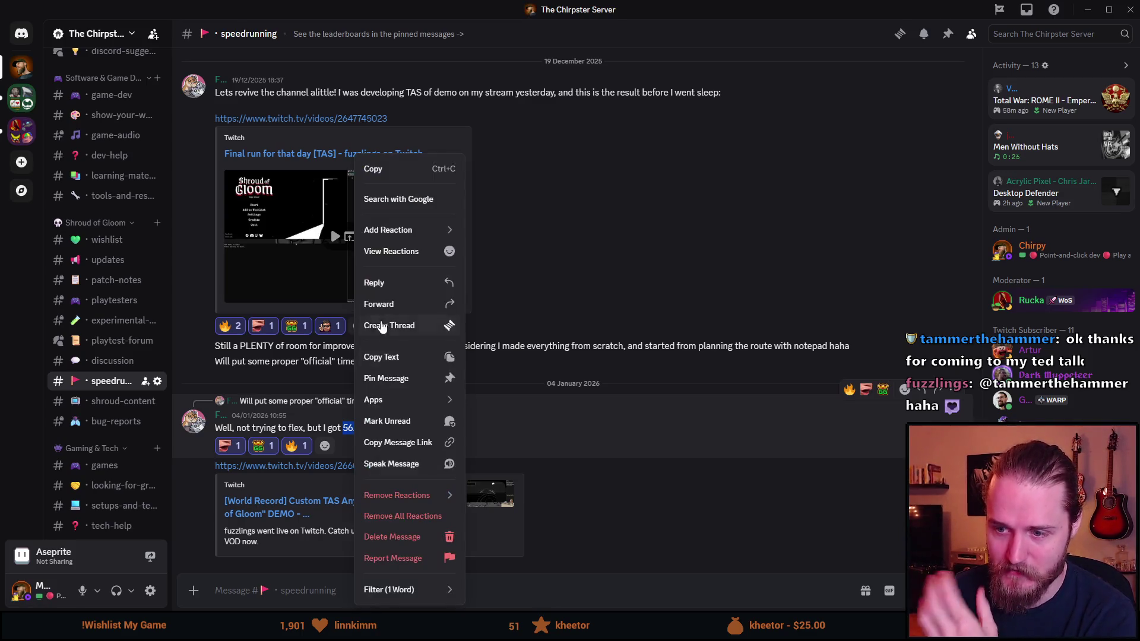
click(372, 172)
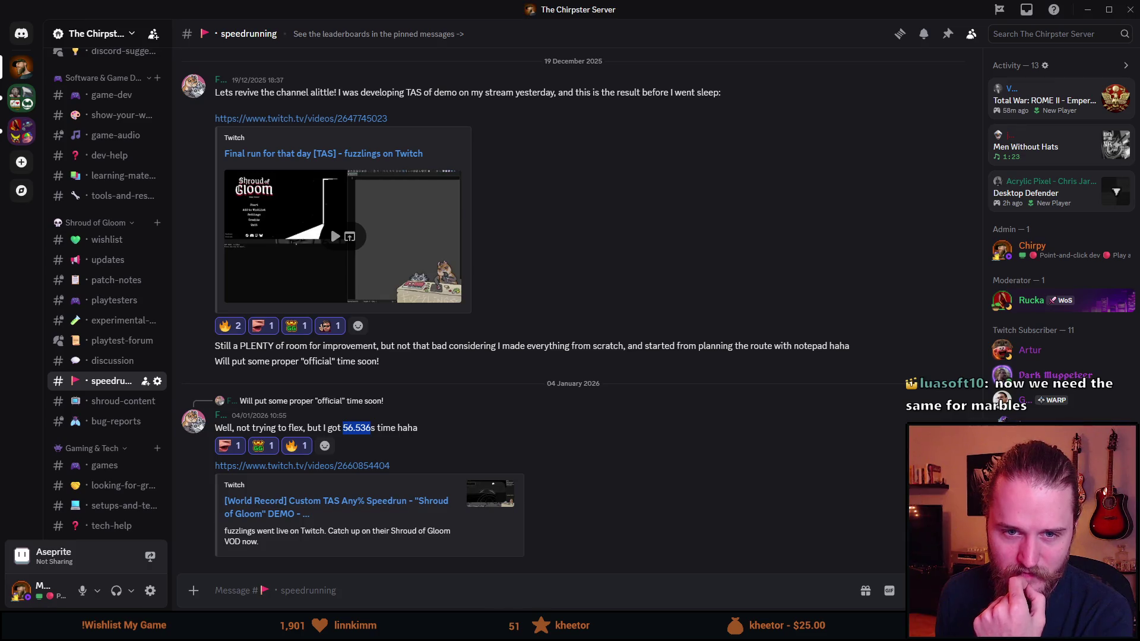
scroll(376, 482, up, 1)
scroll(376, 482, down, 1)
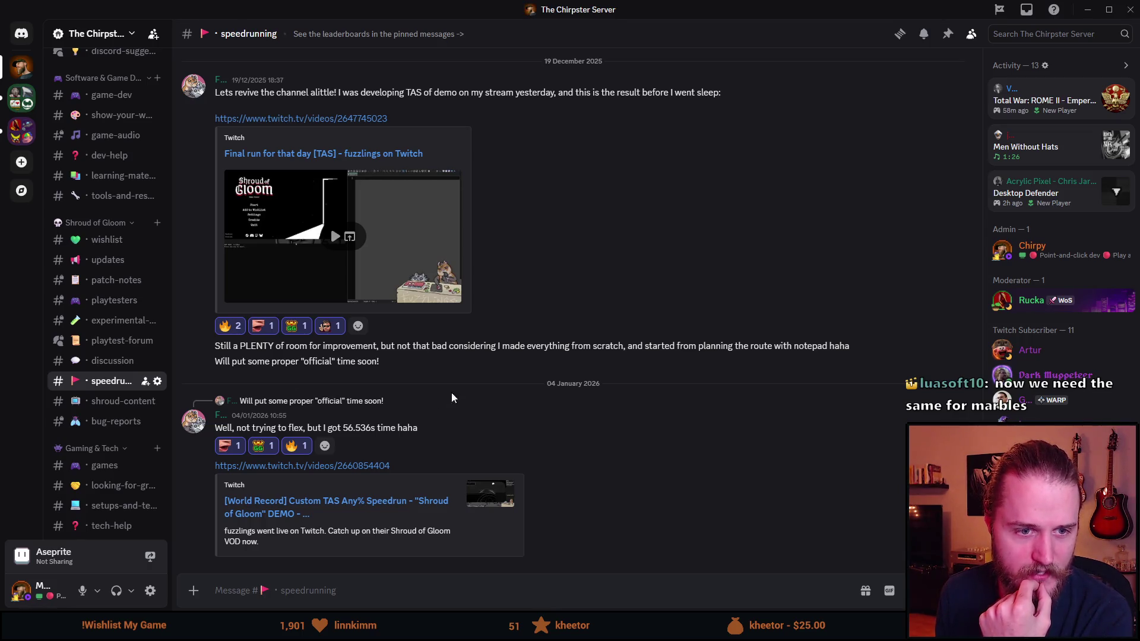
scroll(330, 225, up, 15)
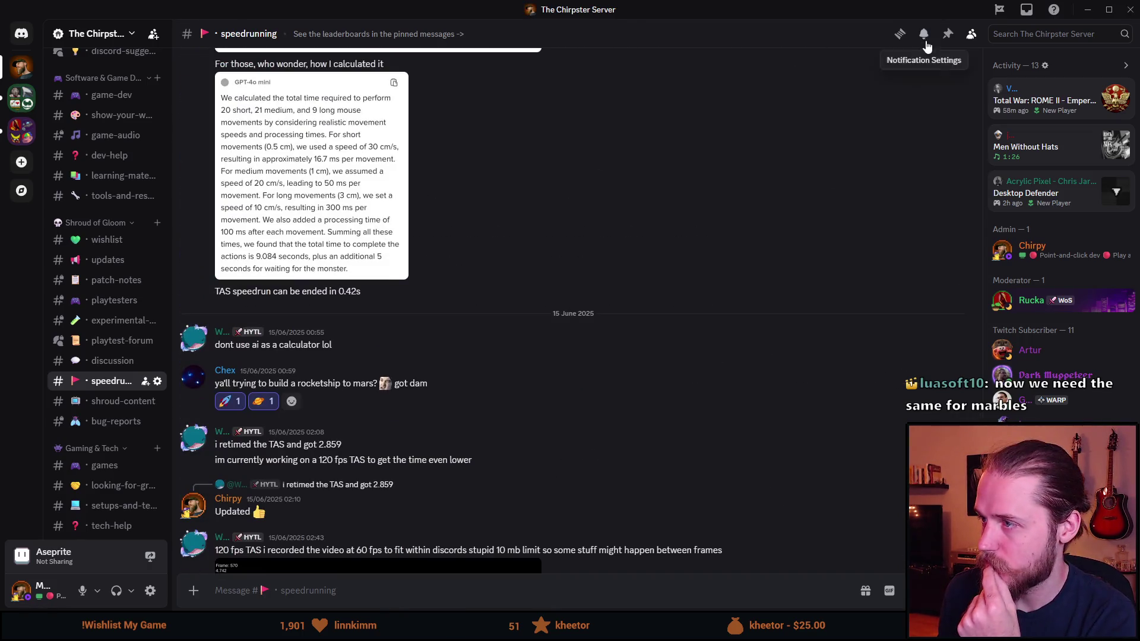
Jump to the pinned speedrun leaderboard message and start editing it.
click(947, 34)
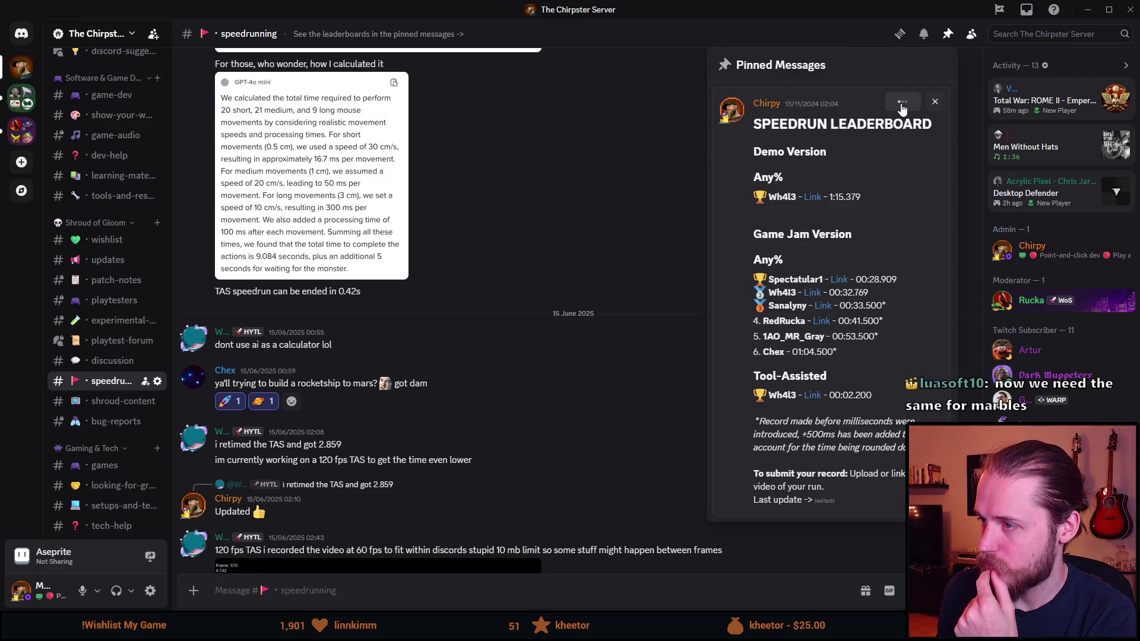
click(903, 102)
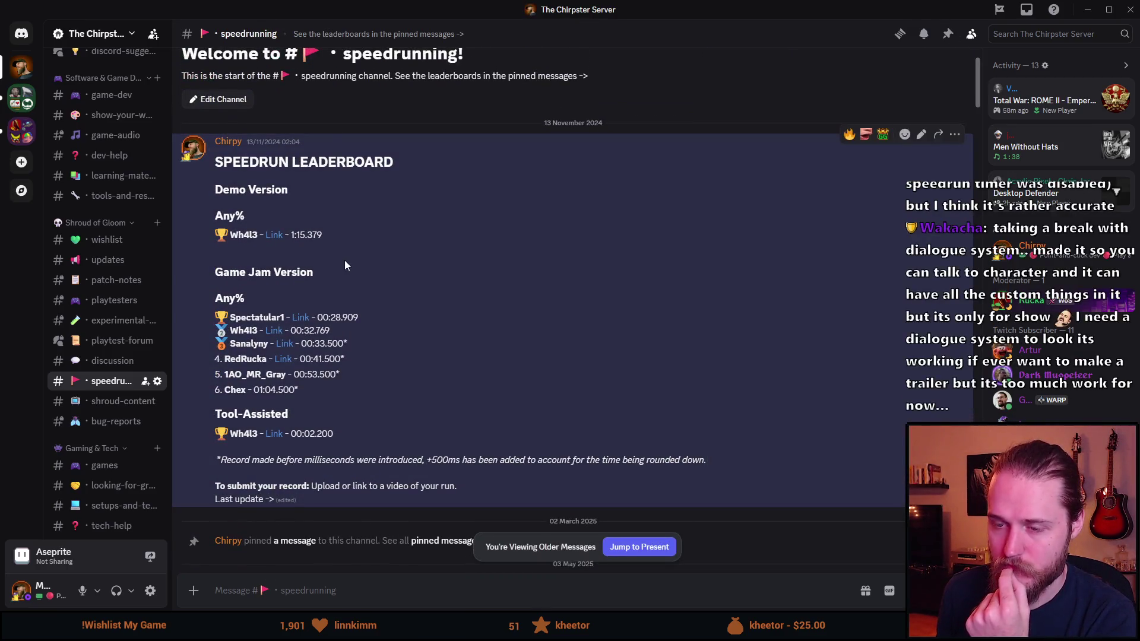
scroll(344, 260, down, 1)
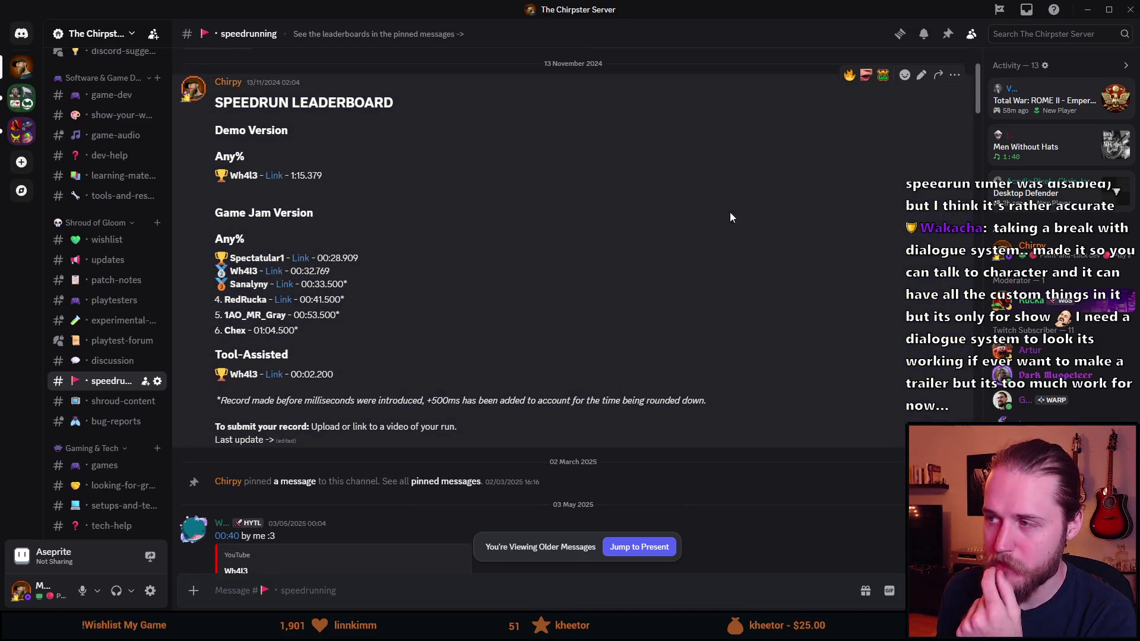
click(921, 76)
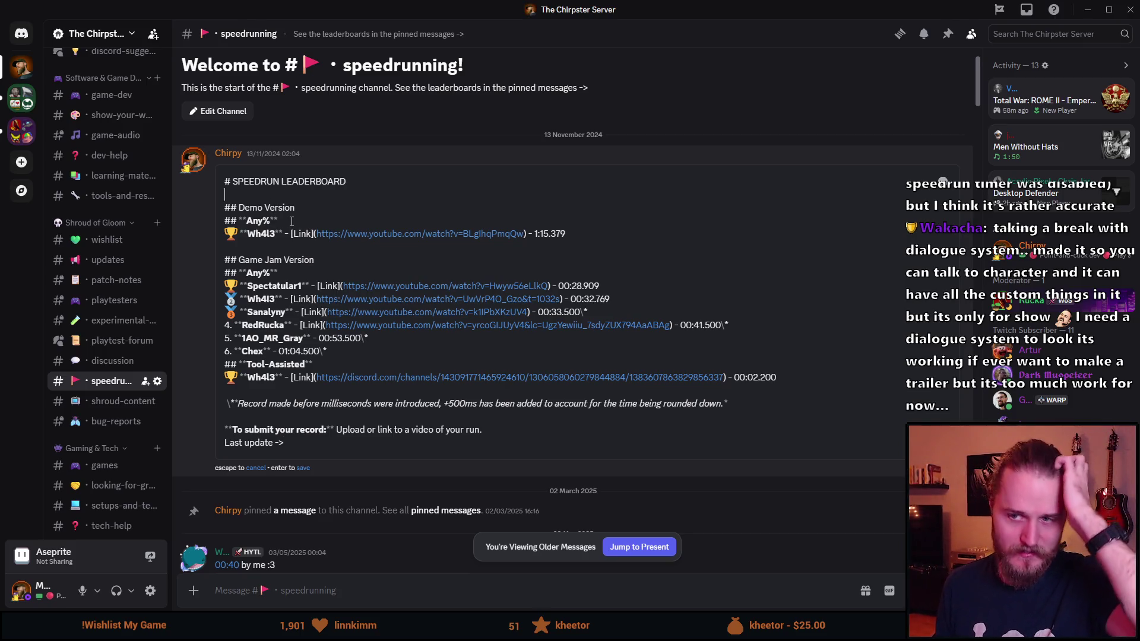
Add a '## **Tool-Assisted**' heading under the Demo Version entry, then switch to the Twitch video.
key(Down)
key(Down)
key(Down)
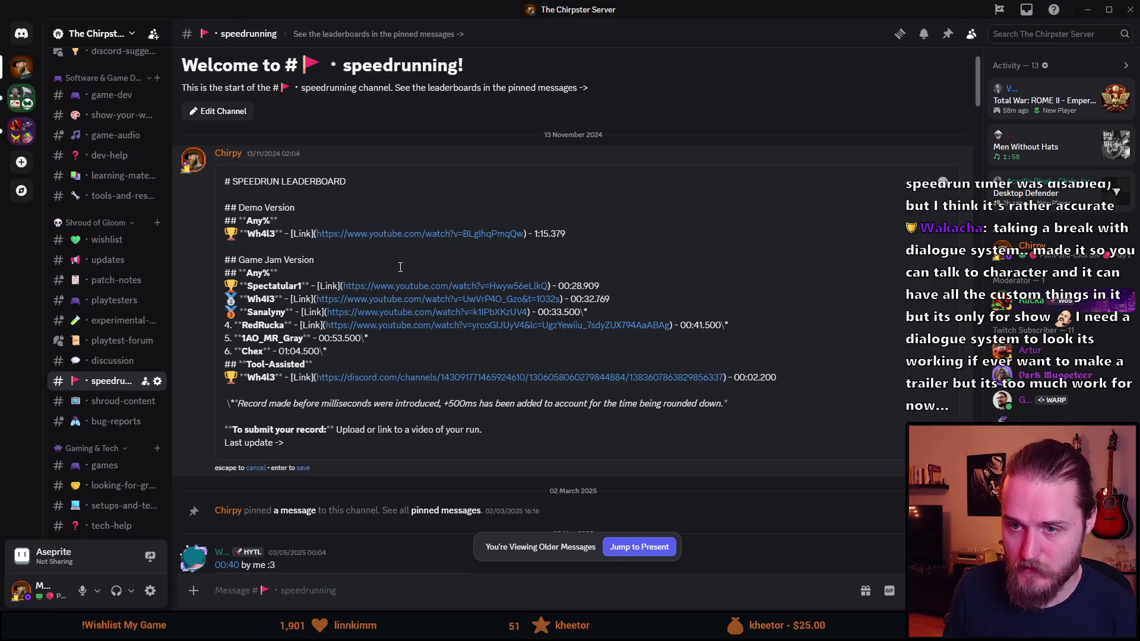
key(Return)
text(##)
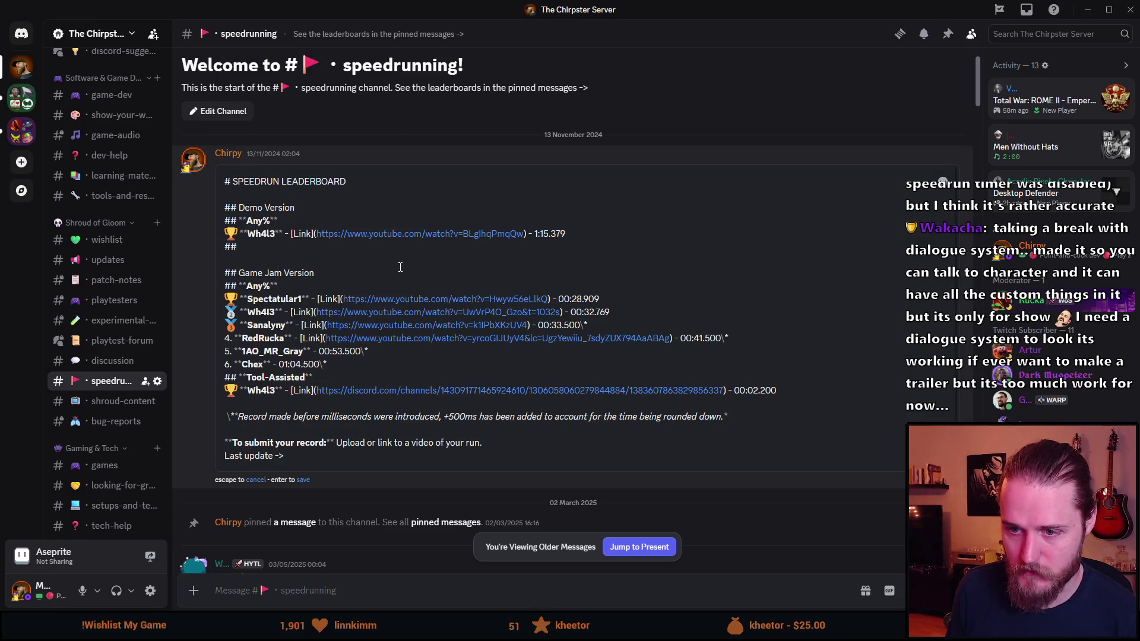
text( **To)
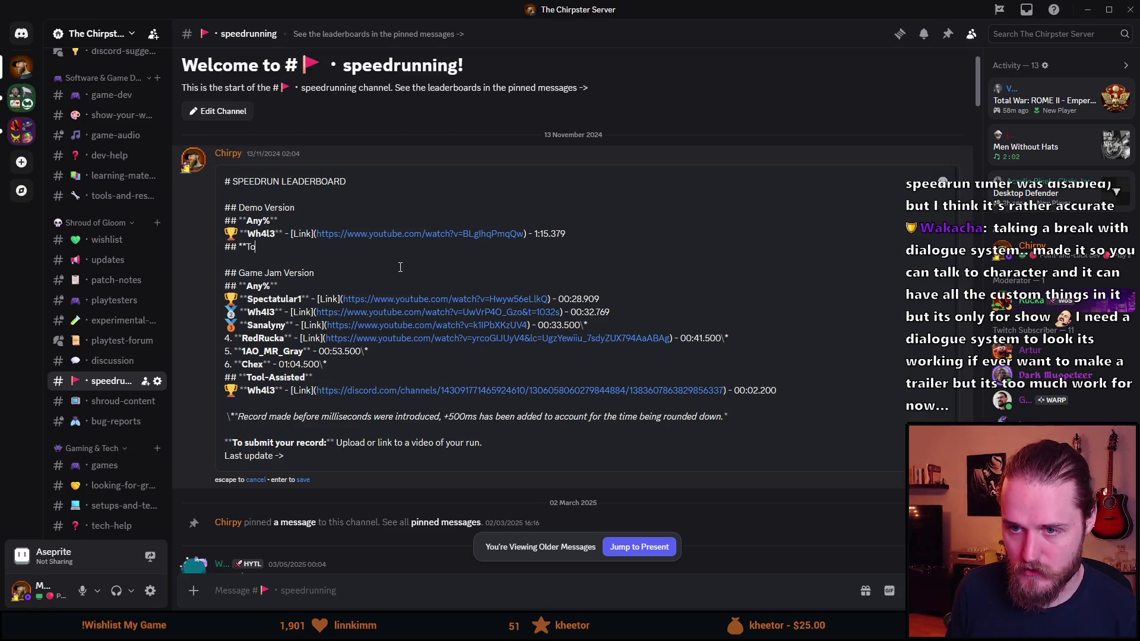
text(ol-Assis)
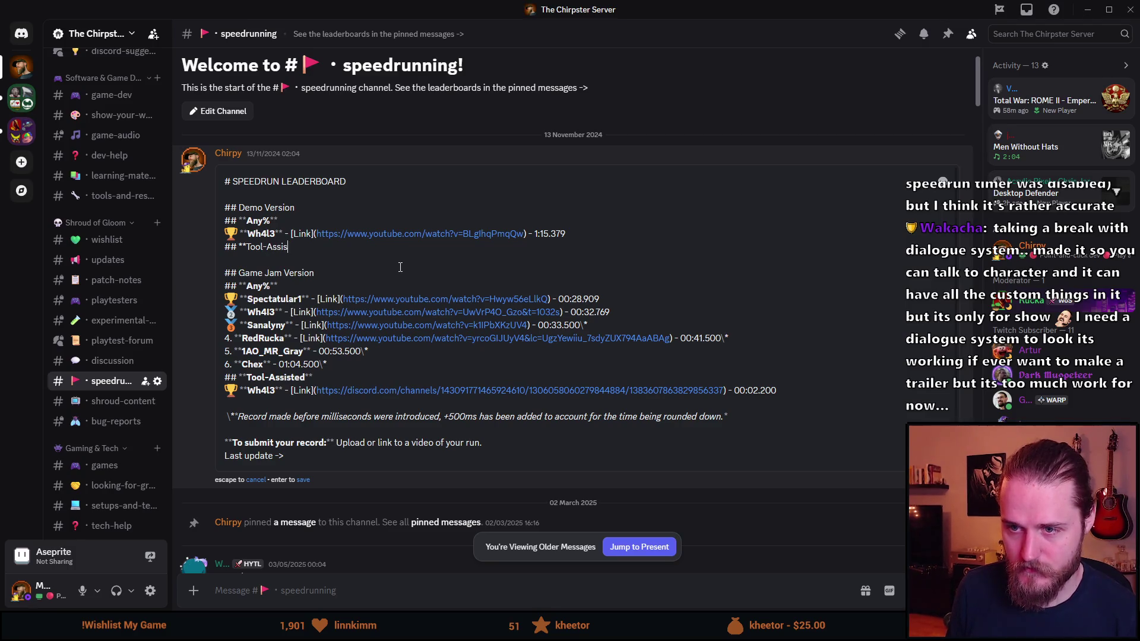
text(ted**)
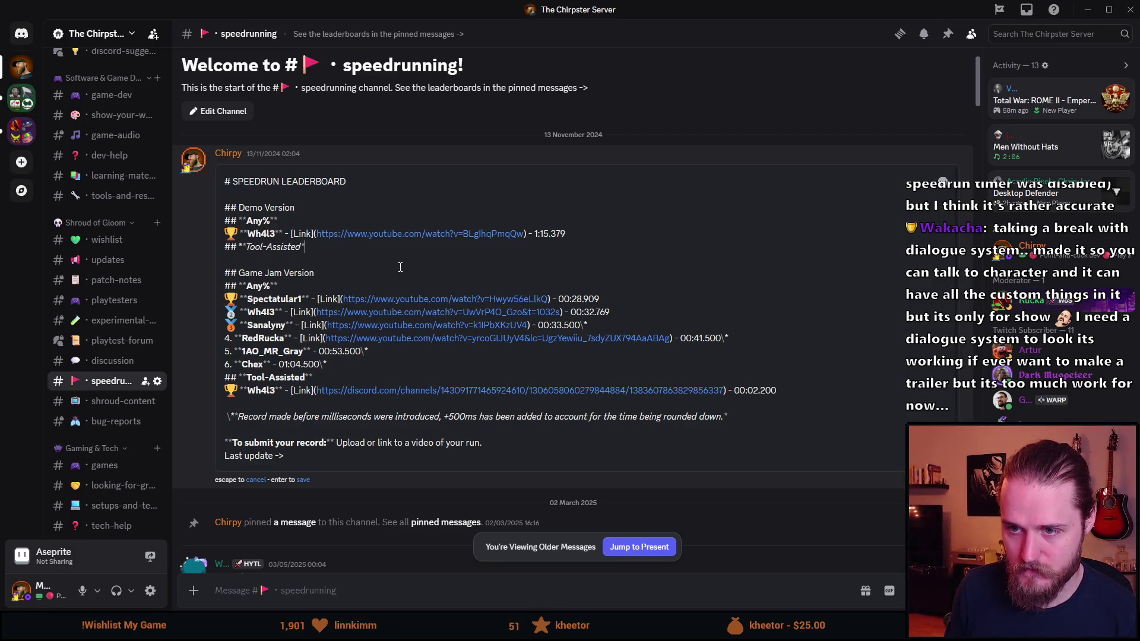
key(shift+Return)
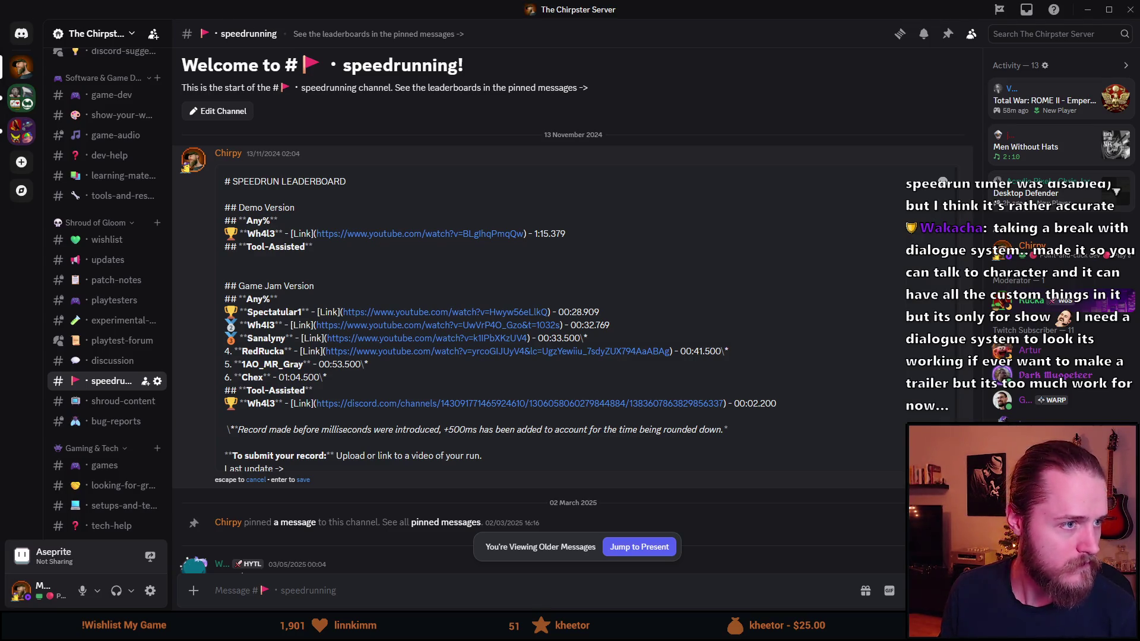
key(alt+Tab)
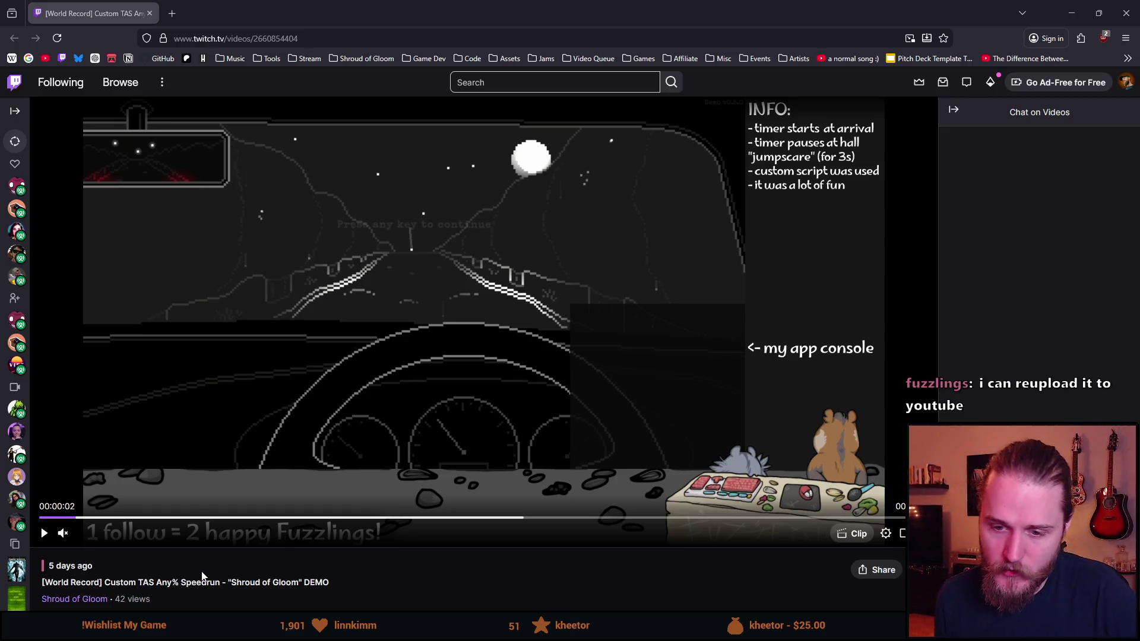
scroll(215, 521, down, 3)
scroll(215, 514, up, 3)
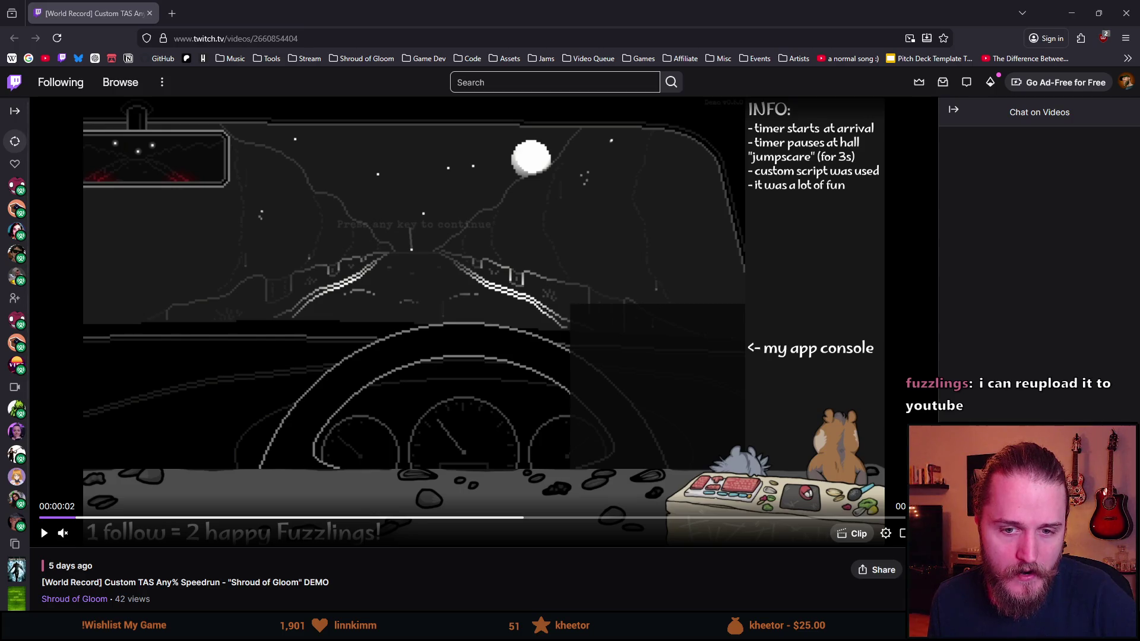
scroll(204, 444, down, 4)
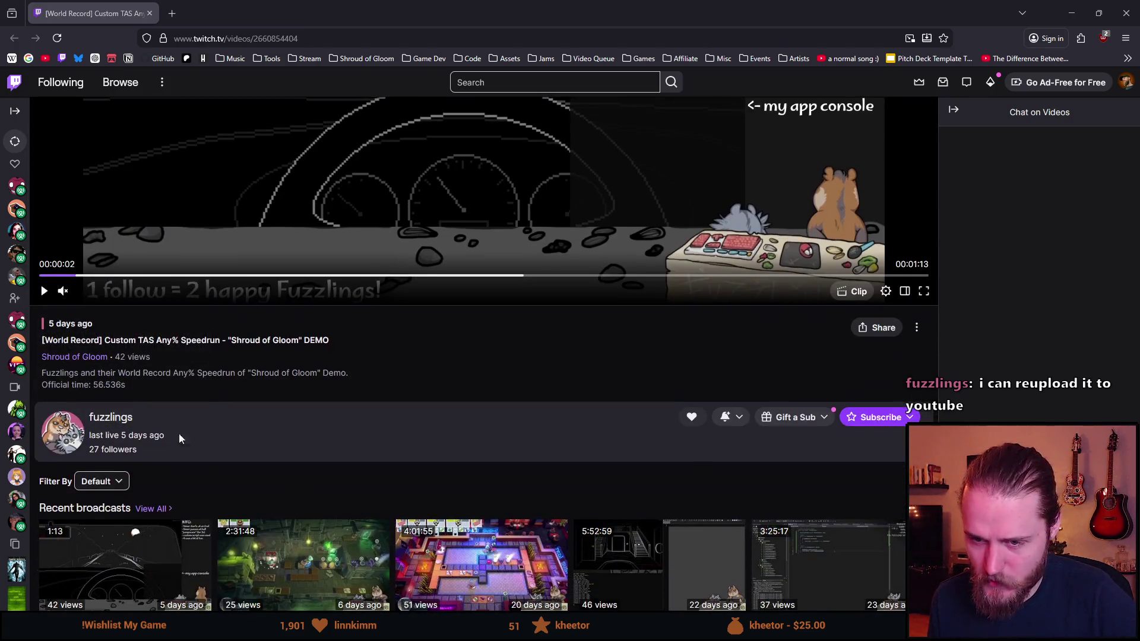
scroll(178, 413, down, 3)
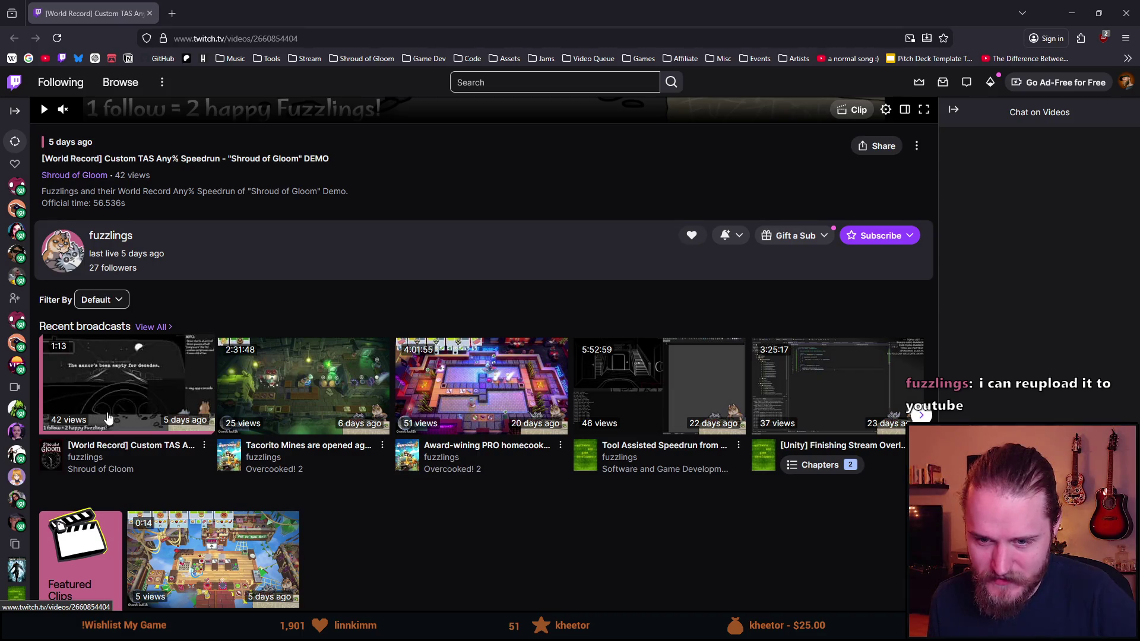
scroll(166, 409, up, 2)
scroll(162, 409, up, 5)
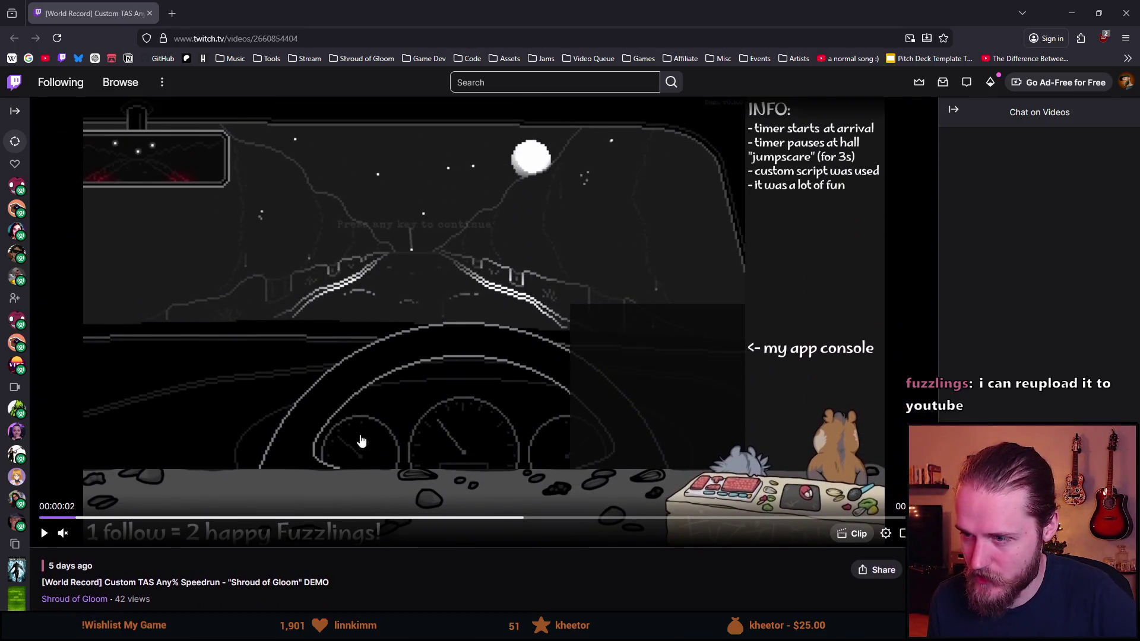
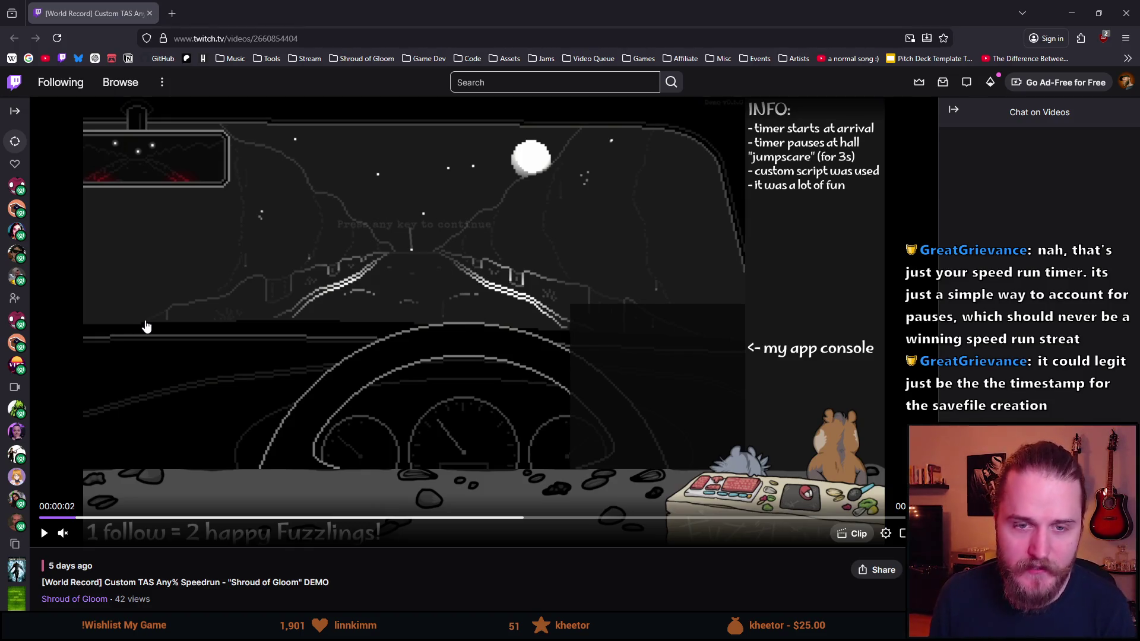
Switch from the Twitch TAS video to Discord's #speedrunning channel.
key(alt+Tab)
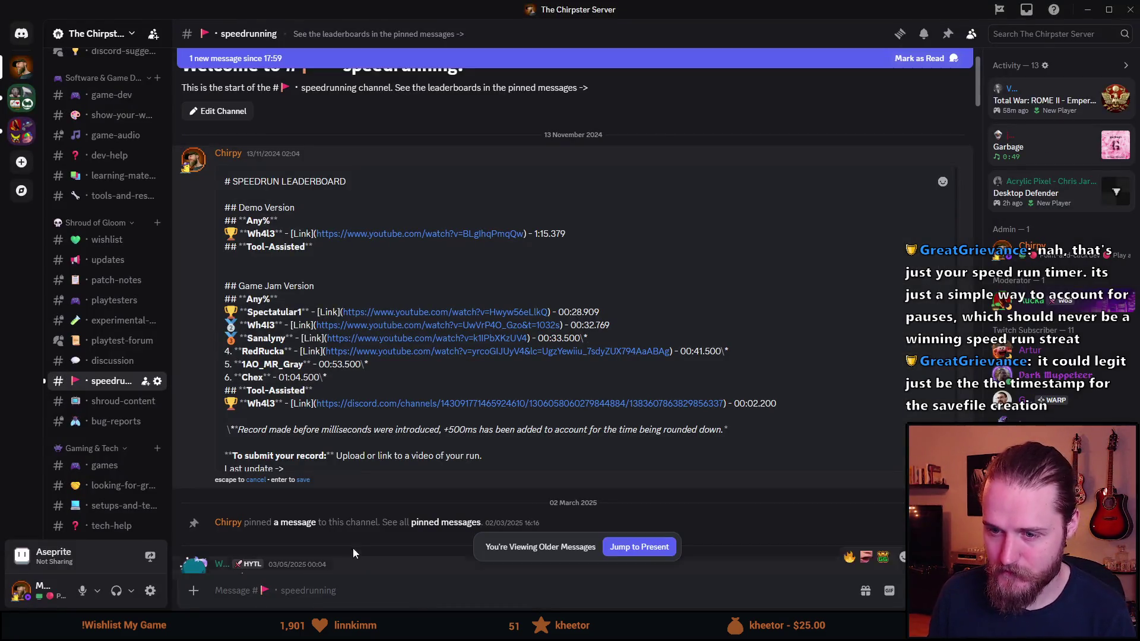
Add a 🏆 to the empty Demo Tool-Assisted line of the leaderboard and save the message.
scroll(977, 126, down, 10)
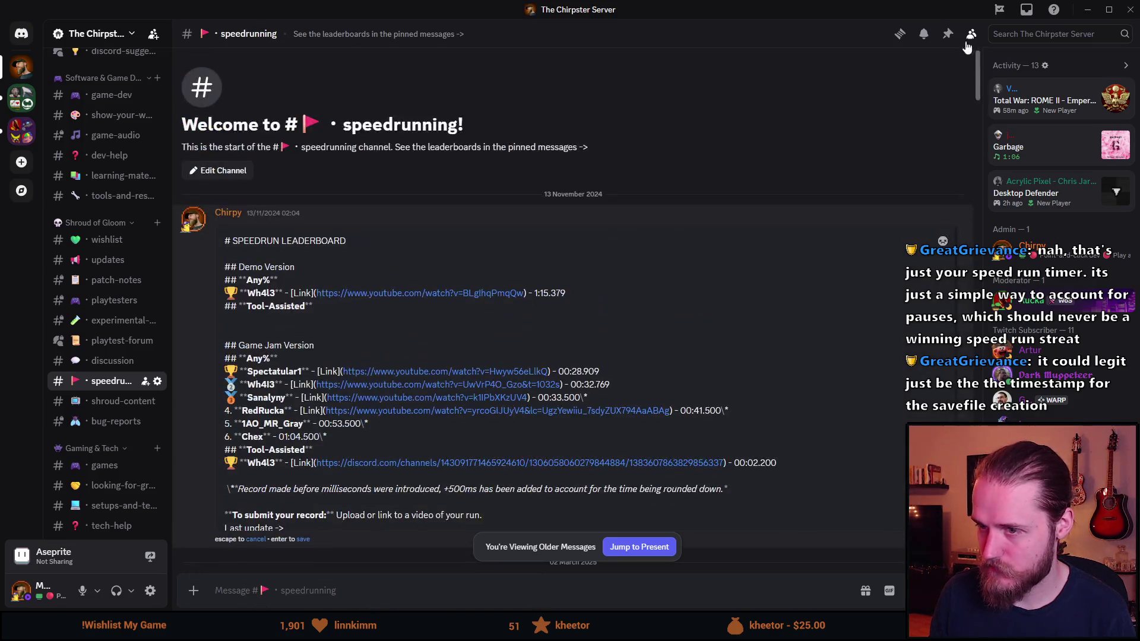
click(309, 330)
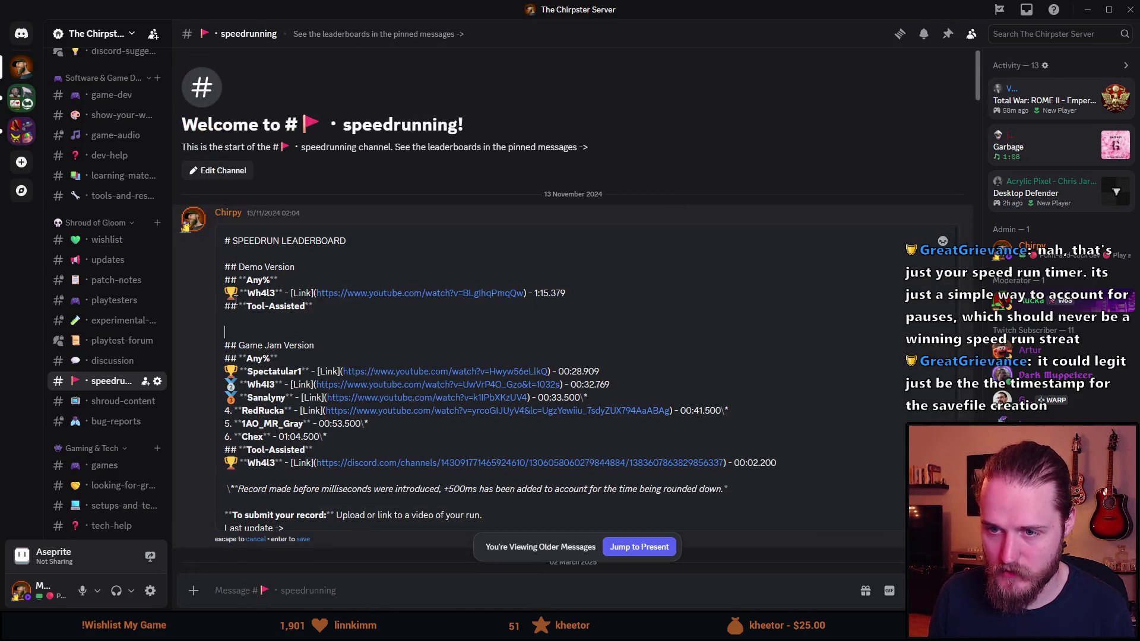
click(232, 318)
text(🏆)
key(Return)
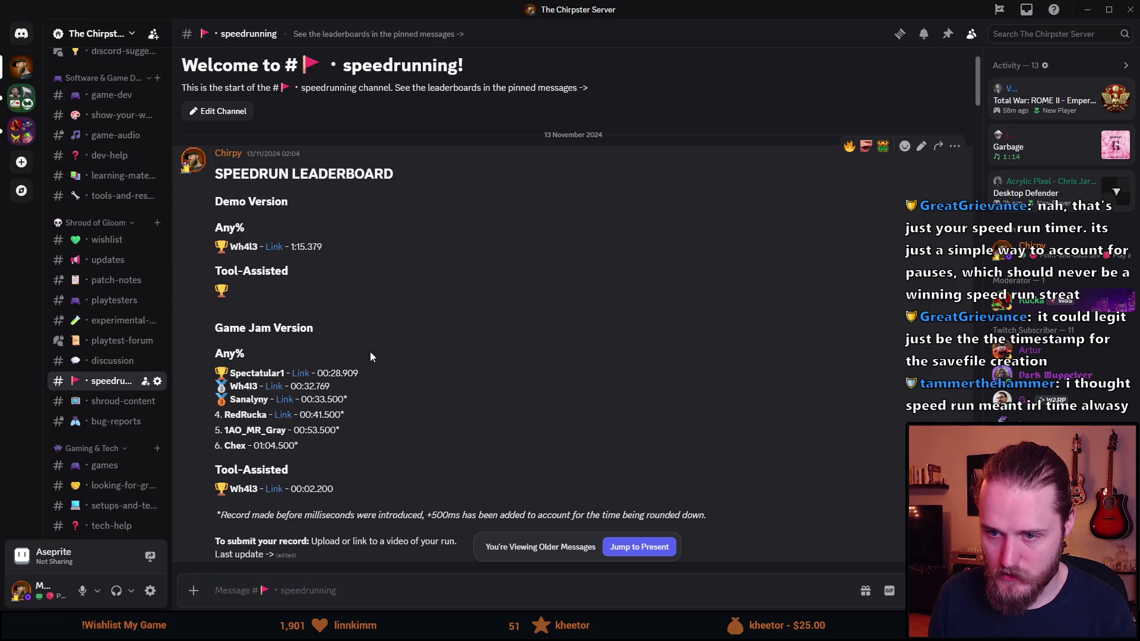
Check the newest messages and pinned leaderboard, then minimise Discord.
scroll(977, 125, down, 1)
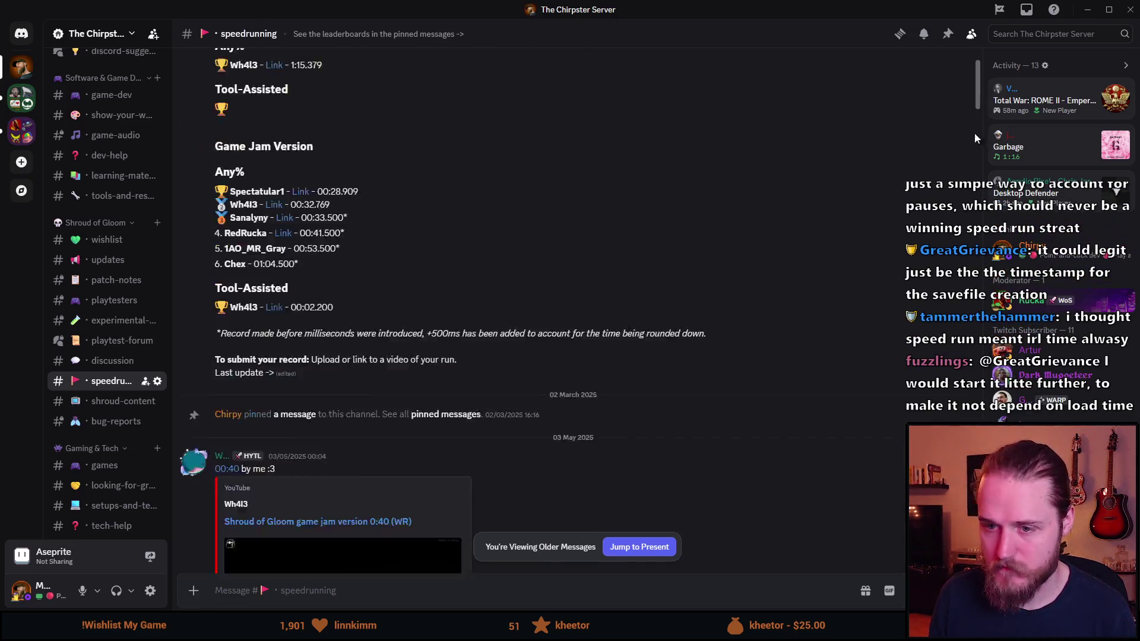
click(650, 548)
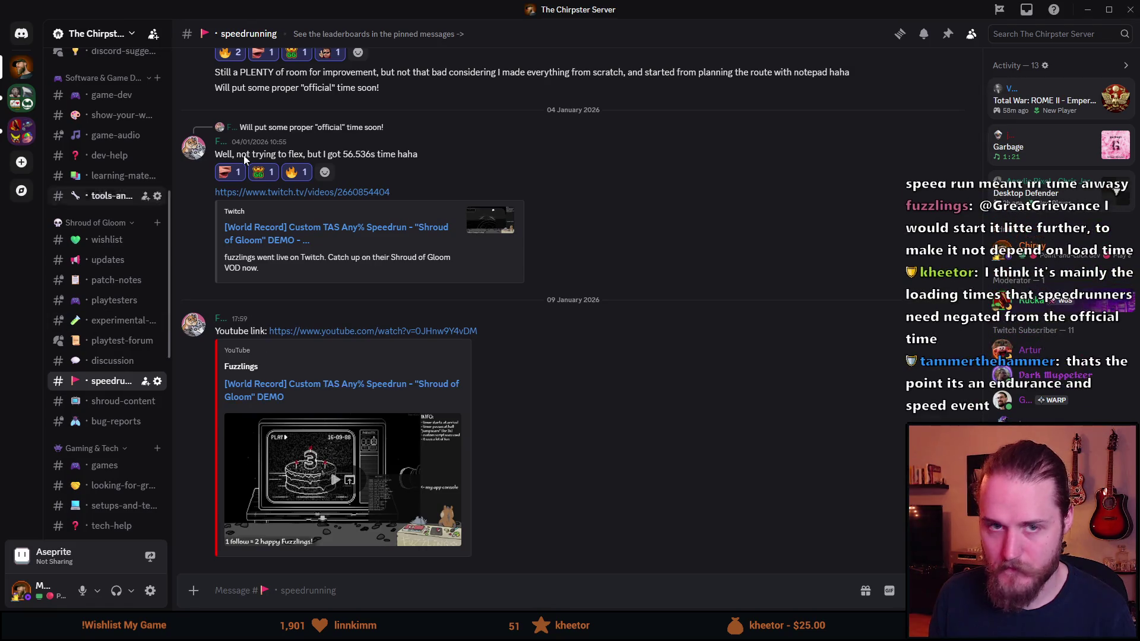
scroll(497, 313, up, 8)
click(947, 34)
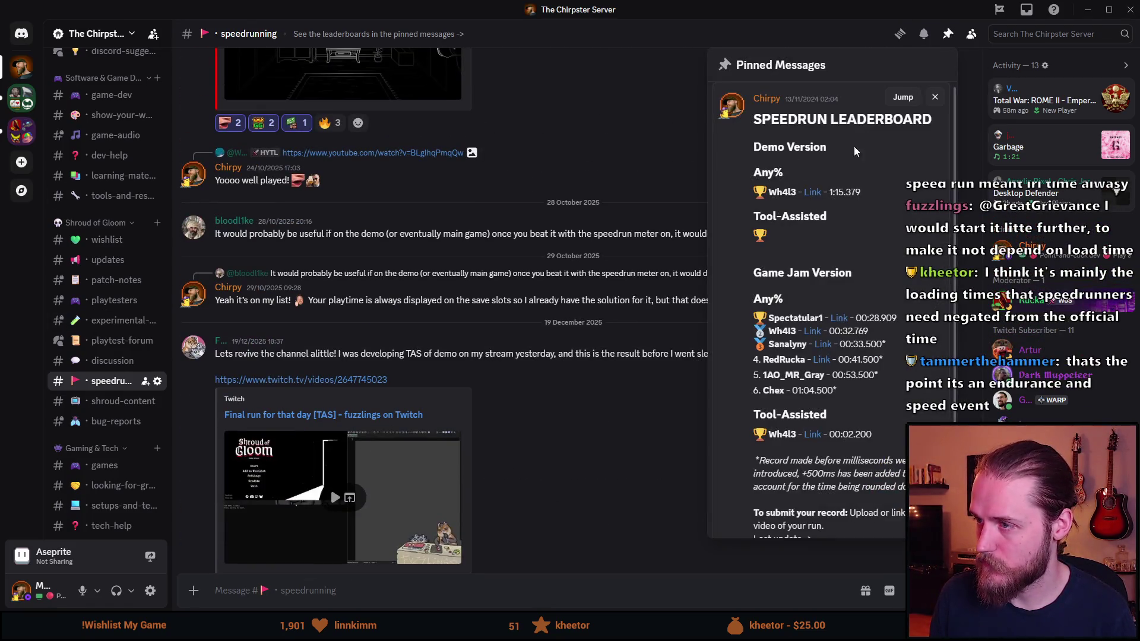
click(903, 97)
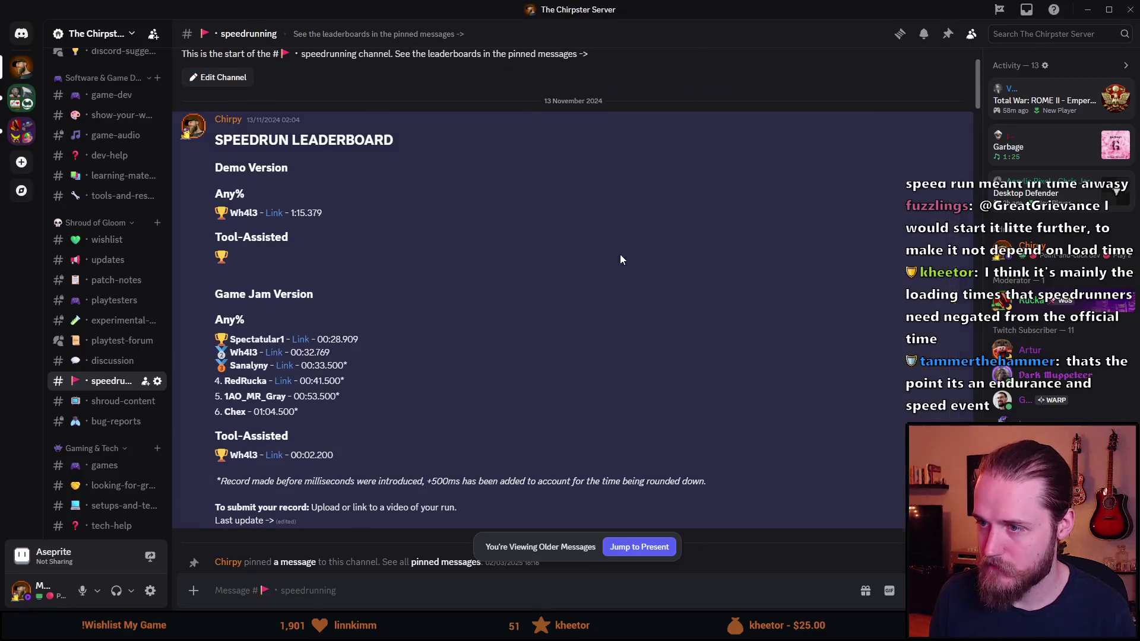
click(1080, 13)
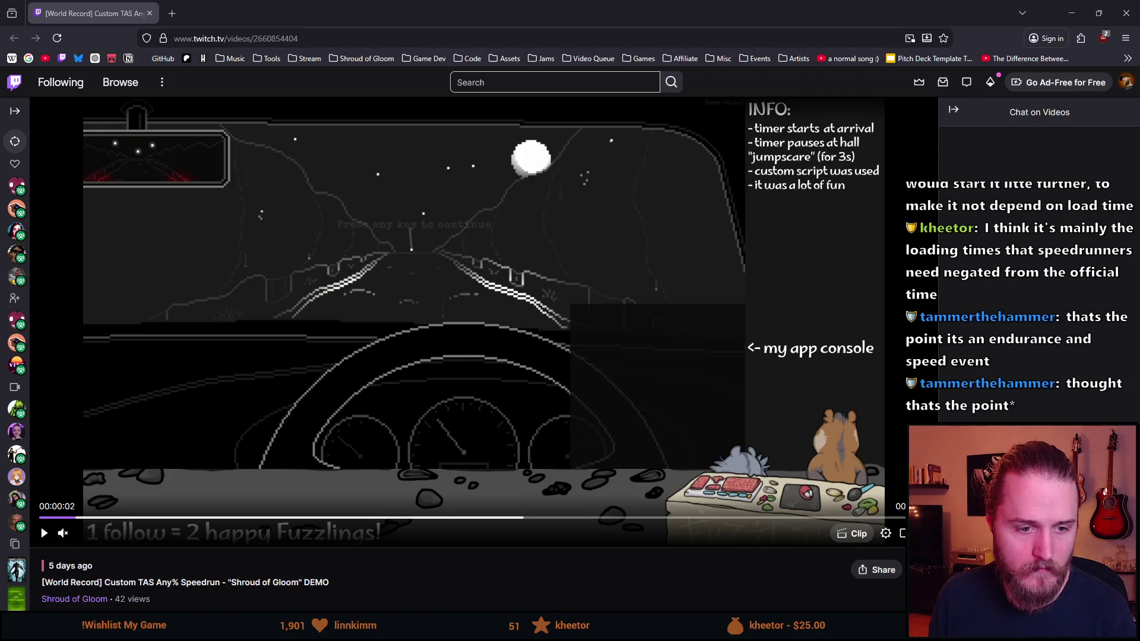
Drag the YouTube TAS video window in from the left edge over the Twitch page.
mouse_move(0, 231)
mouse_down()
mouse_move(186, 231)
mouse_move(187, 0)
mouse_up()
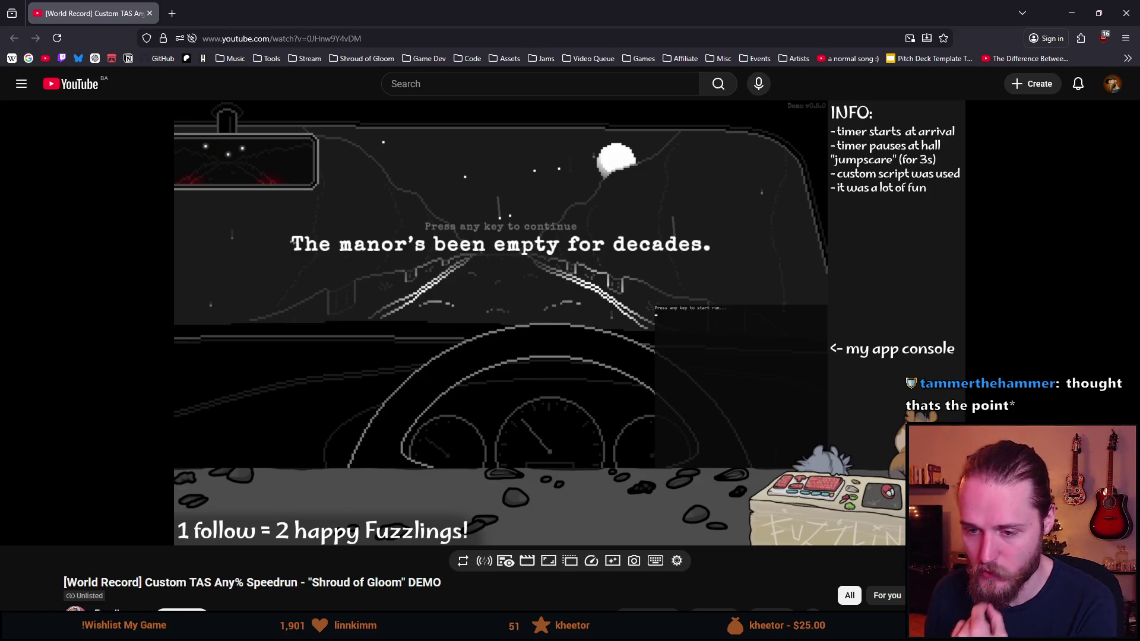
mouse_move(85, 364)
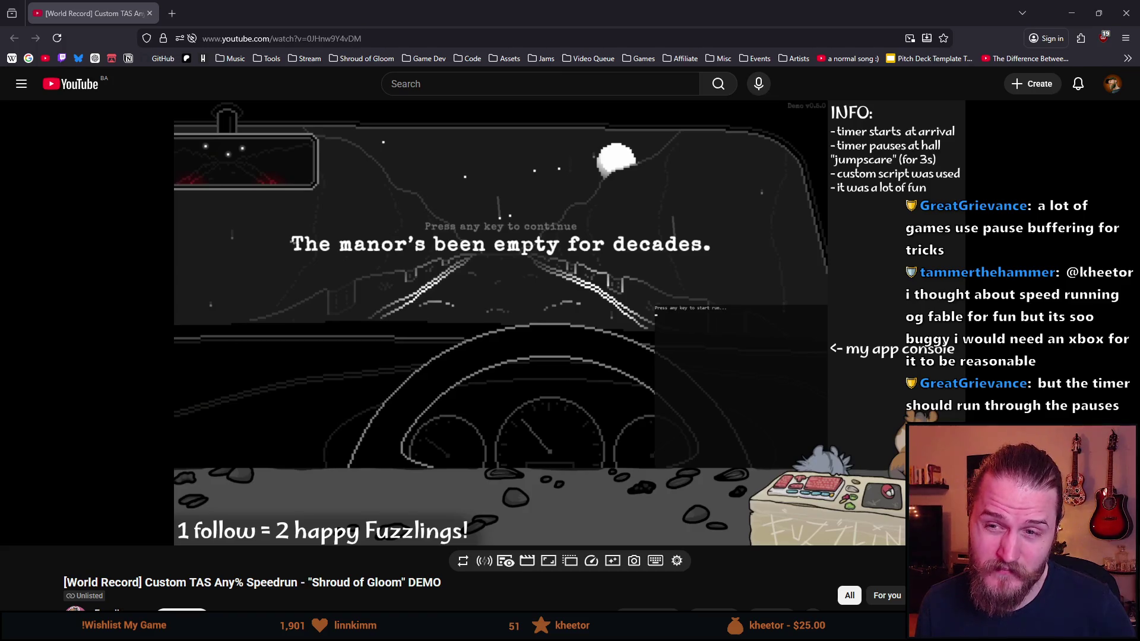
mouse_move(406, 333)
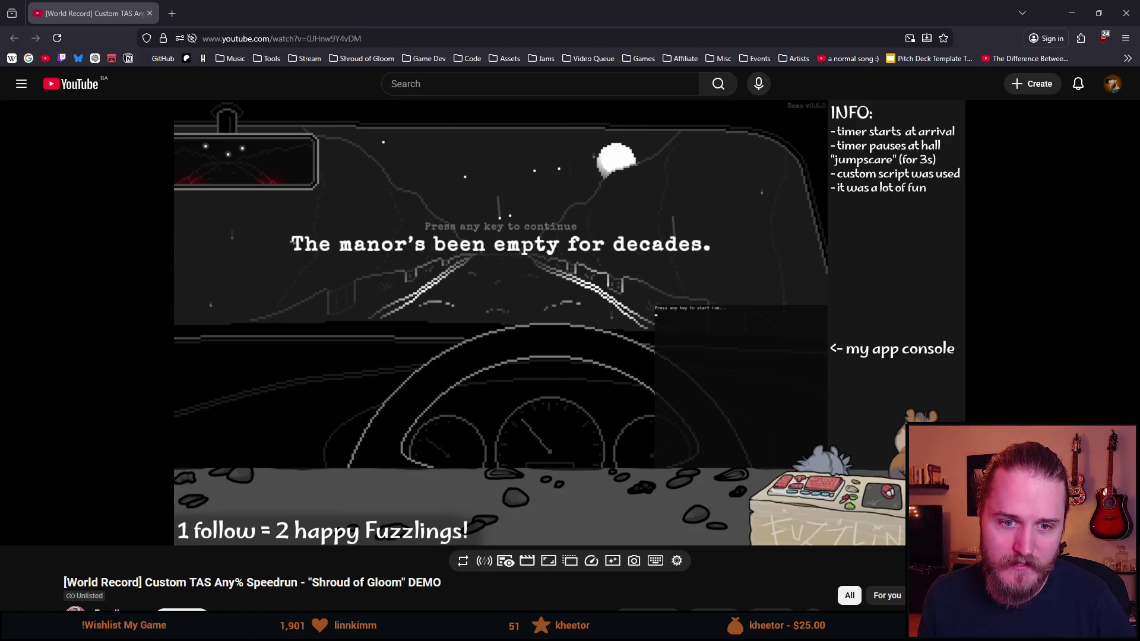
mouse_move(33, 445)
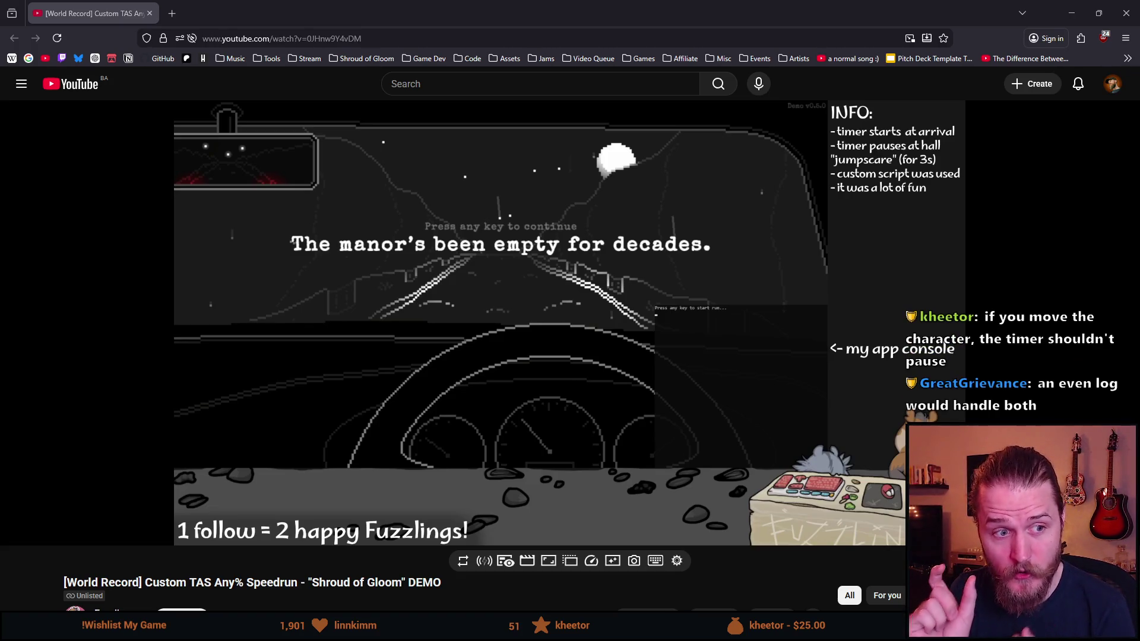
mouse_move(92, 305)
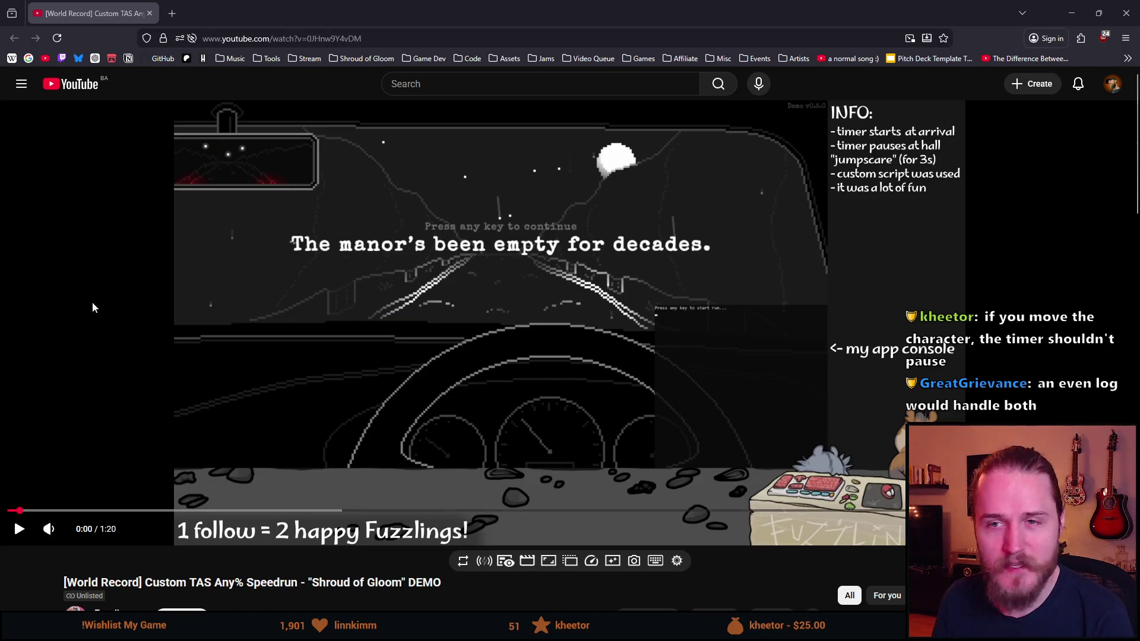
Play the Shroud of Gloom TAS video, pause at 0:29, then jump to the 1:14 end screen.
mouse_move(13, 537)
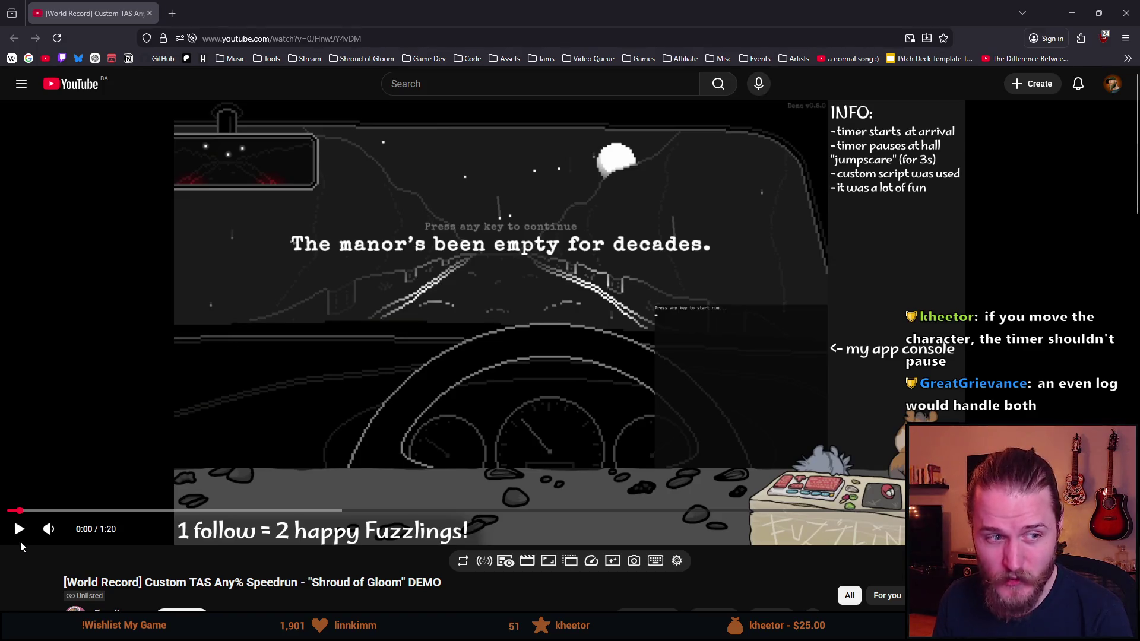
click(20, 533)
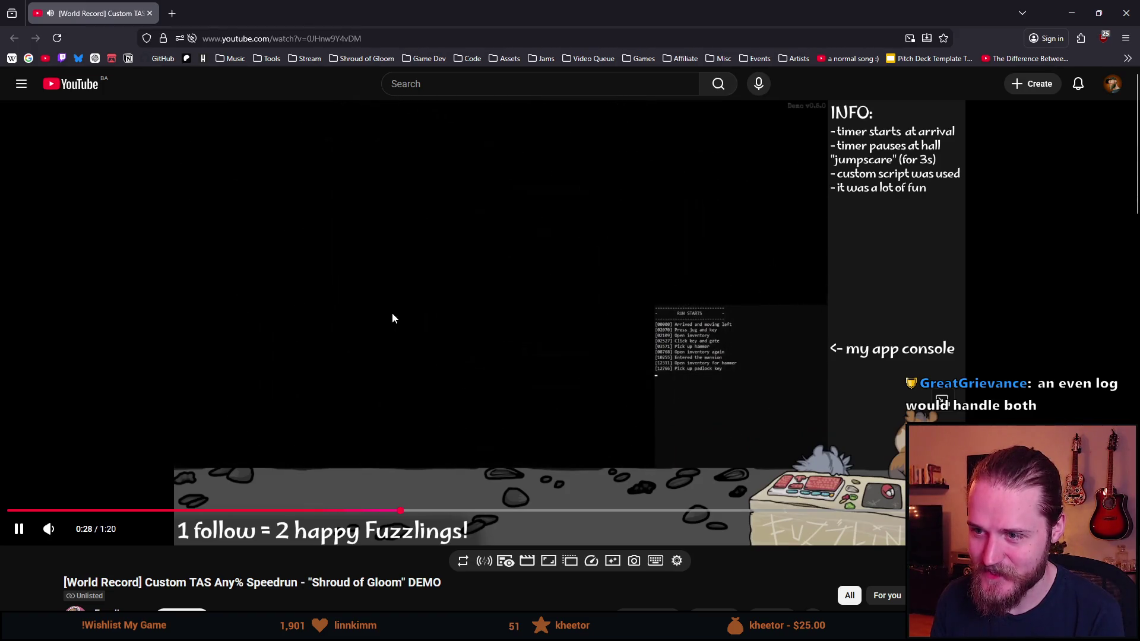
click(406, 304)
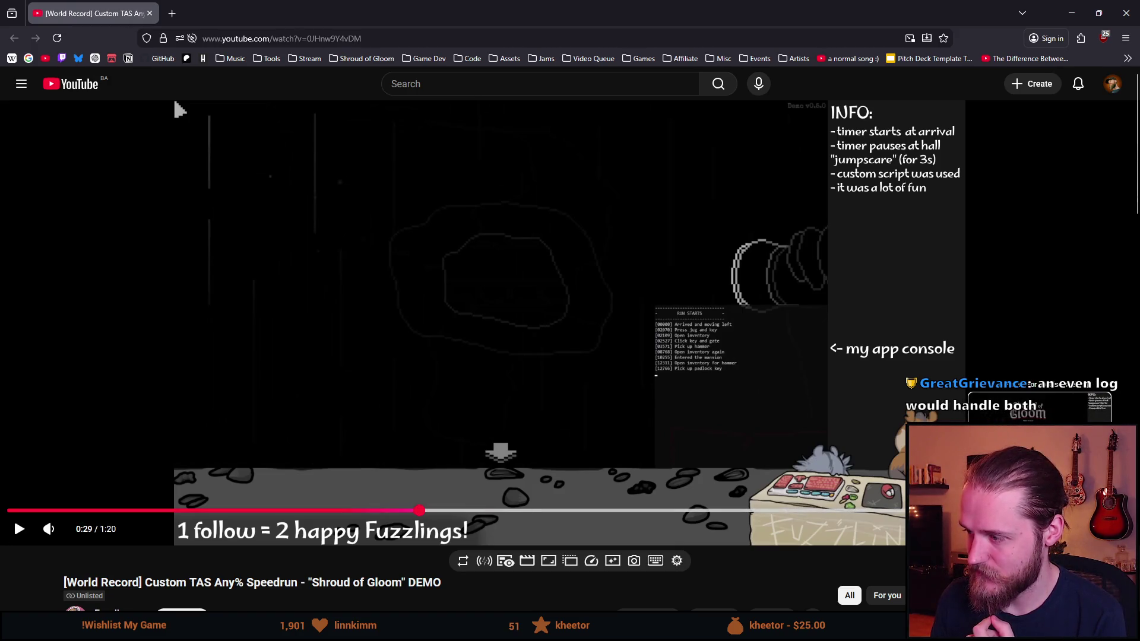
click(838, 510)
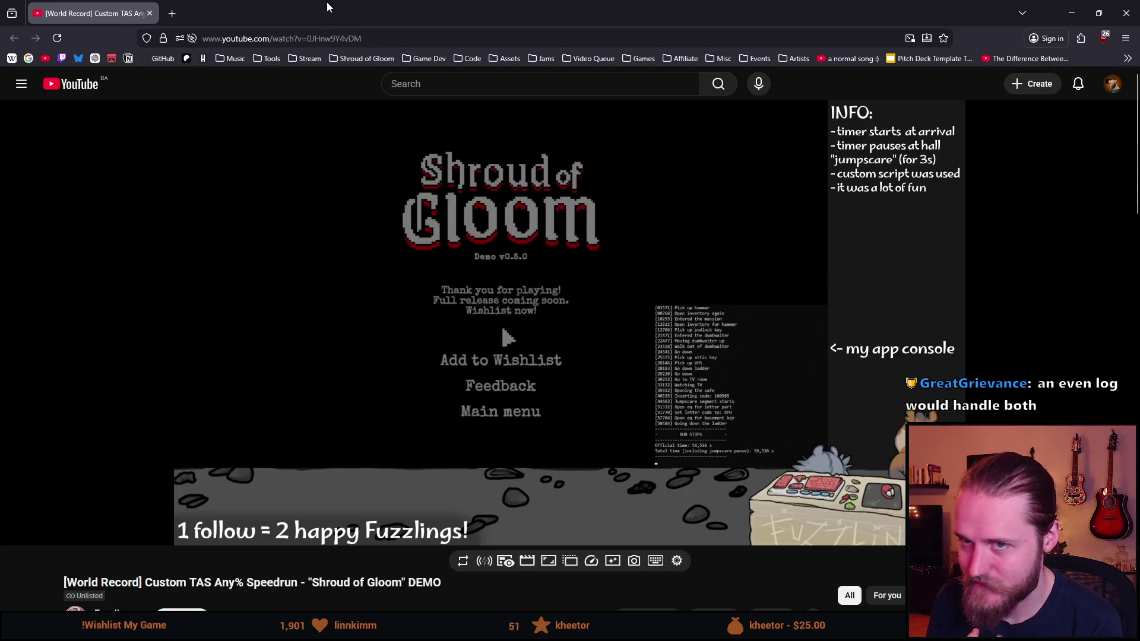
Close the Twitch window playing the run and return to Discord's speedrunning channel.
key(alt+Tab)
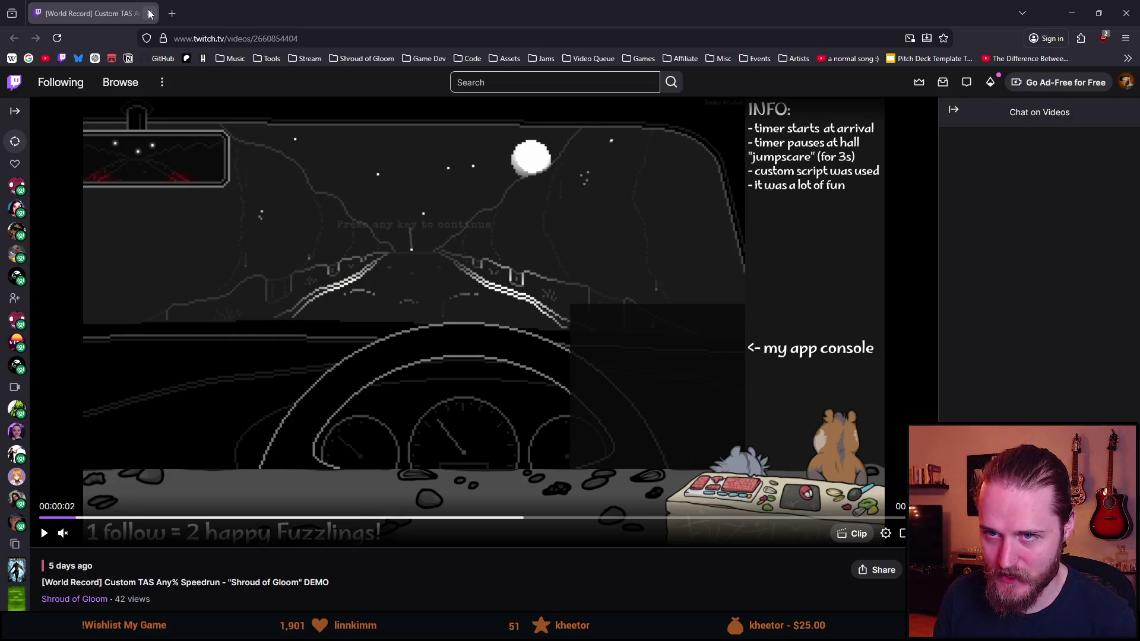
click(150, 13)
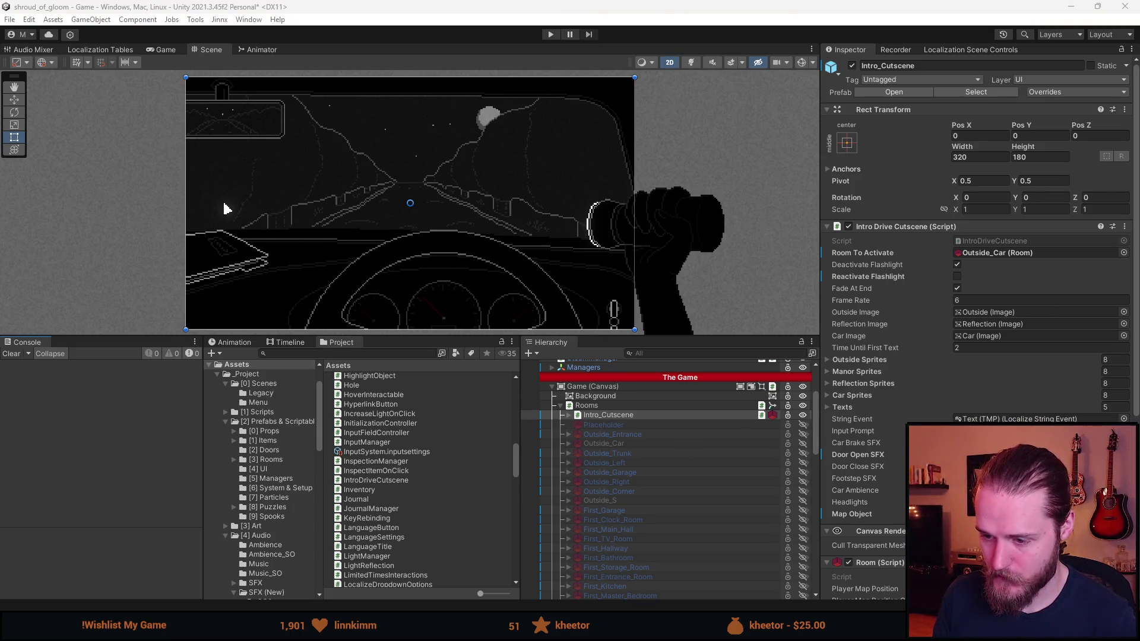
key(alt+Tab)
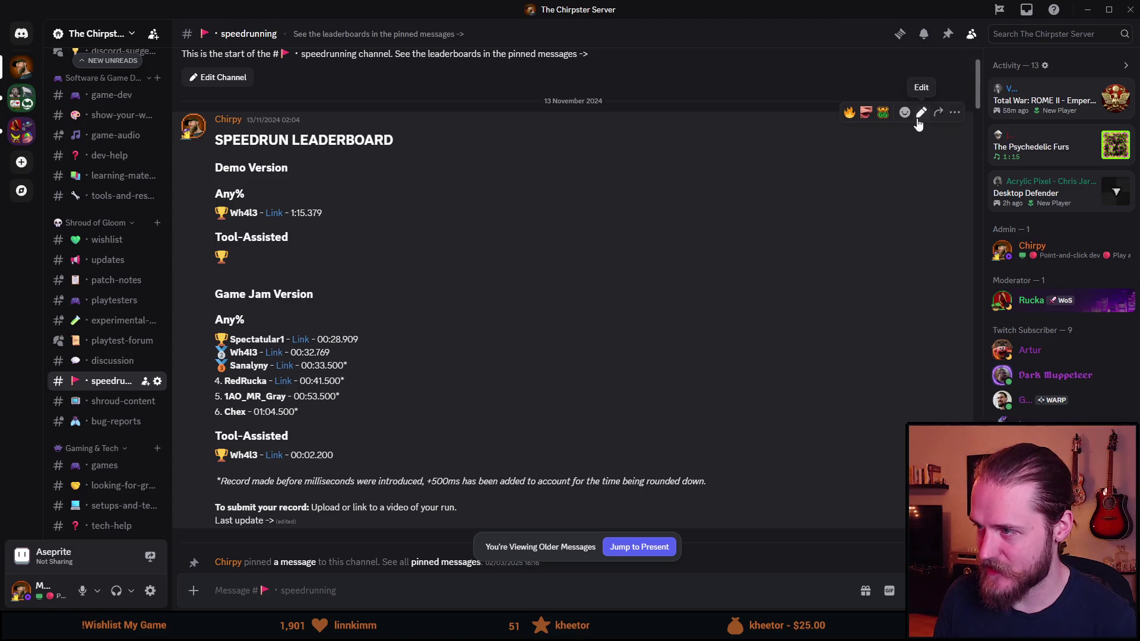
Add the runner's tool-assisted entry with video link and 00:56.536 time, pad minutes with a leading zero, and save.
click(921, 113)
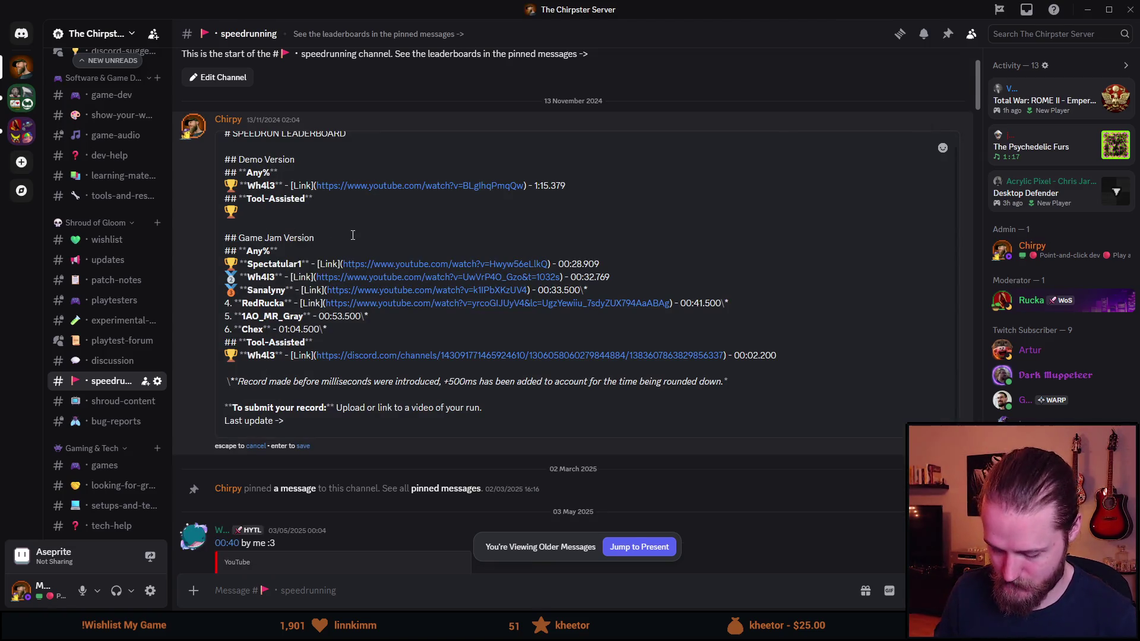
text(Fuzzli)
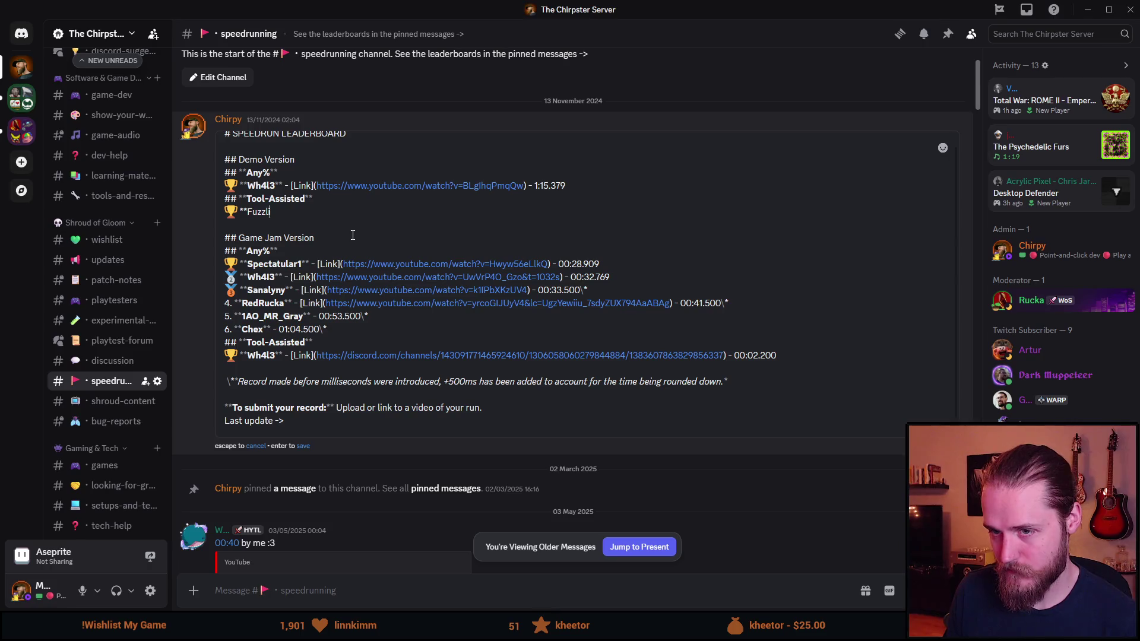
text(ngs**)
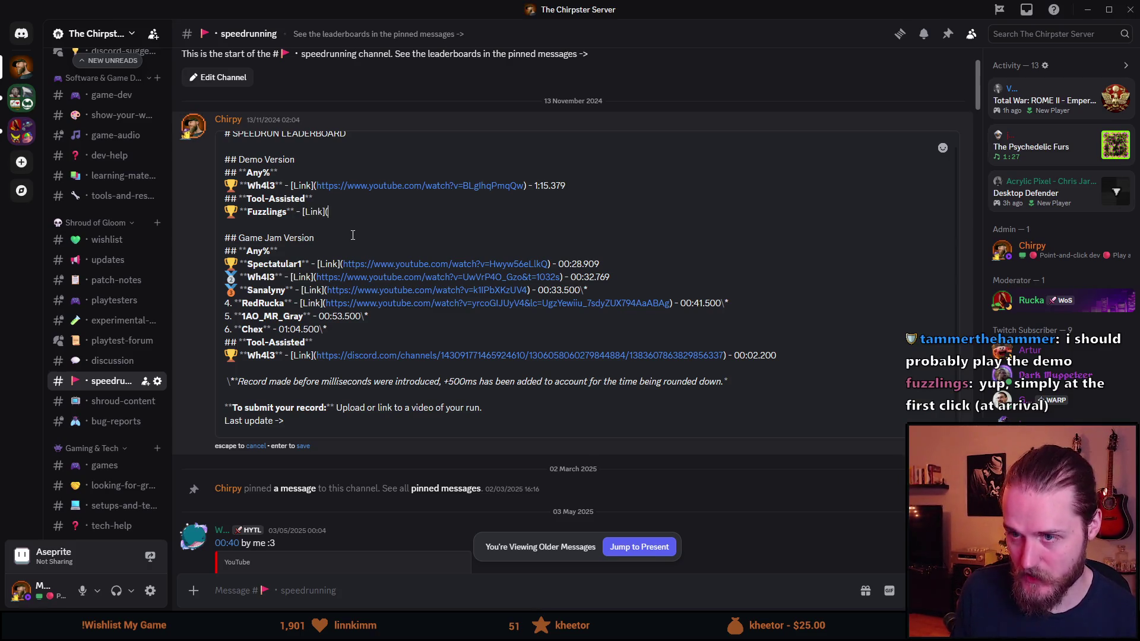
text(https://www.youtube.com/watch?v=0JHnw9Y4vDM)
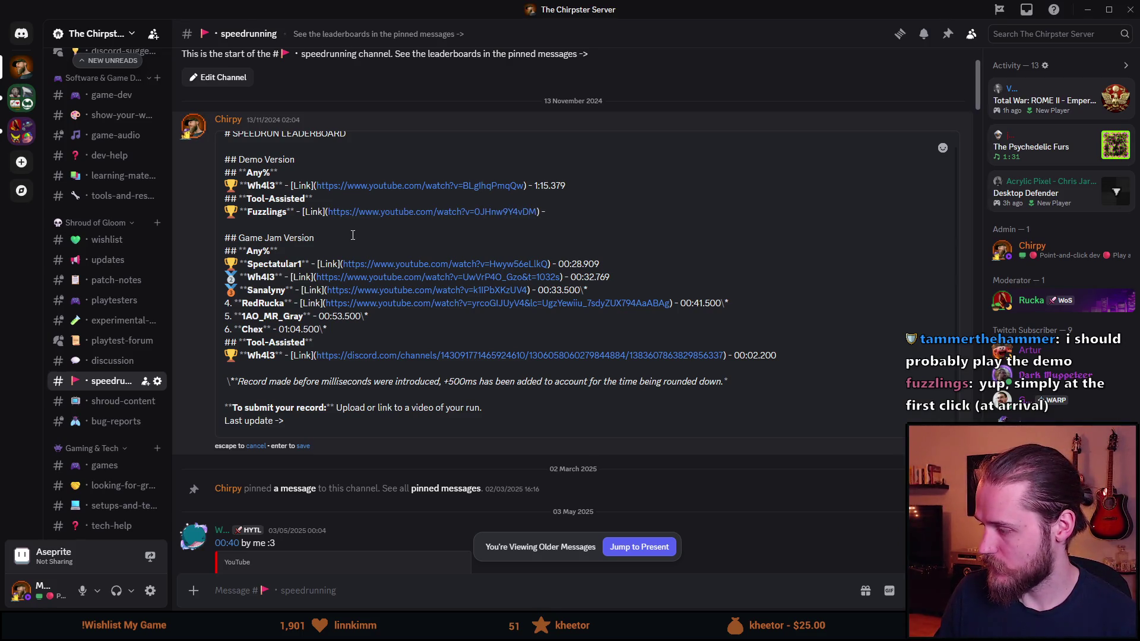
text(0:)
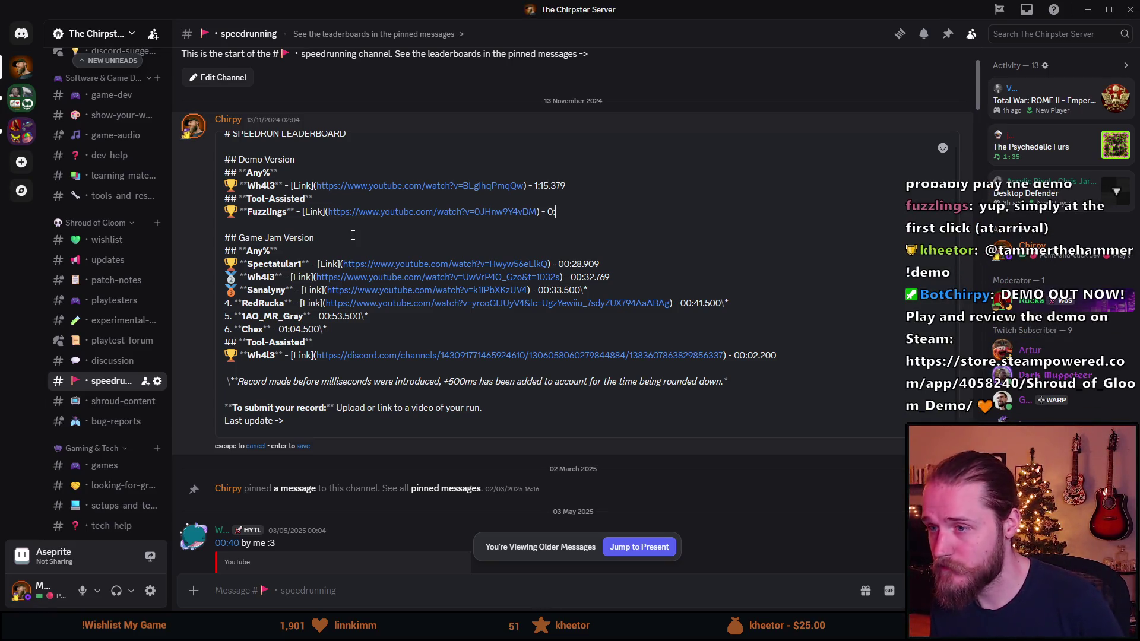
text(5)
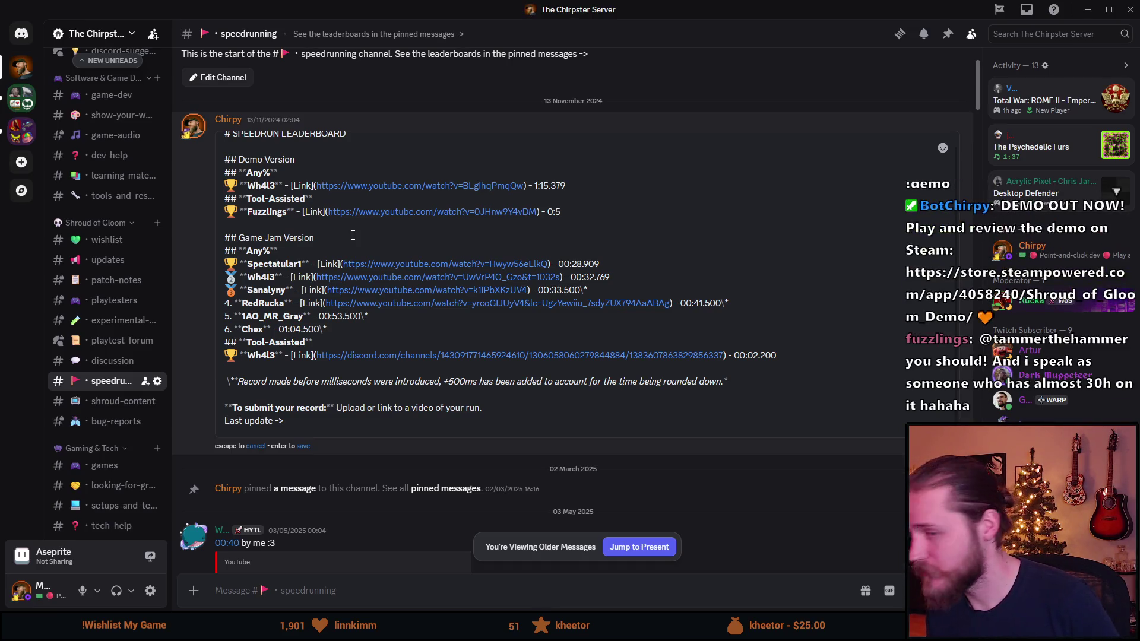
text(6)
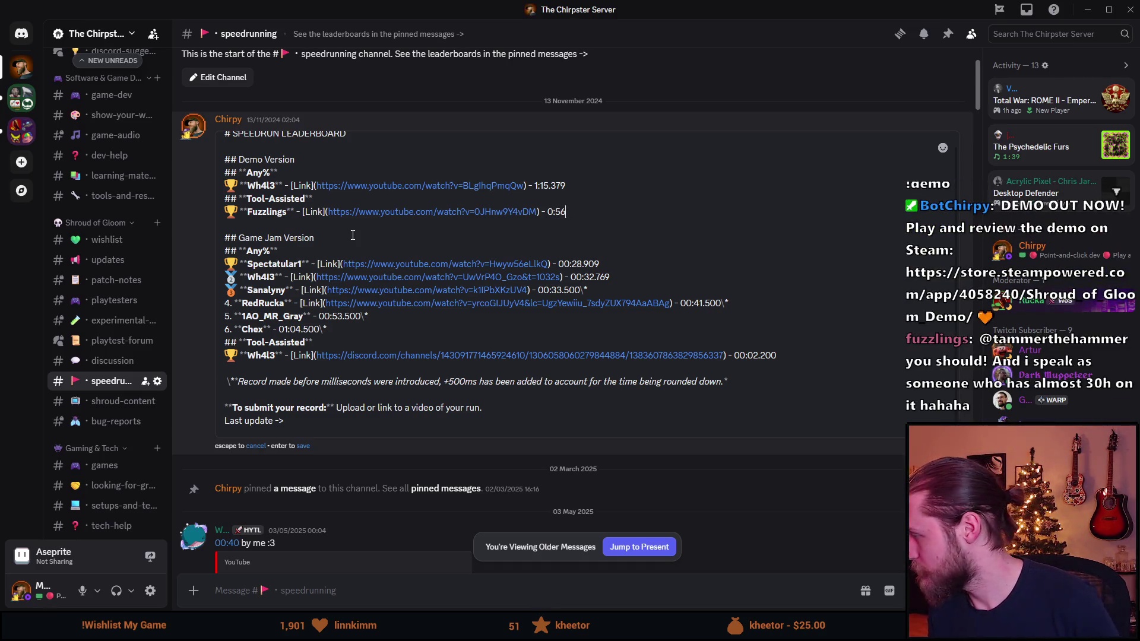
text(.)
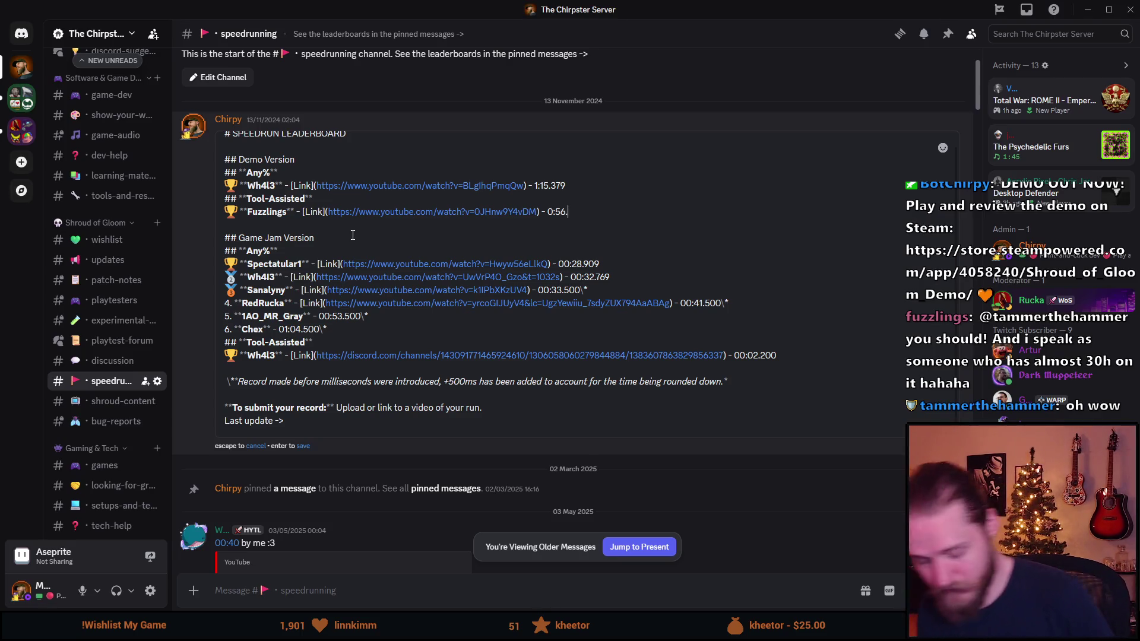
text(536)
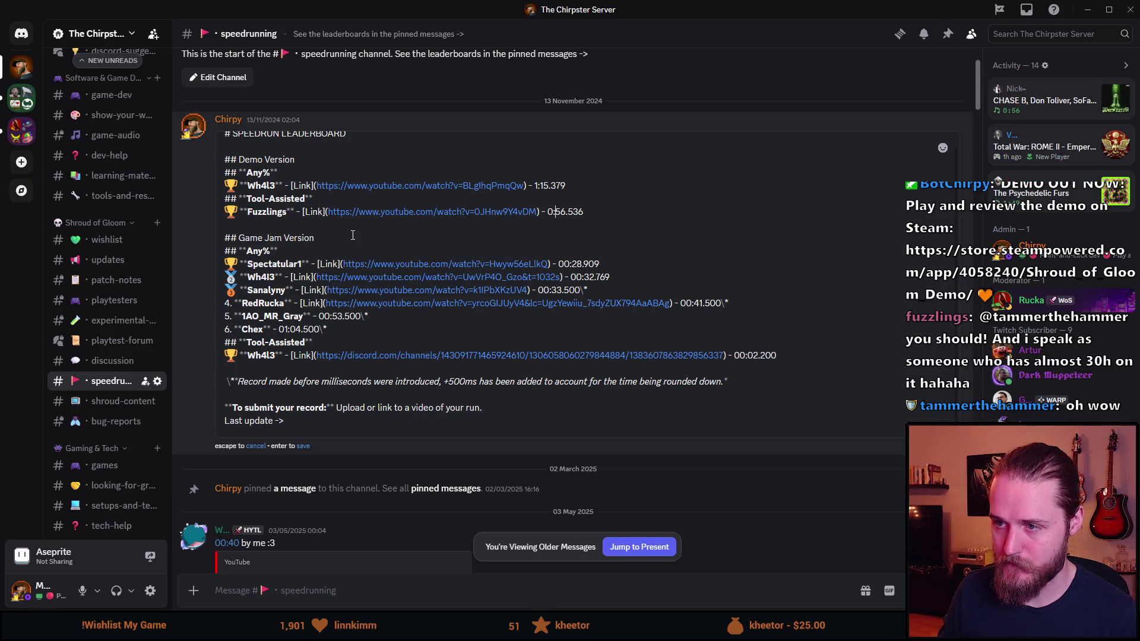
text(0)
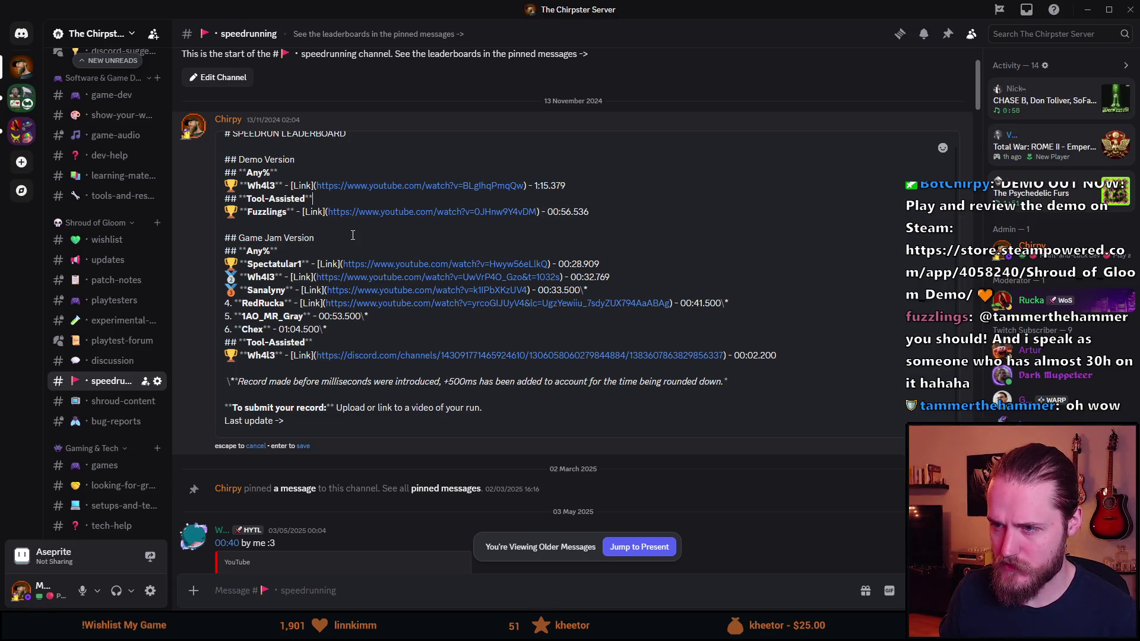
key(Up)
key(Up)
text(0)
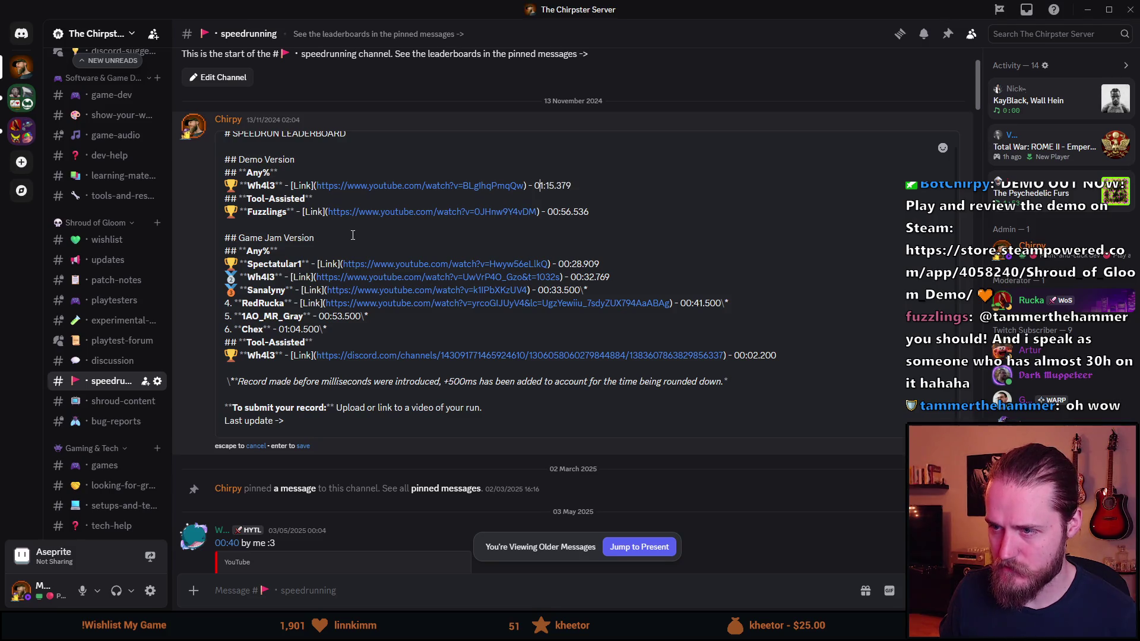
key(Down)
key(Down)
key(Down)
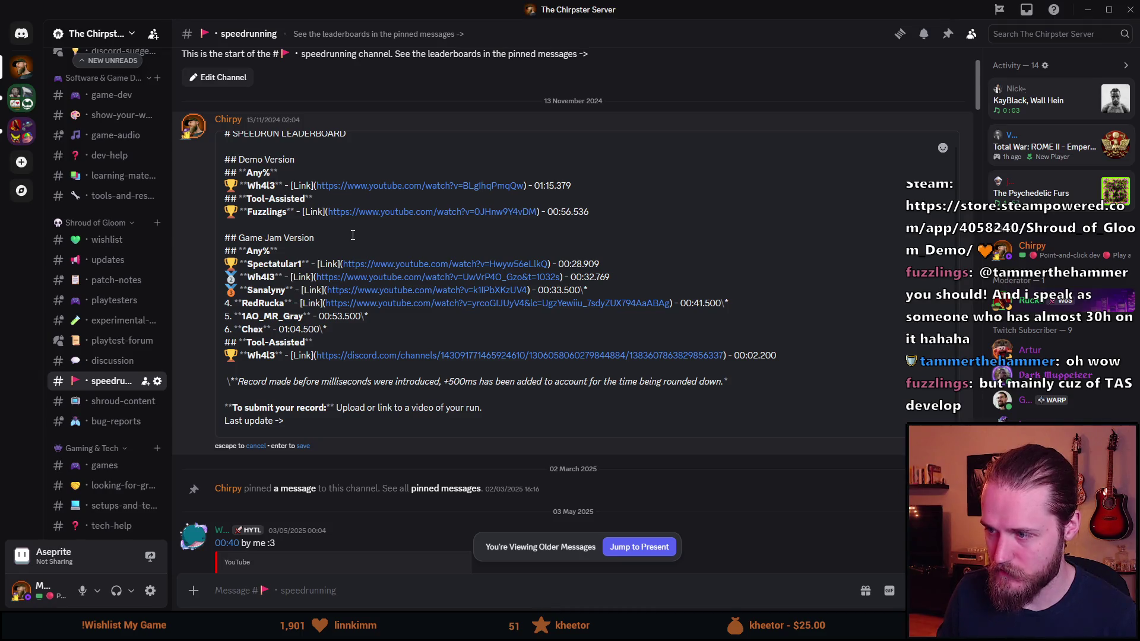
key(Return)
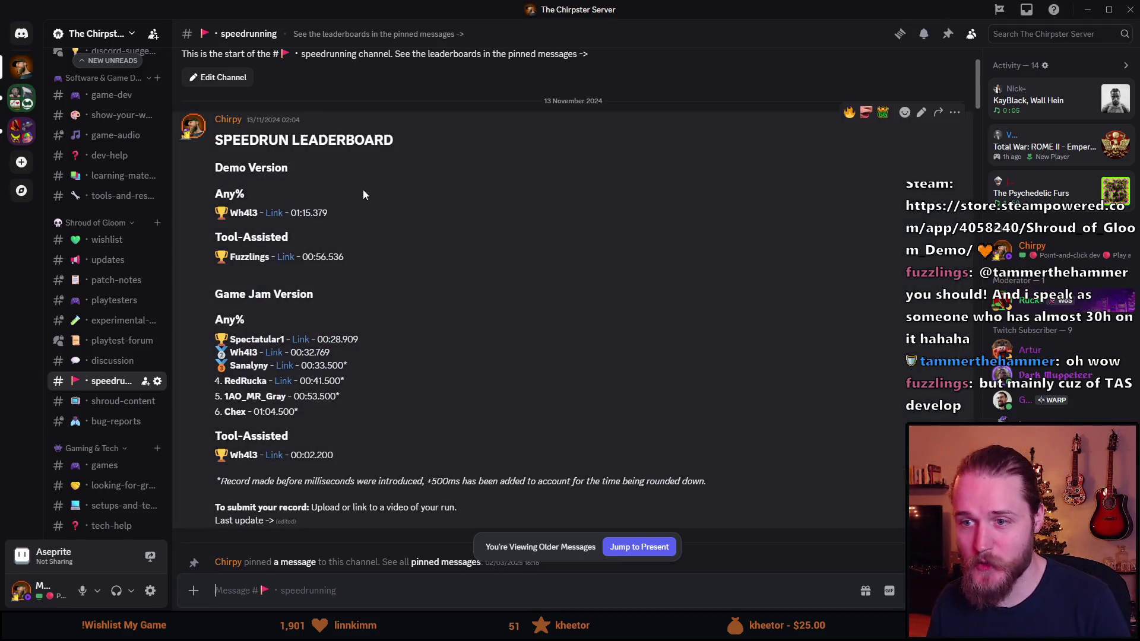
scroll(404, 384, down, 1)
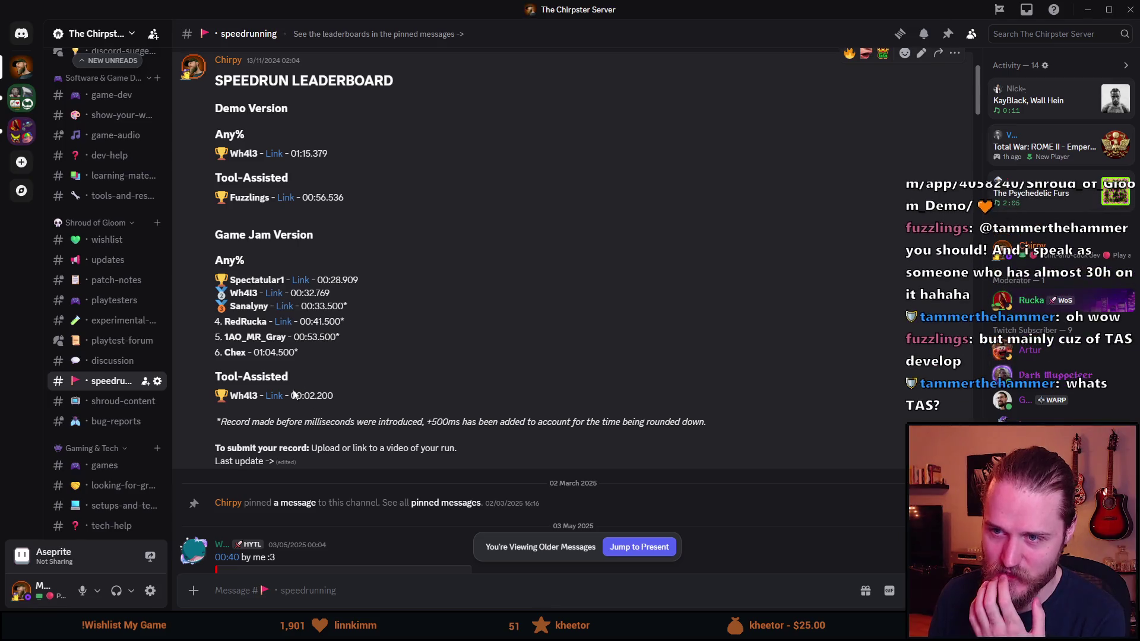
drag(330, 399, 301, 398)
click(304, 396)
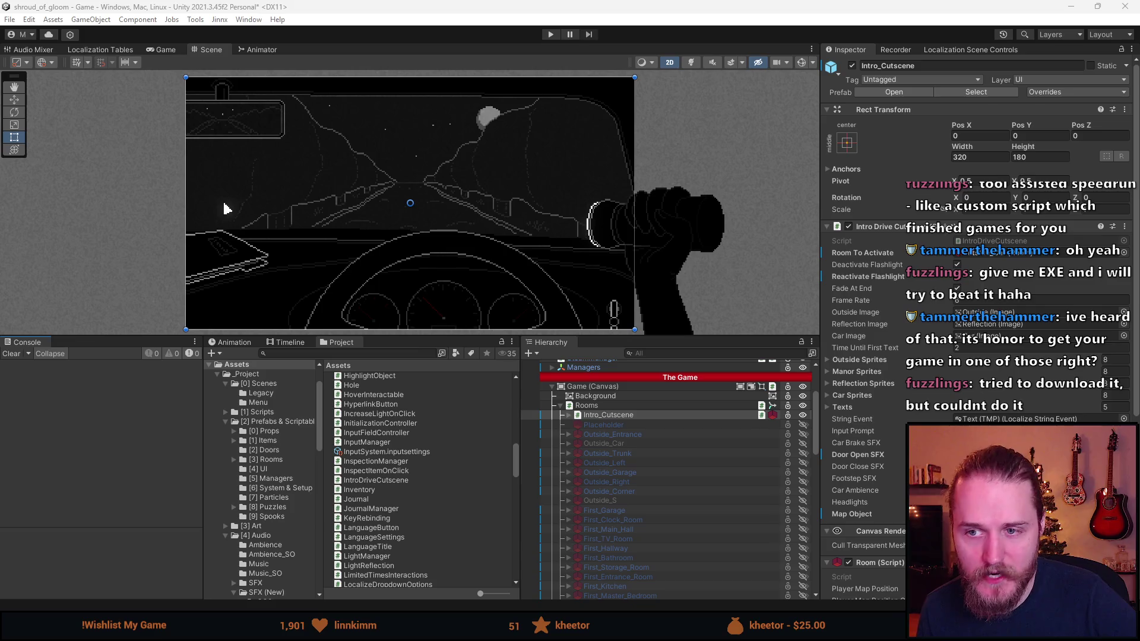
click(506, 52)
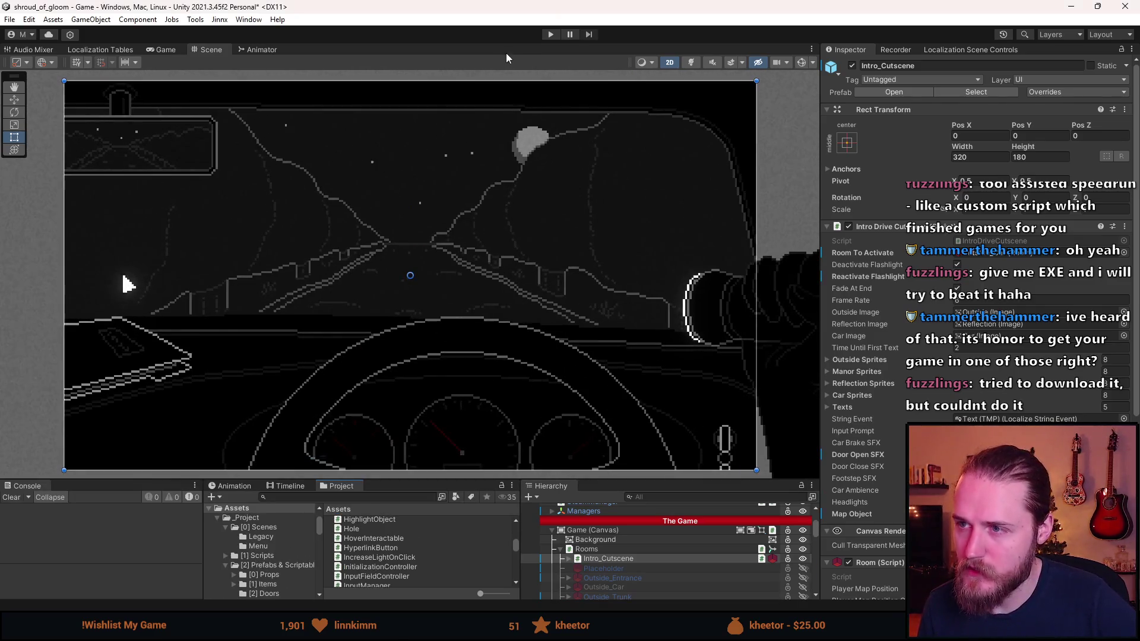
click(550, 35)
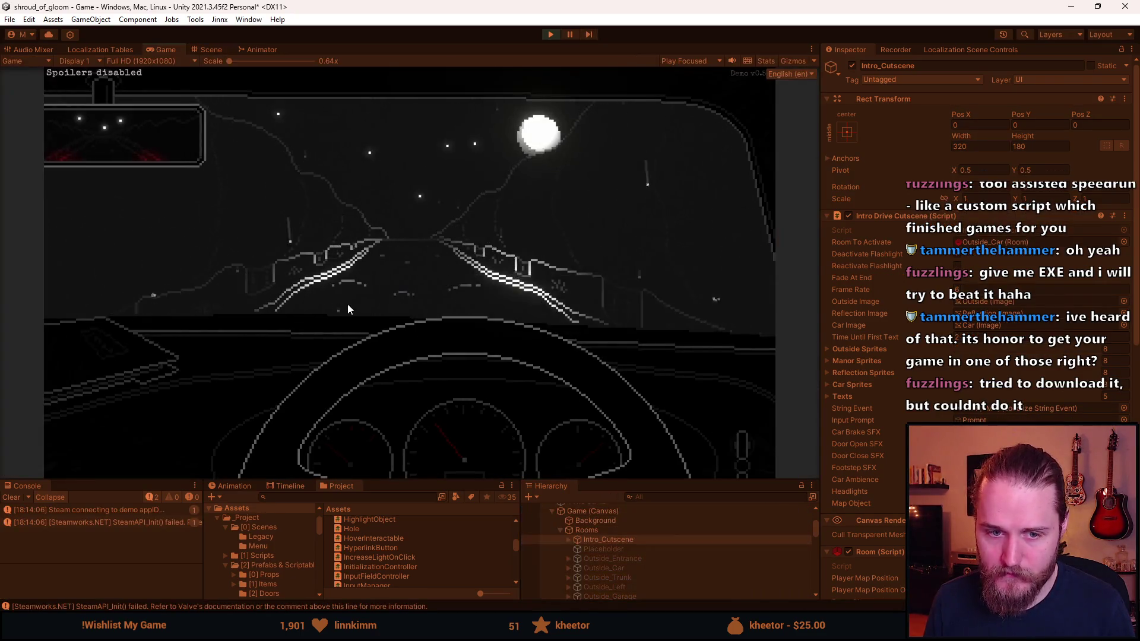
key(Escape)
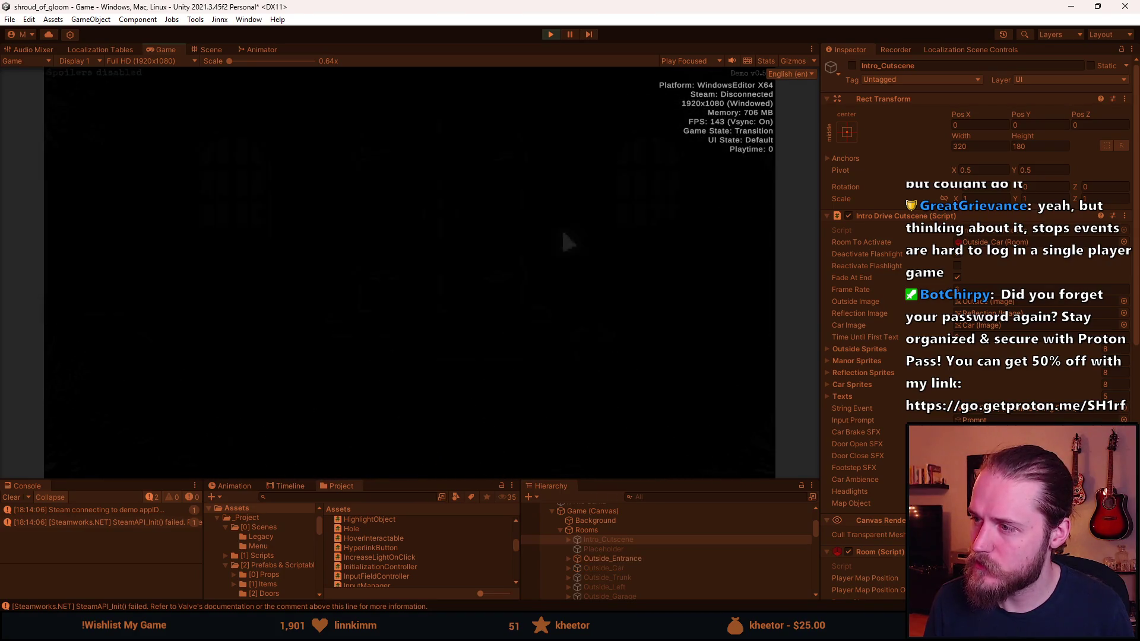
click(89, 221)
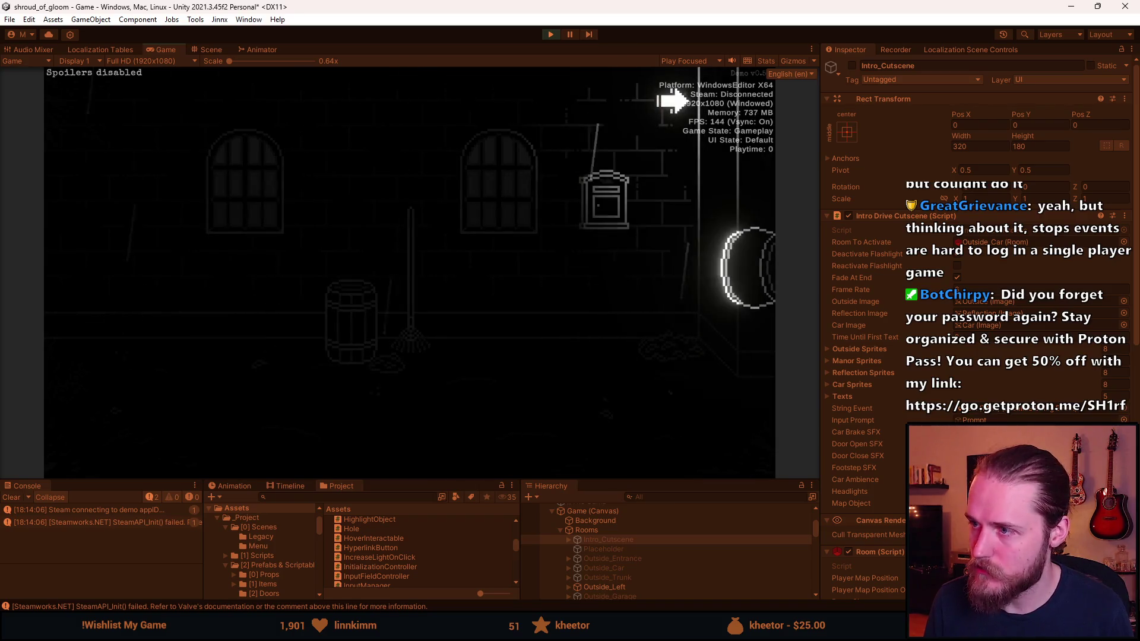
click(708, 236)
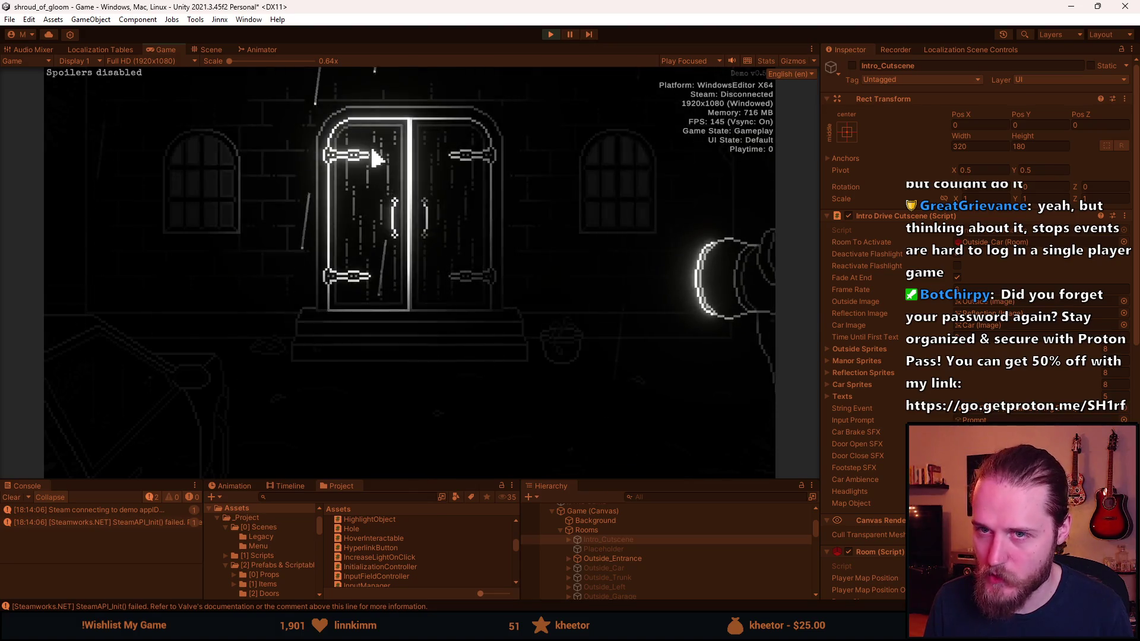
key(ctrl+p)
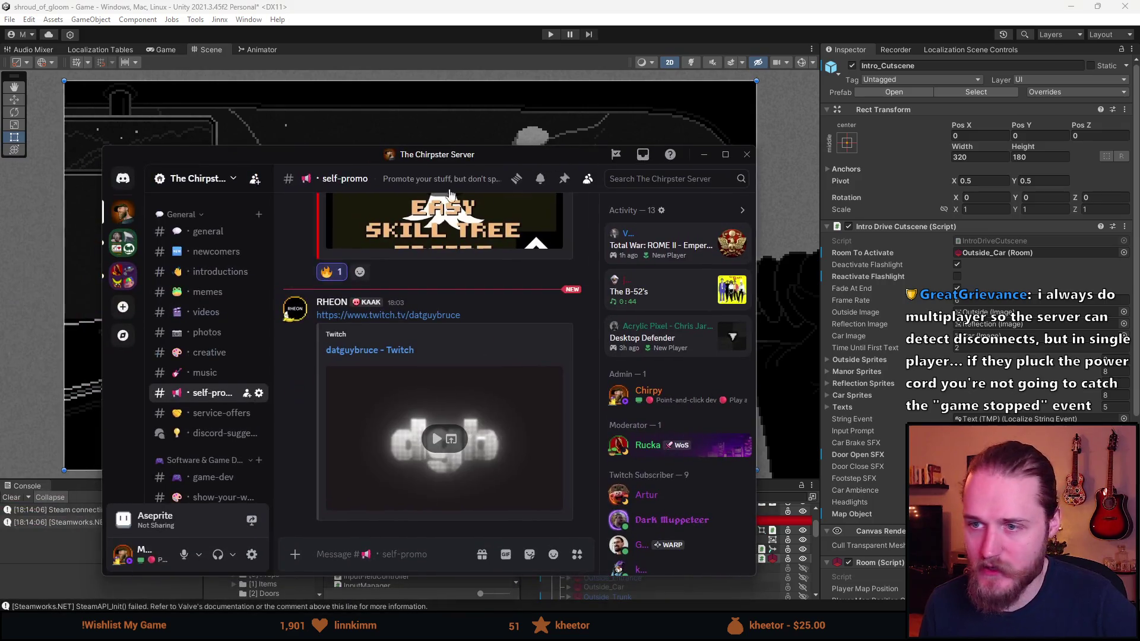
Open #speedrunning, scroll through the leaderboard's Tool-Assisted section, then return to Unity.
click(204, 432)
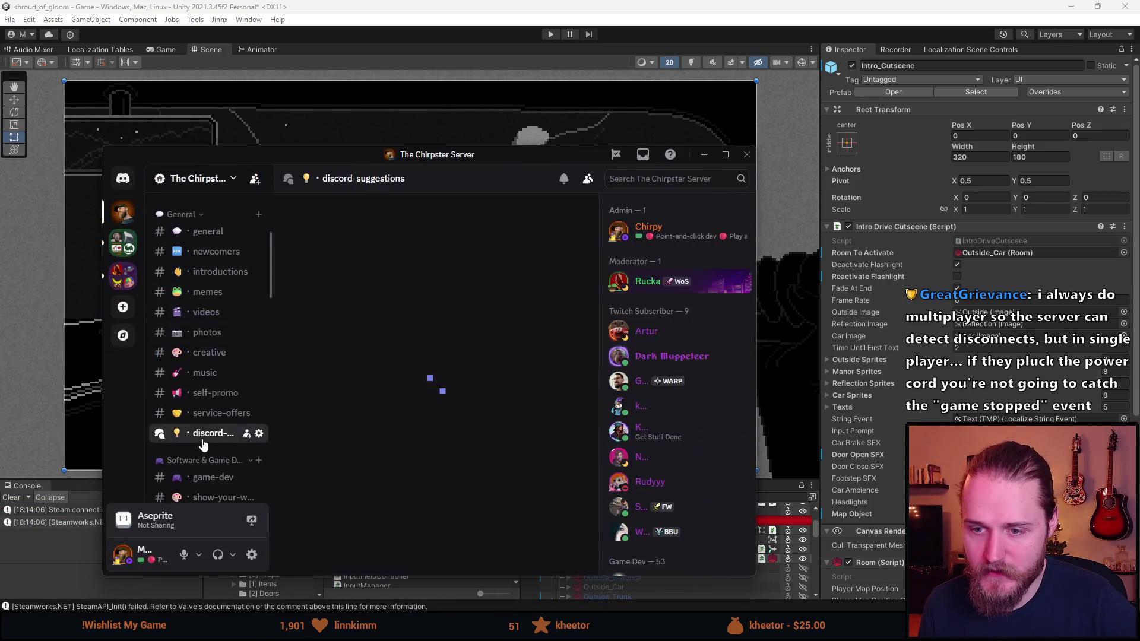
scroll(208, 448, down, 3)
scroll(207, 448, down, 5)
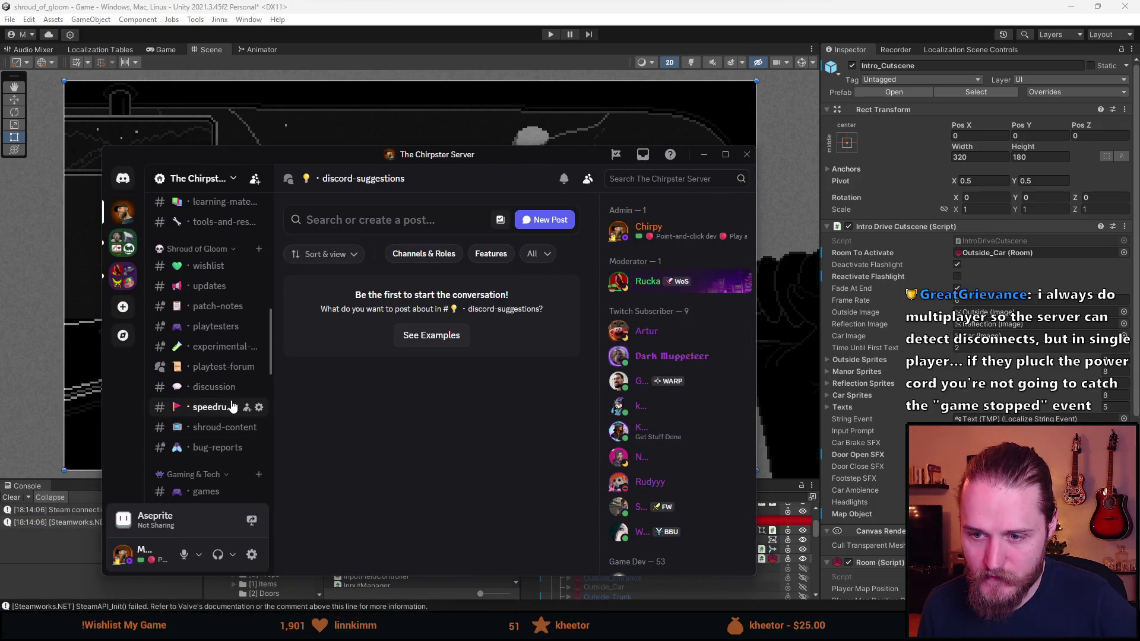
click(211, 407)
scroll(386, 347, down, 3)
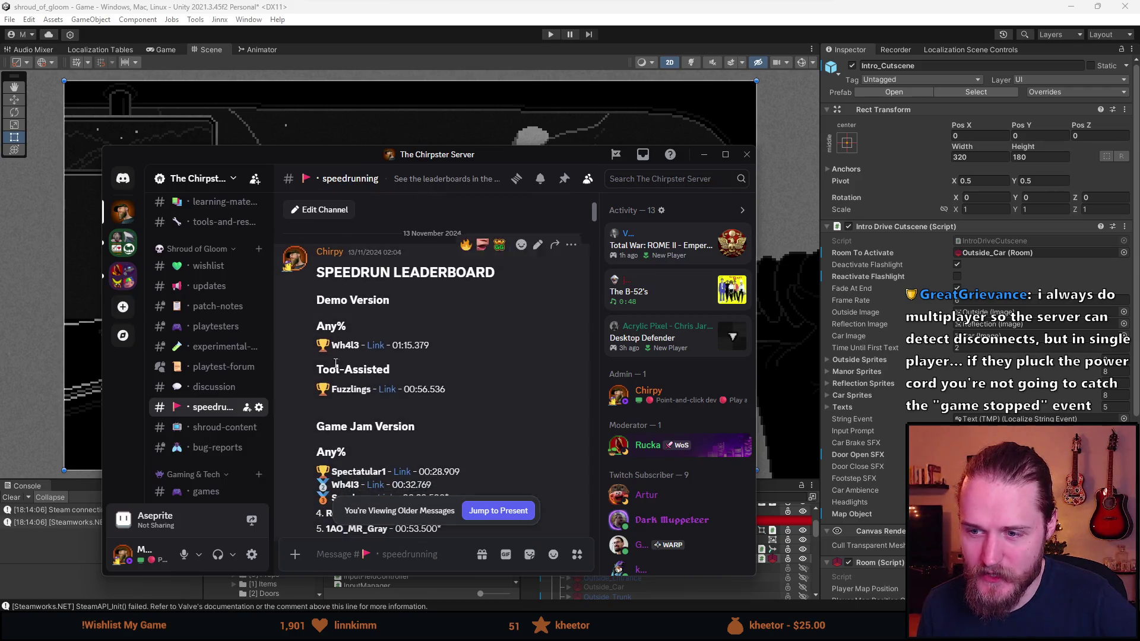
scroll(376, 401, down, 2)
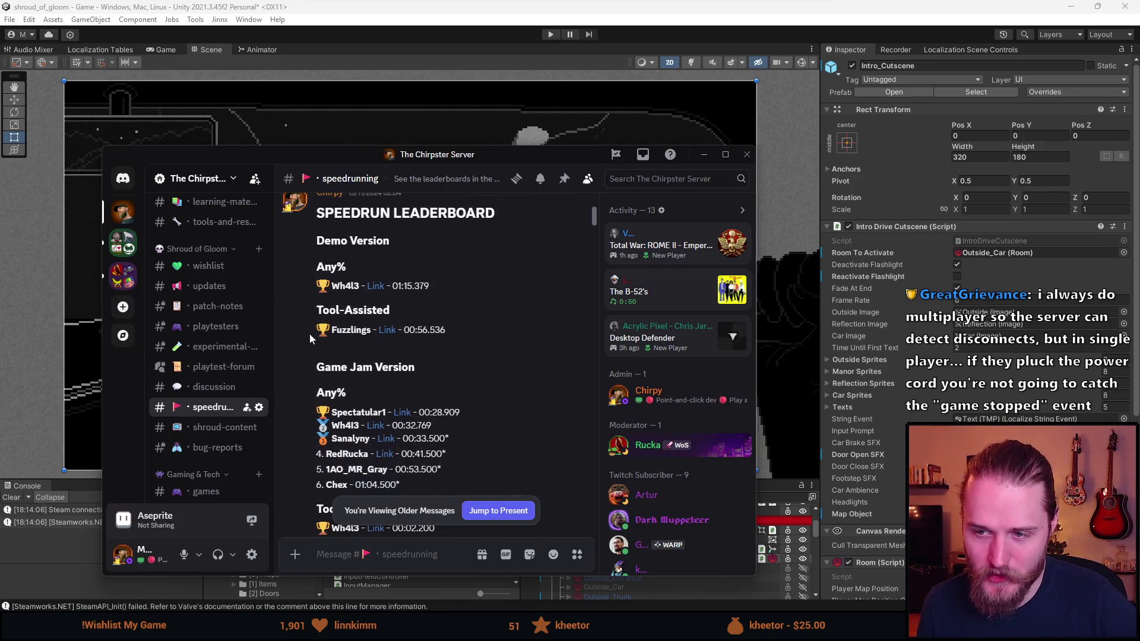
mouse_move(366, 310)
mouse_down()
mouse_move(404, 305)
mouse_move(366, 311)
mouse_up()
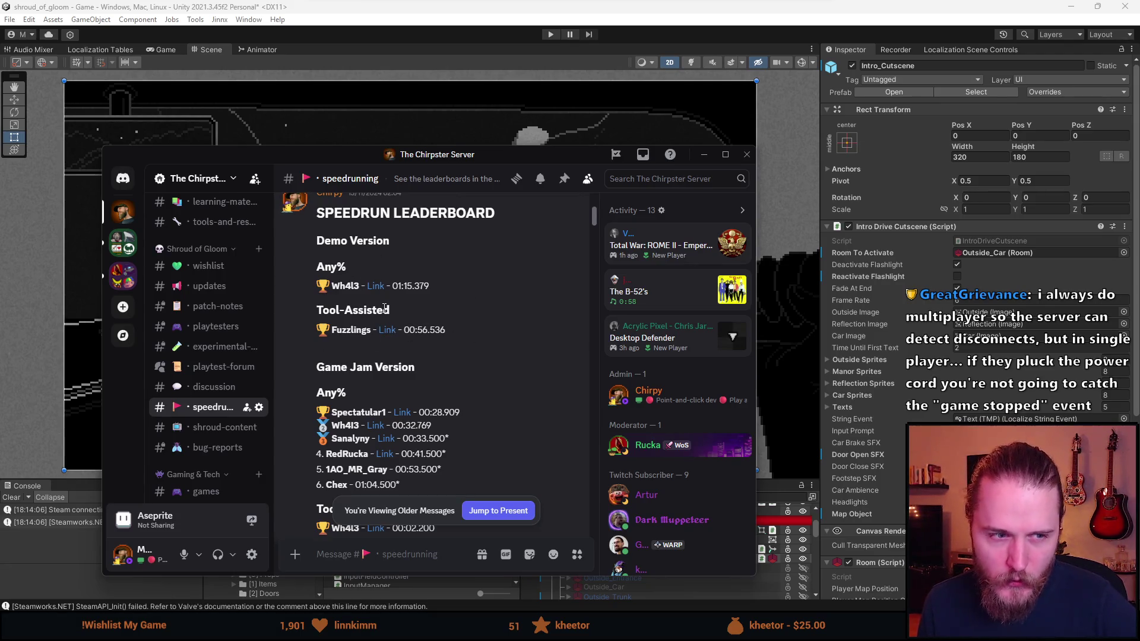
scroll(356, 321, down, 1)
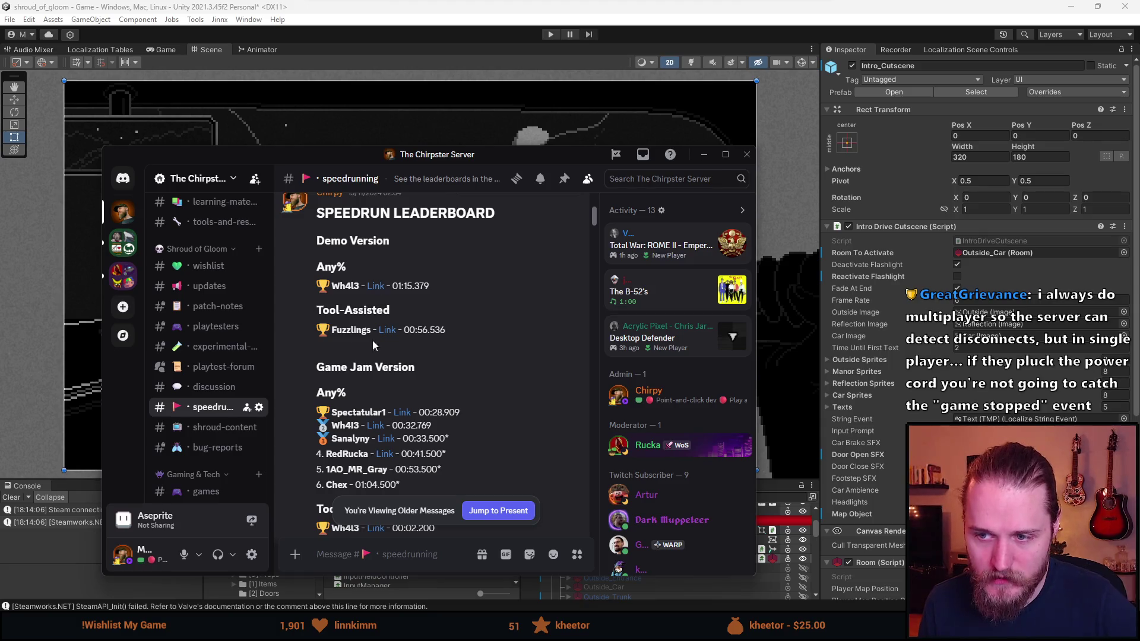
scroll(306, 347, down, 3)
scroll(409, 333, up, 3)
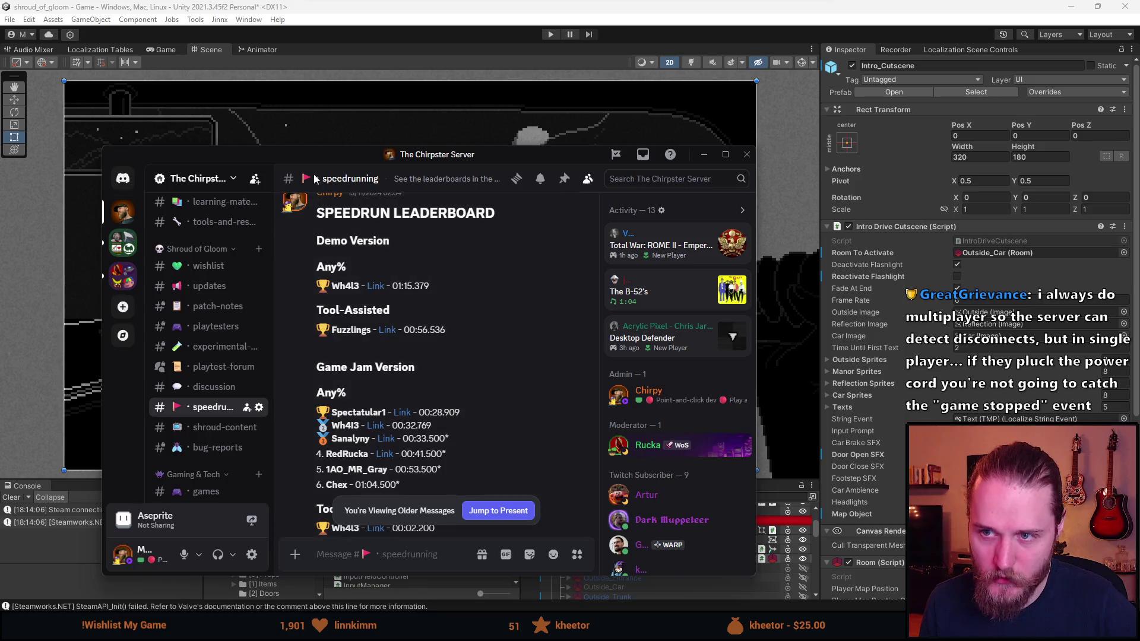
key(alt+Tab)
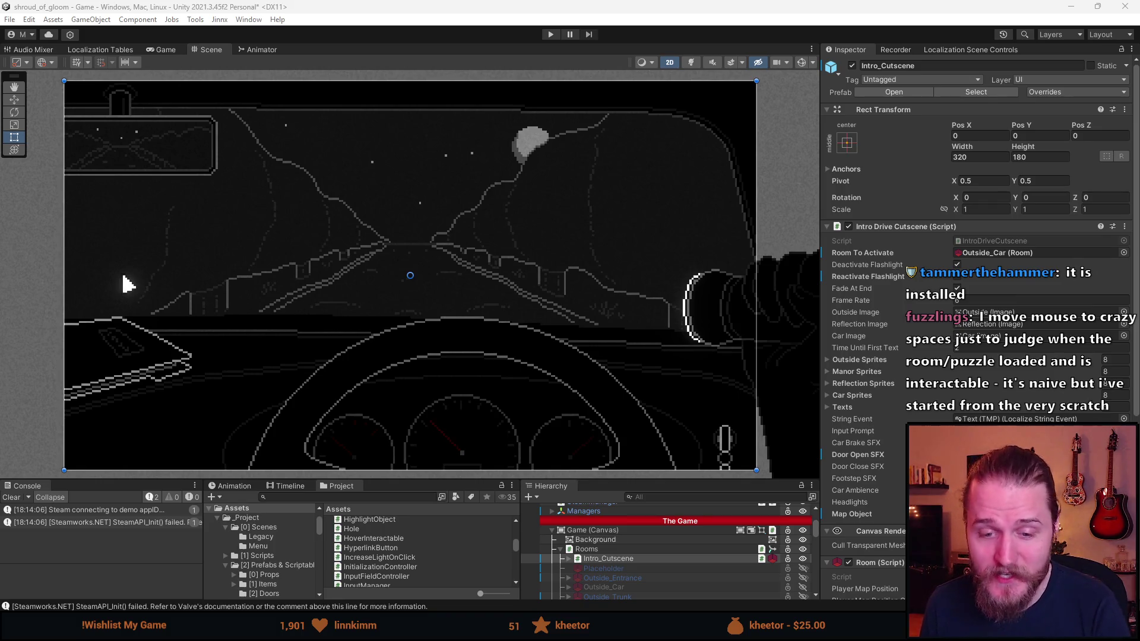
Clear the console, ping the IntroDriveCutscene script, and expand its eight-element Outside Sprites list.
click(12, 497)
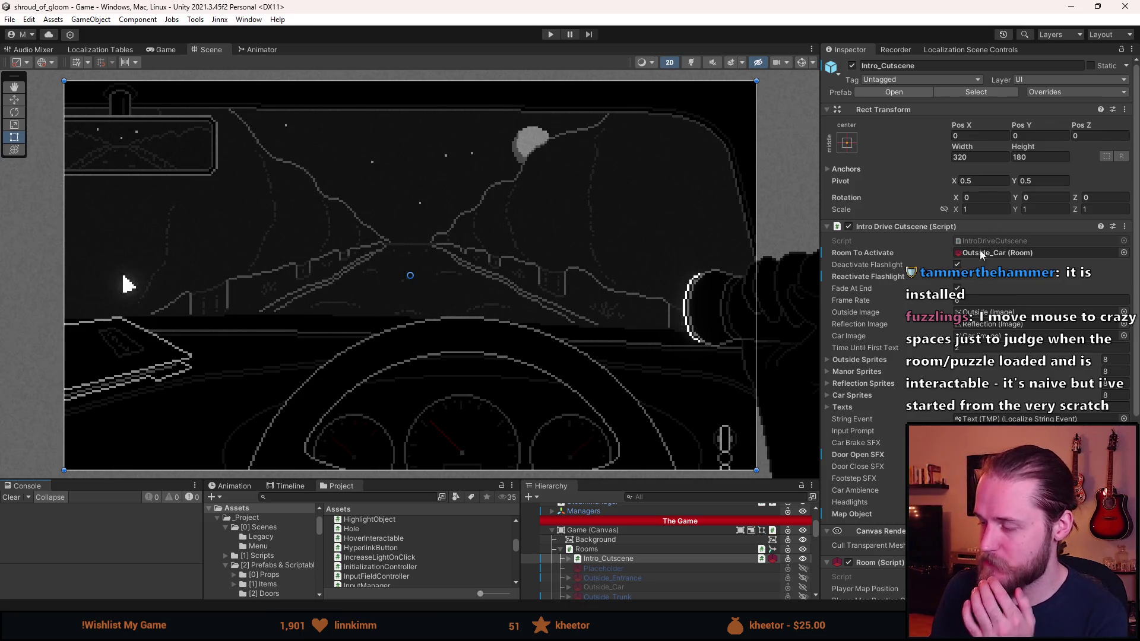
scroll(949, 374, down, 1)
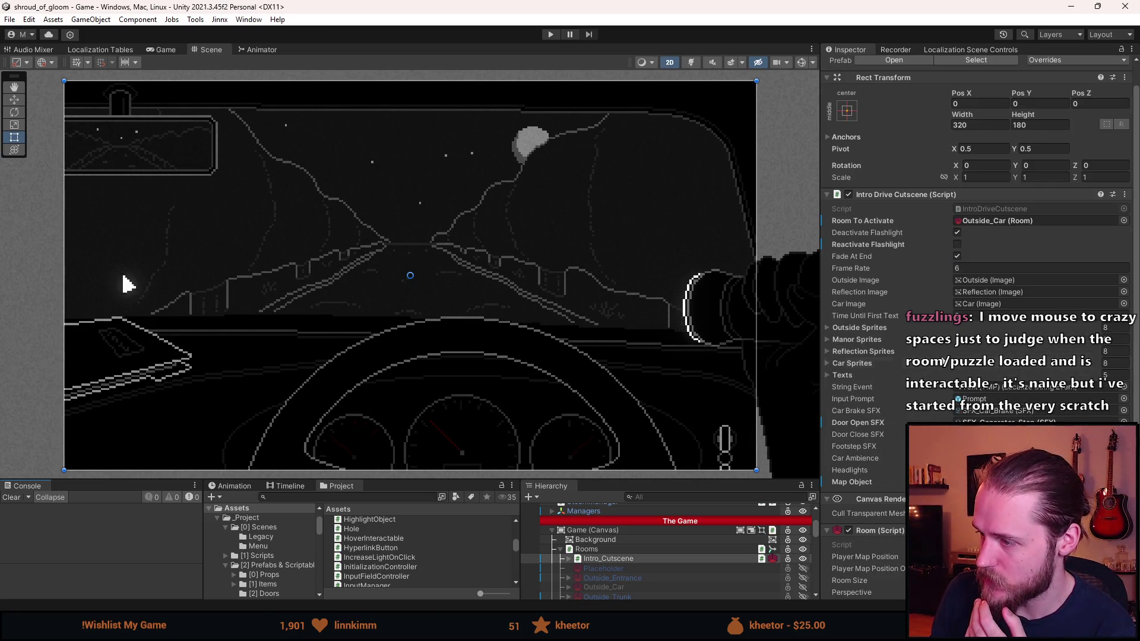
click(980, 209)
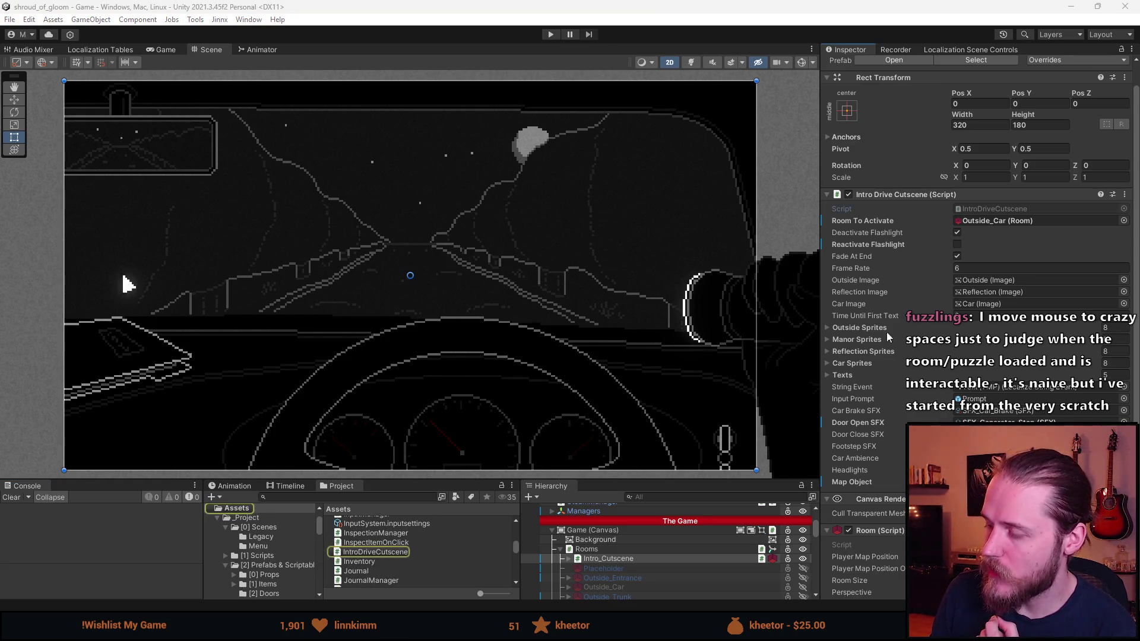
click(843, 328)
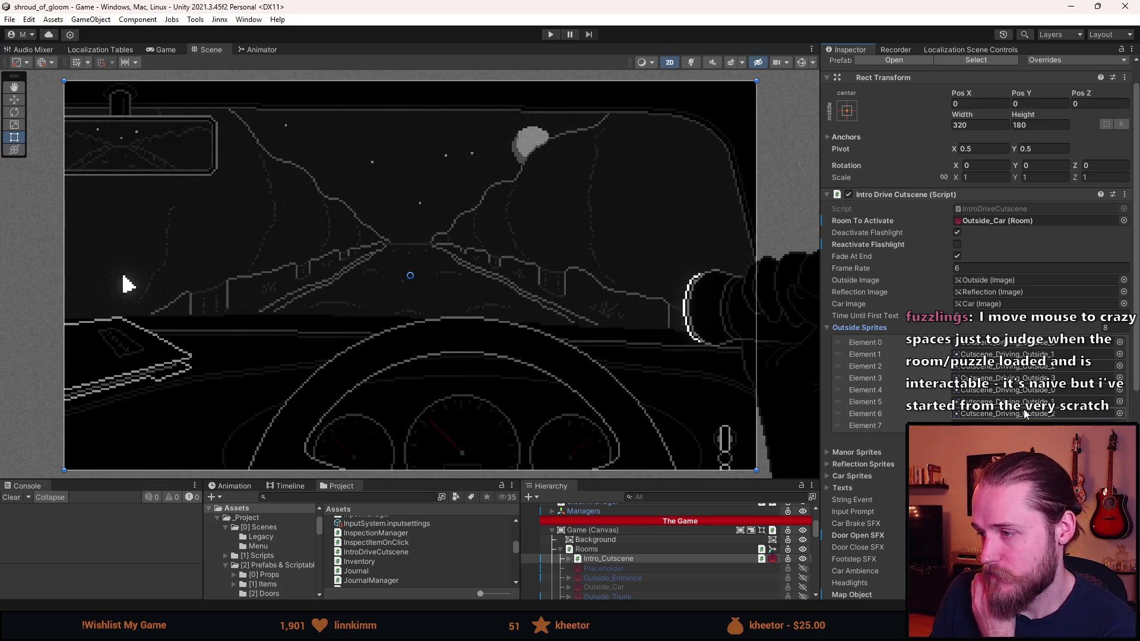
key(alt+Tab)
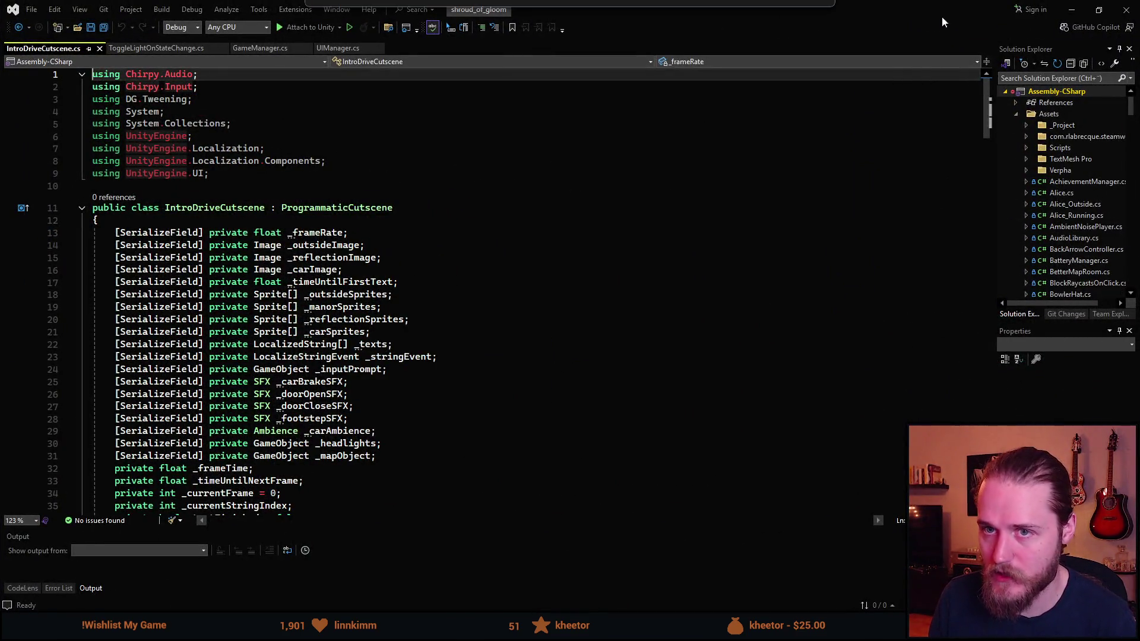
Scroll through IntroDriveCutscene.cs and select the whole QueueMonologue method ending at line 112.
scroll(384, 296, down, 9)
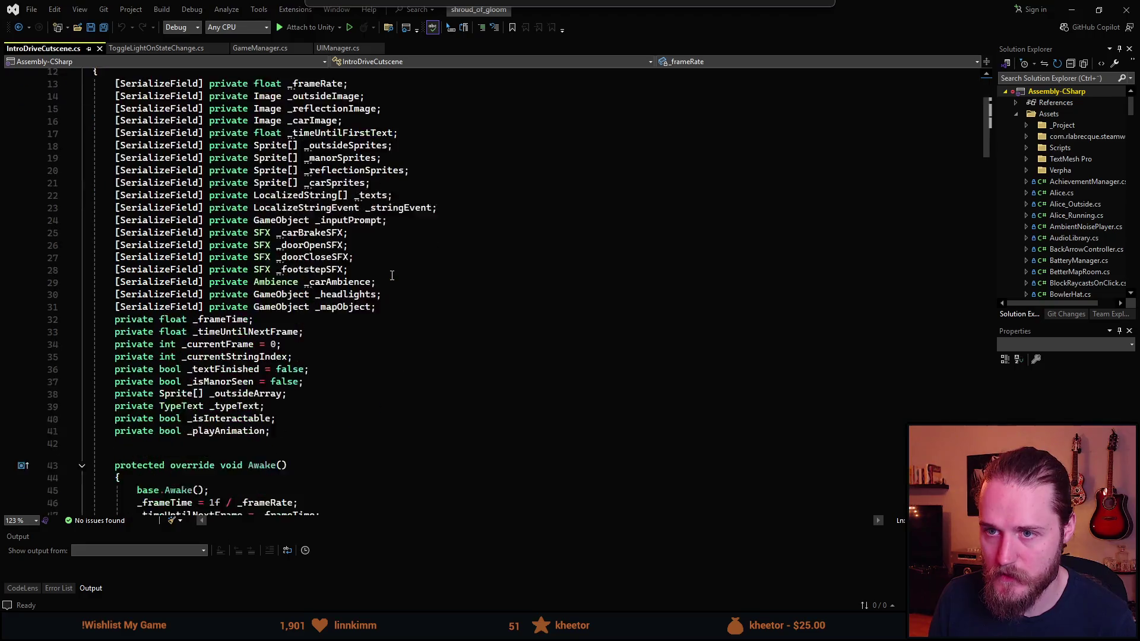
scroll(384, 297, down, 12)
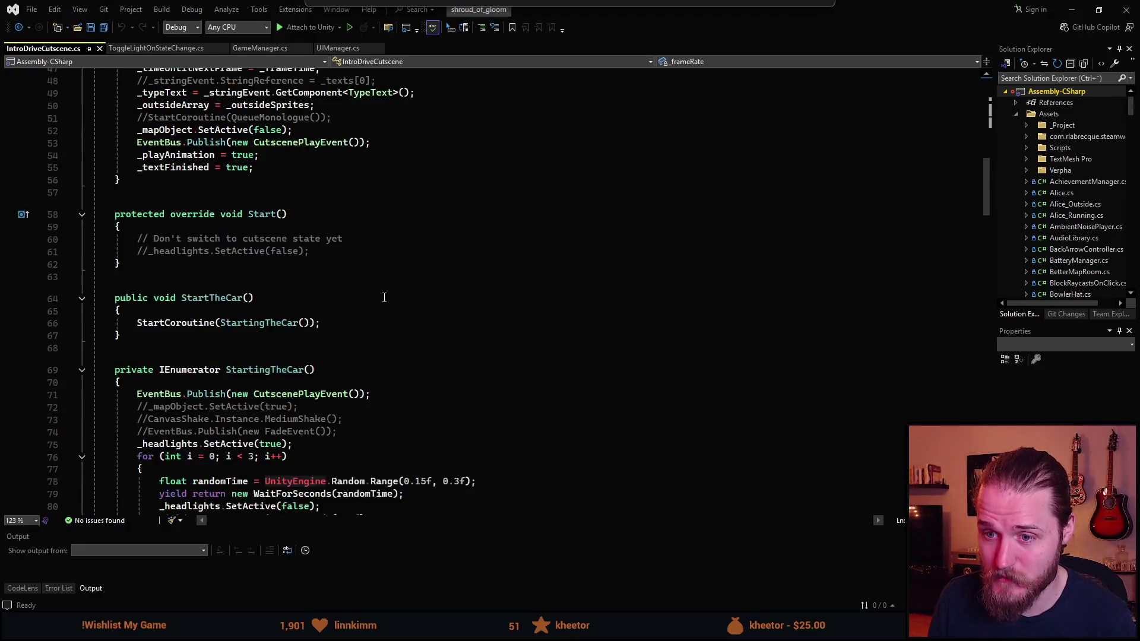
scroll(384, 297, down, 9)
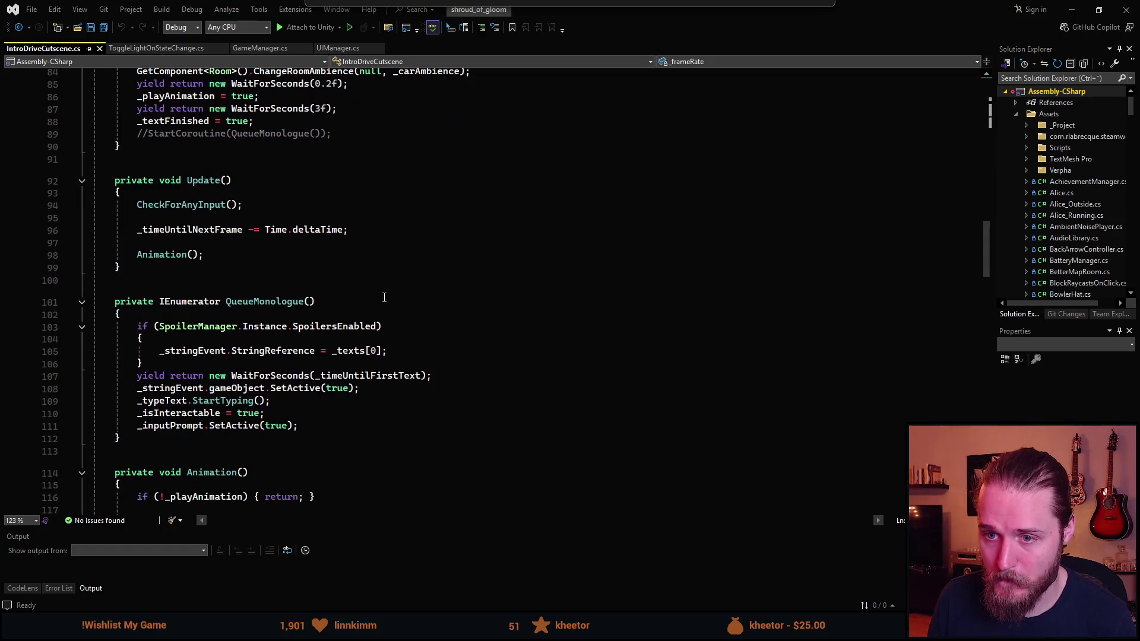
scroll(384, 297, down, 6)
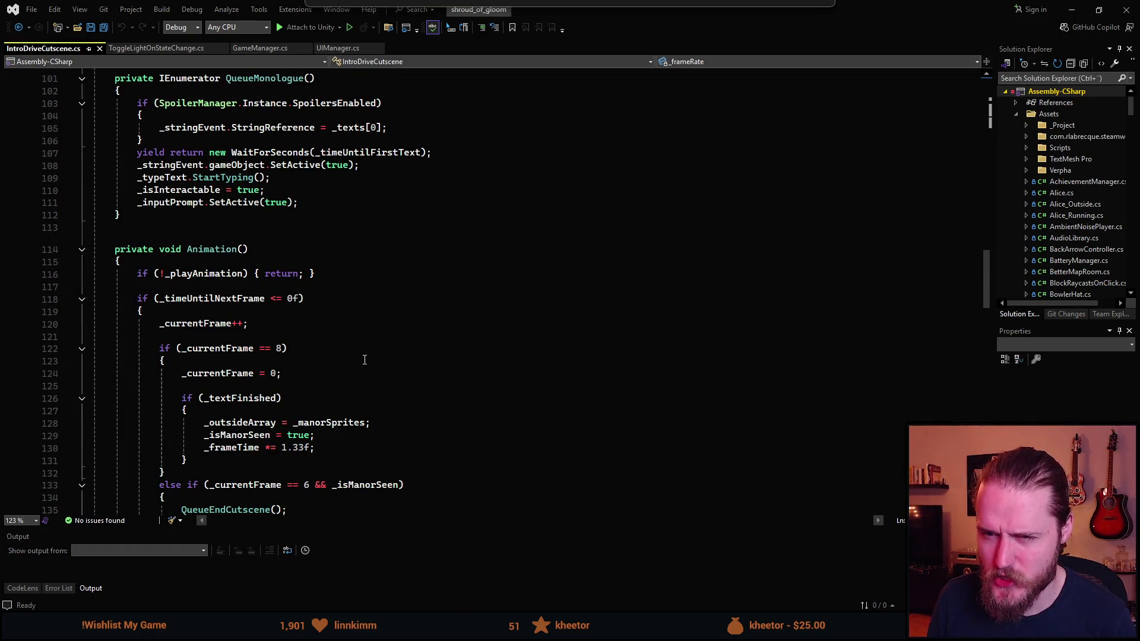
scroll(309, 364, up, 7)
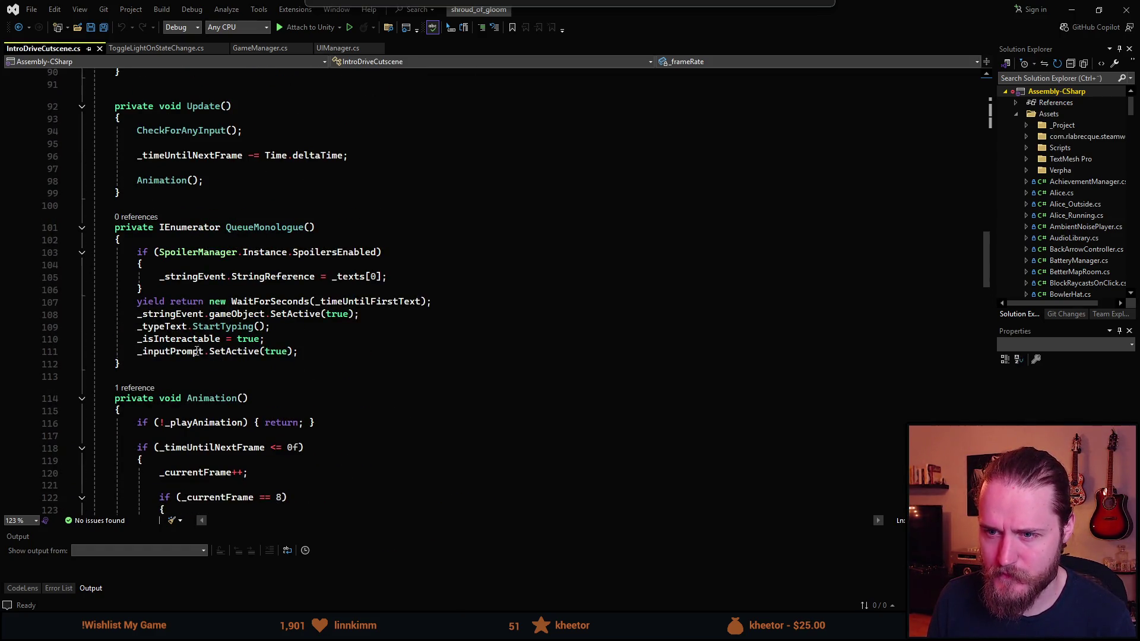
scroll(231, 273, up, 2)
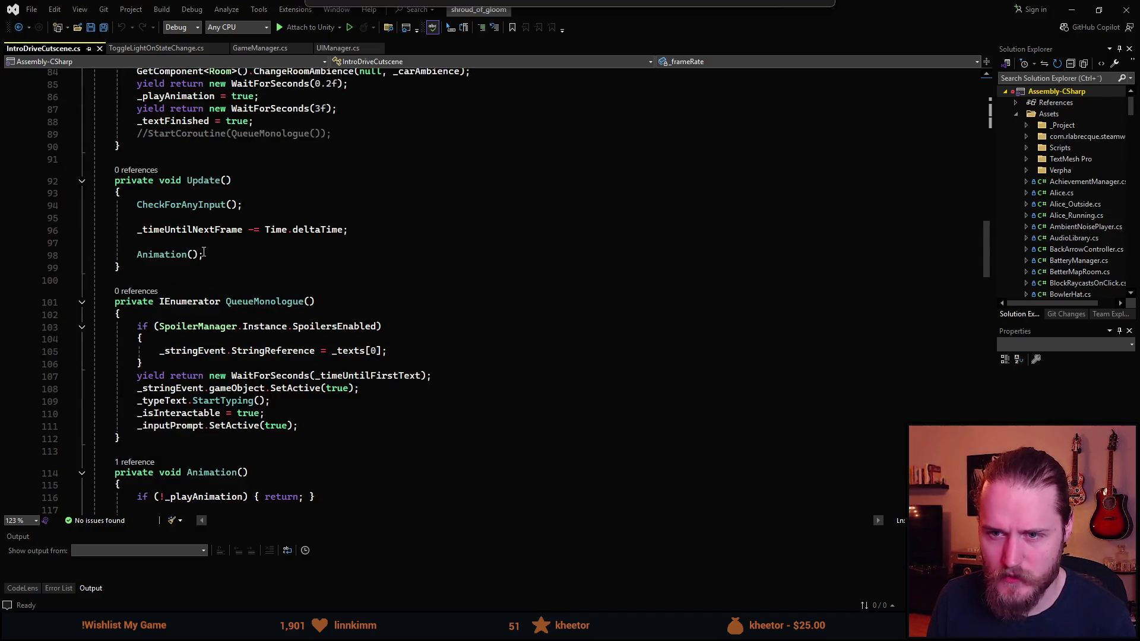
click(158, 439)
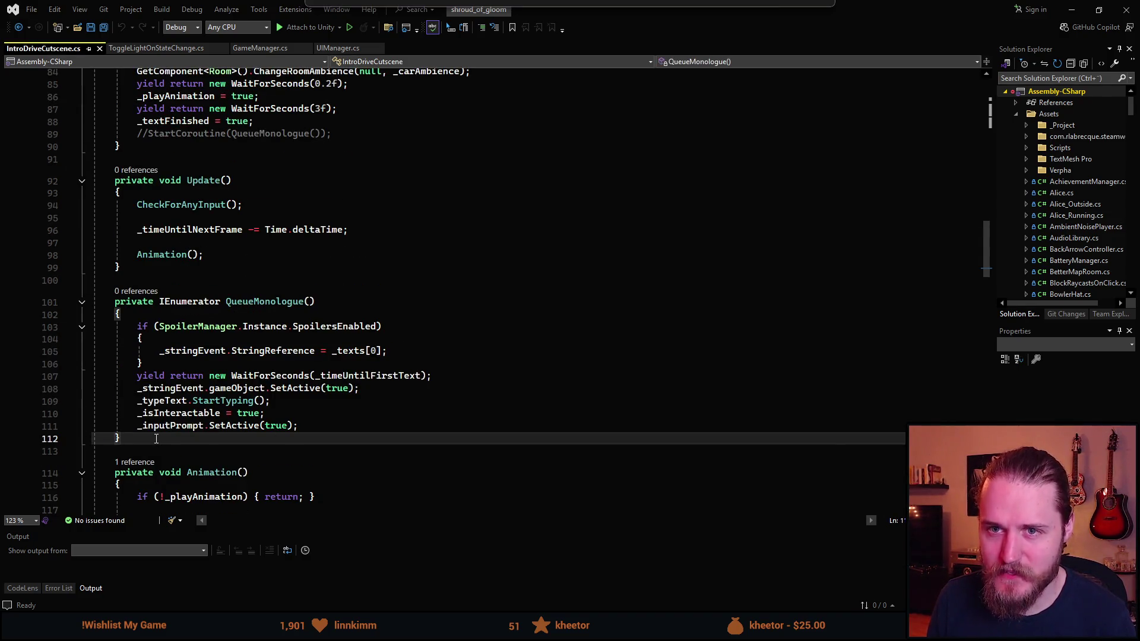
drag(157, 439, 119, 302)
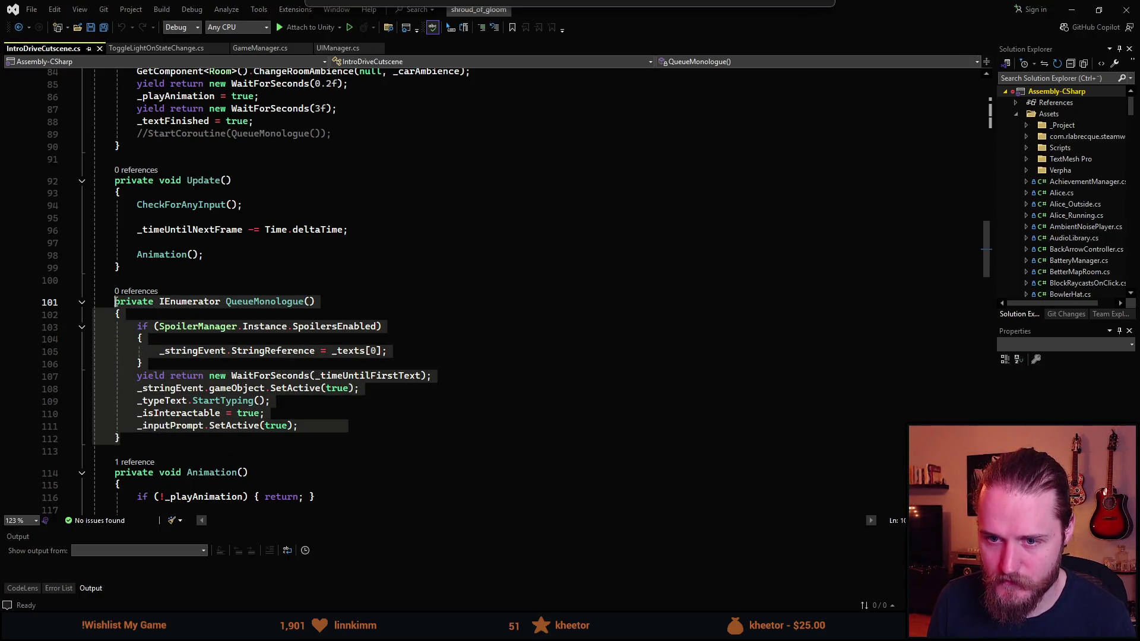
Comment out the QueueMonologue method and the CheckForAnyInput call, then save.
key(ctrl+k)
key(ctrl+c)
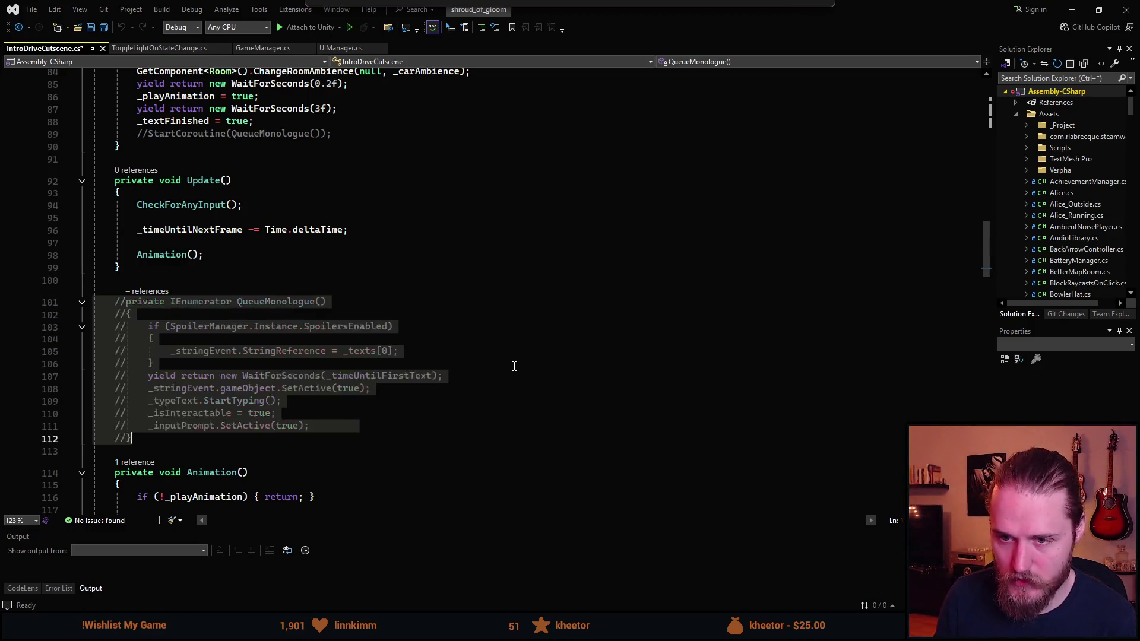
key(ctrl+s)
scroll(392, 377, up, 2)
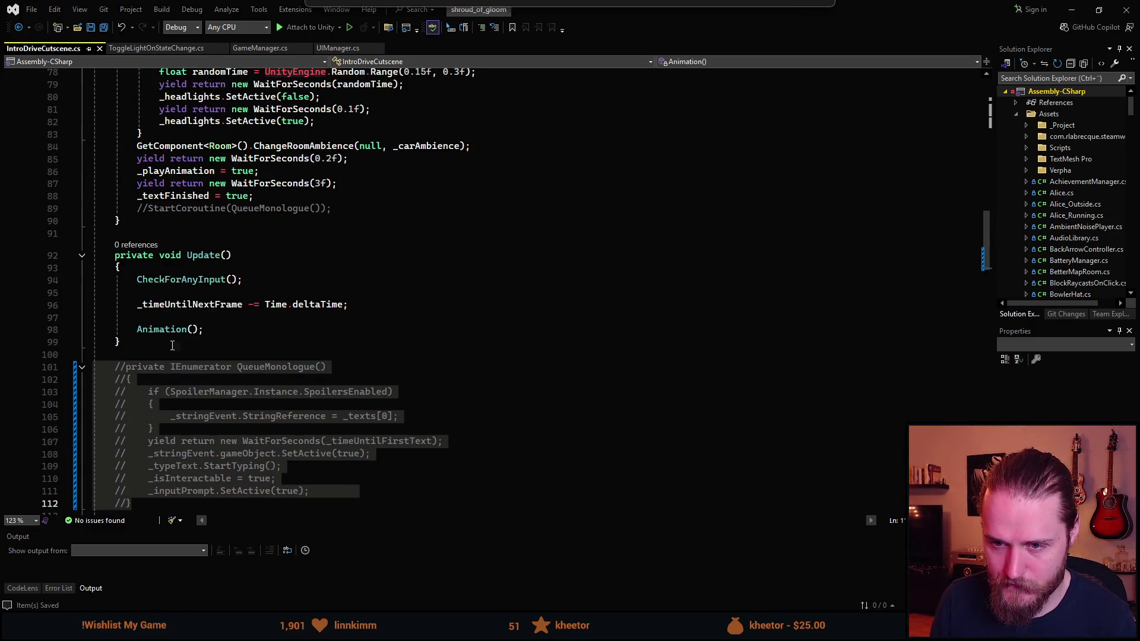
click(137, 279)
text(//)
key(ctrl+s)
Comment out Start, StartTheCar and StartingTheCar, save, and comment the _typeText line in Awake.
scroll(243, 389, up, 5)
scroll(257, 320, up, 1)
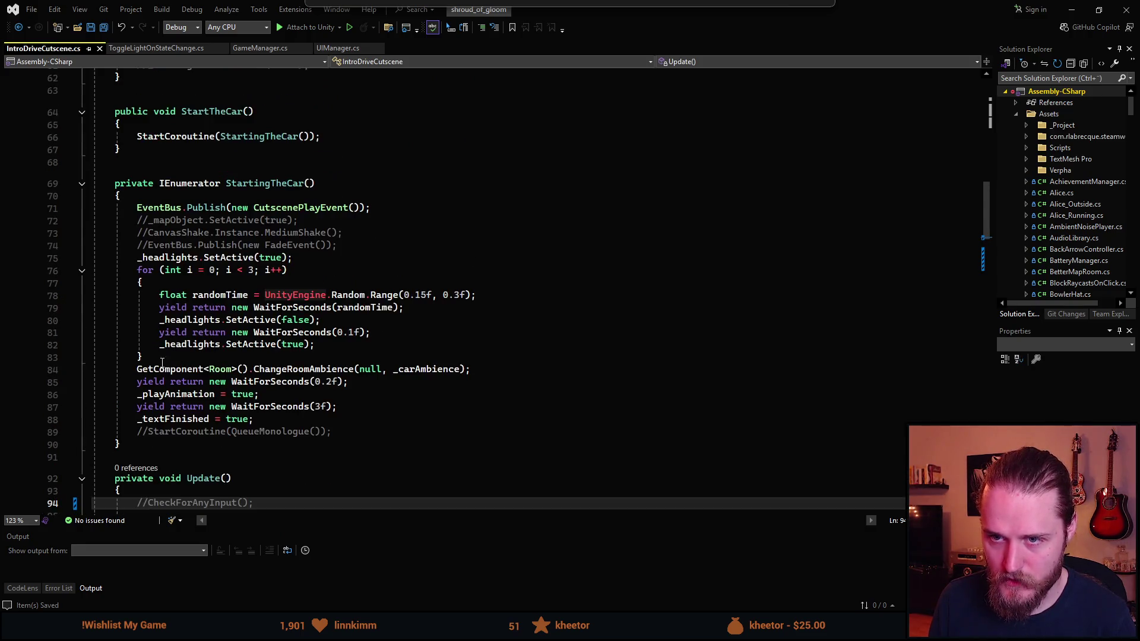
drag(141, 450, 116, 251)
scroll(135, 386, up, 5)
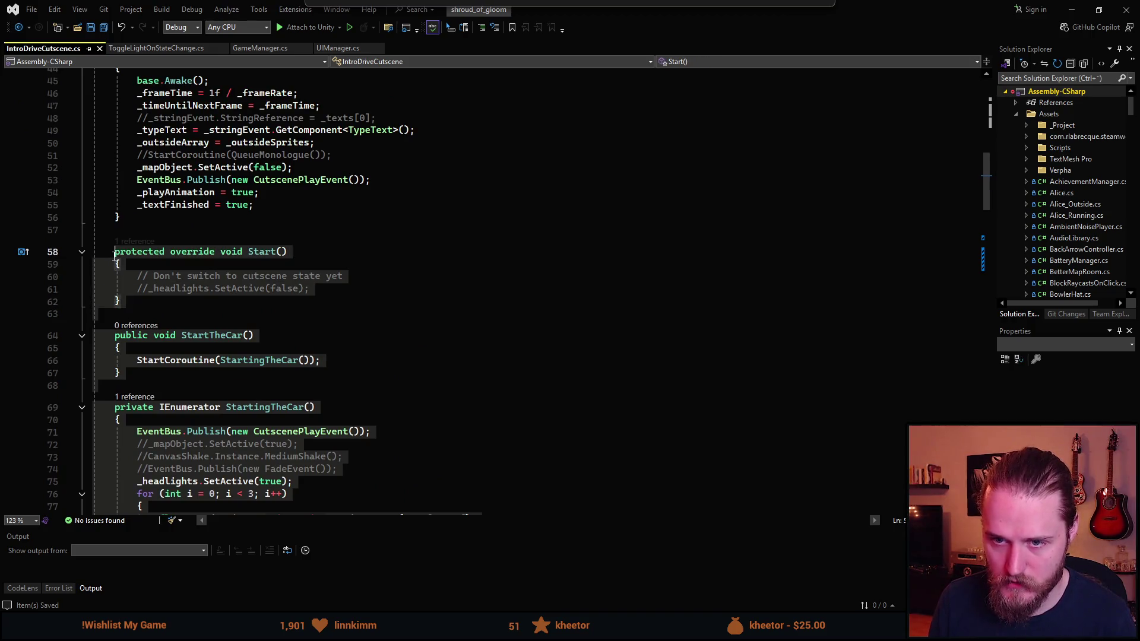
key(ctrl+k)
key(ctrl+c)
key(ctrl+s)
scroll(218, 373, up, 4)
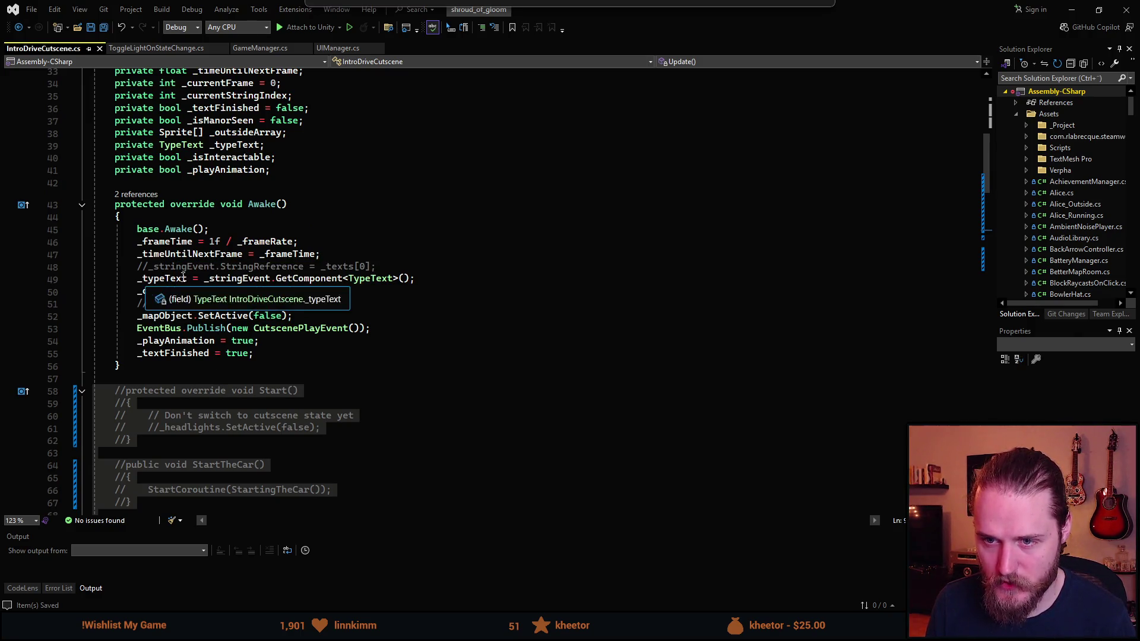
click(137, 278)
text(//)
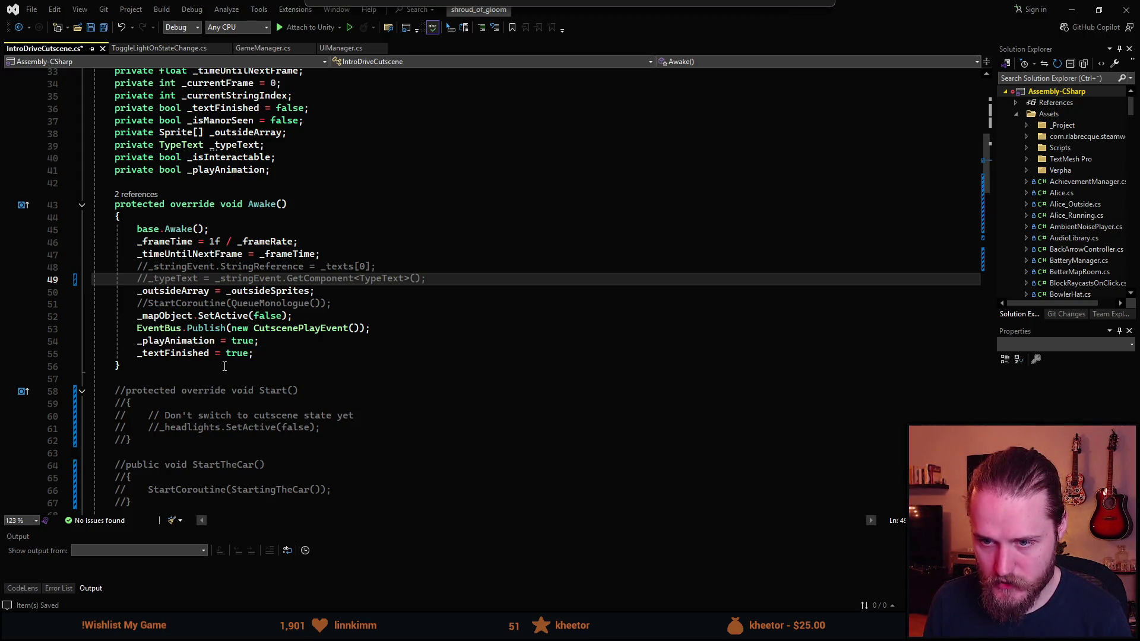
scroll(224, 367, up, 6)
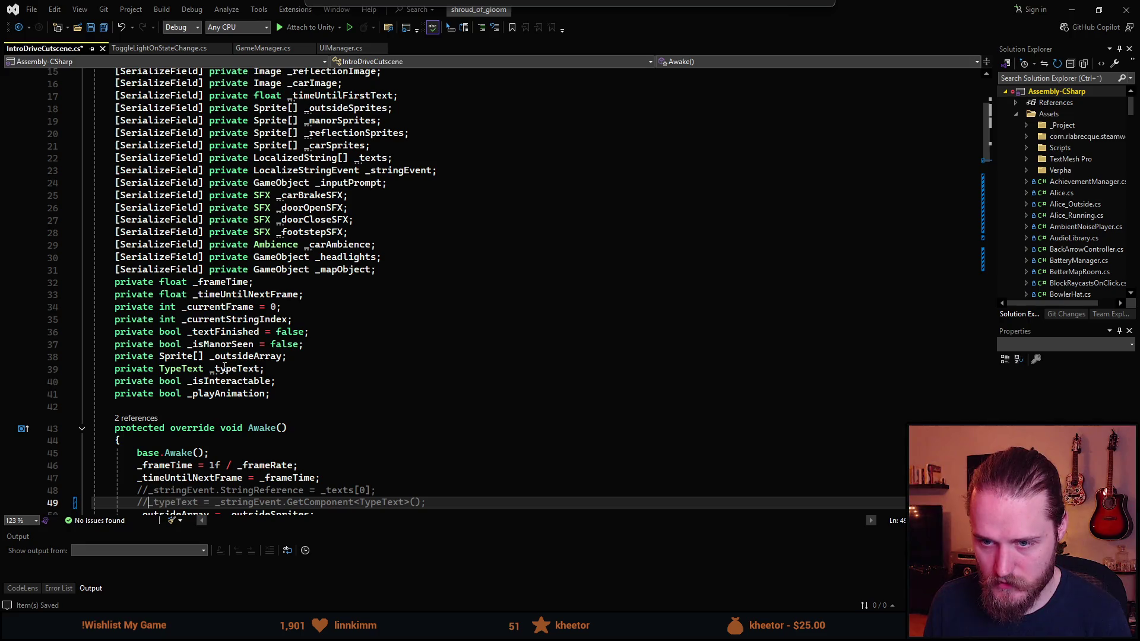
scroll(225, 367, down, 3)
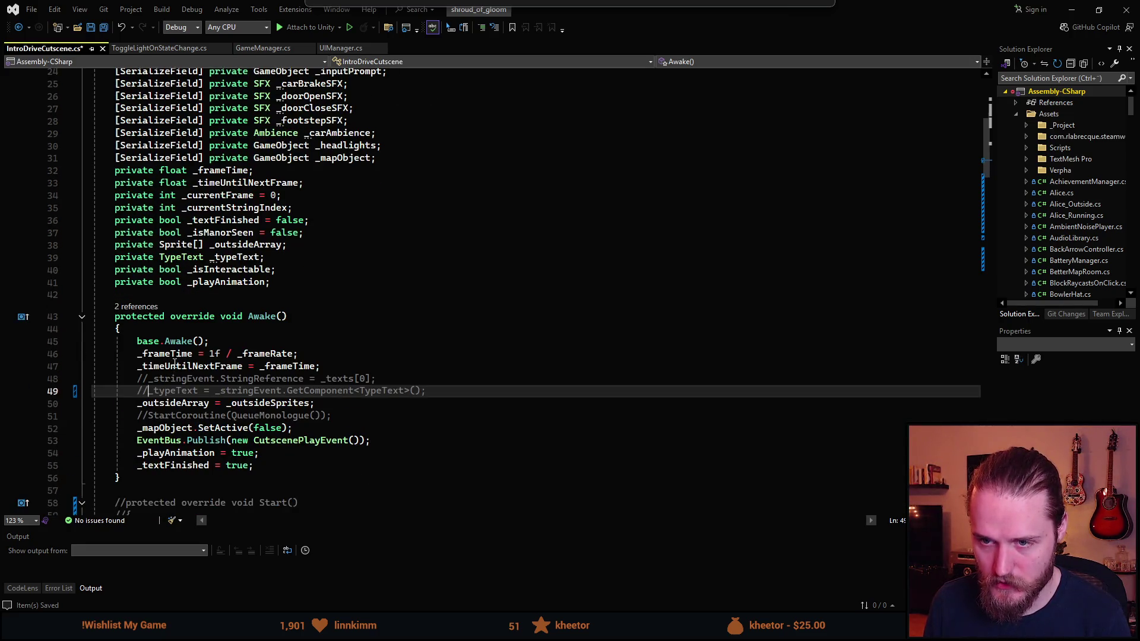
scroll(175, 364, up, 2)
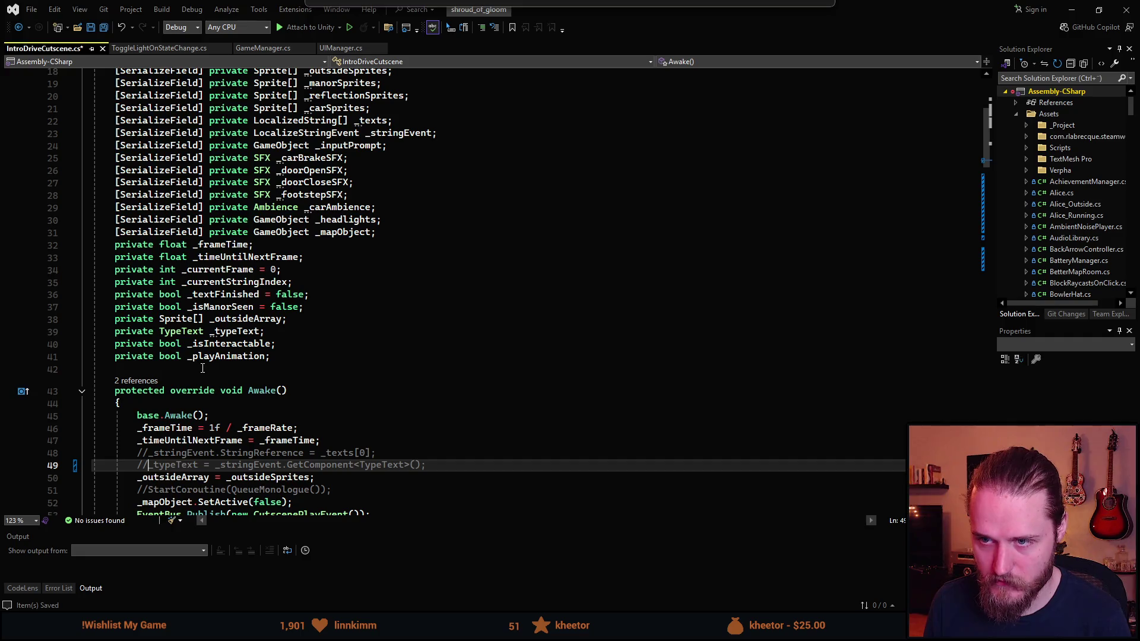
scroll(202, 368, down, 15)
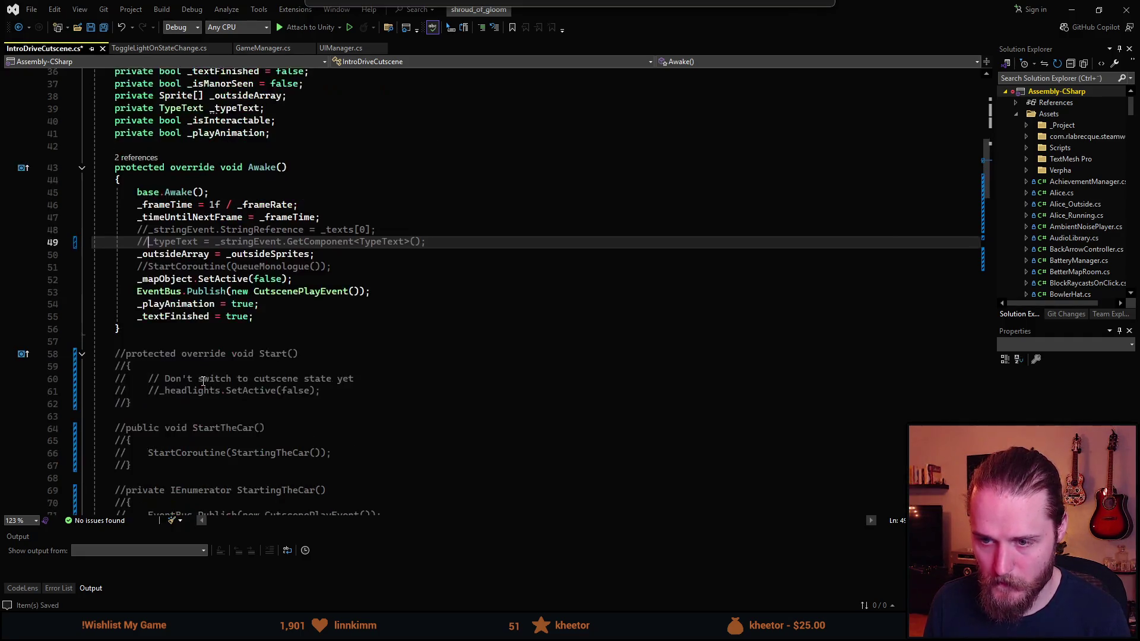
scroll(207, 378, down, 15)
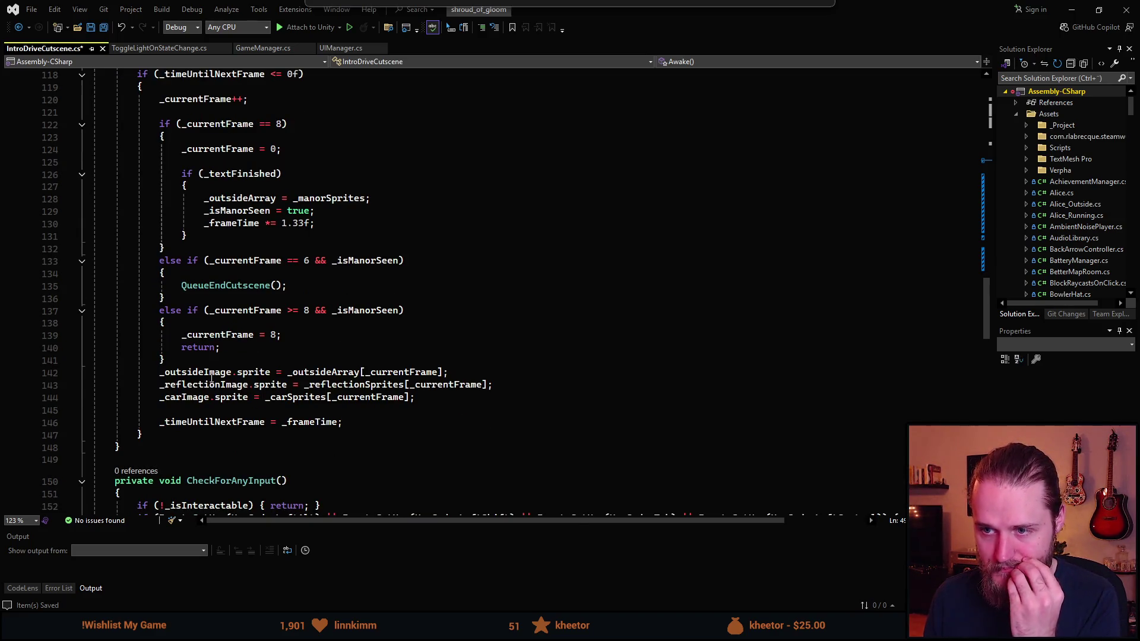
scroll(211, 377, up, 1)
scroll(211, 378, up, 1)
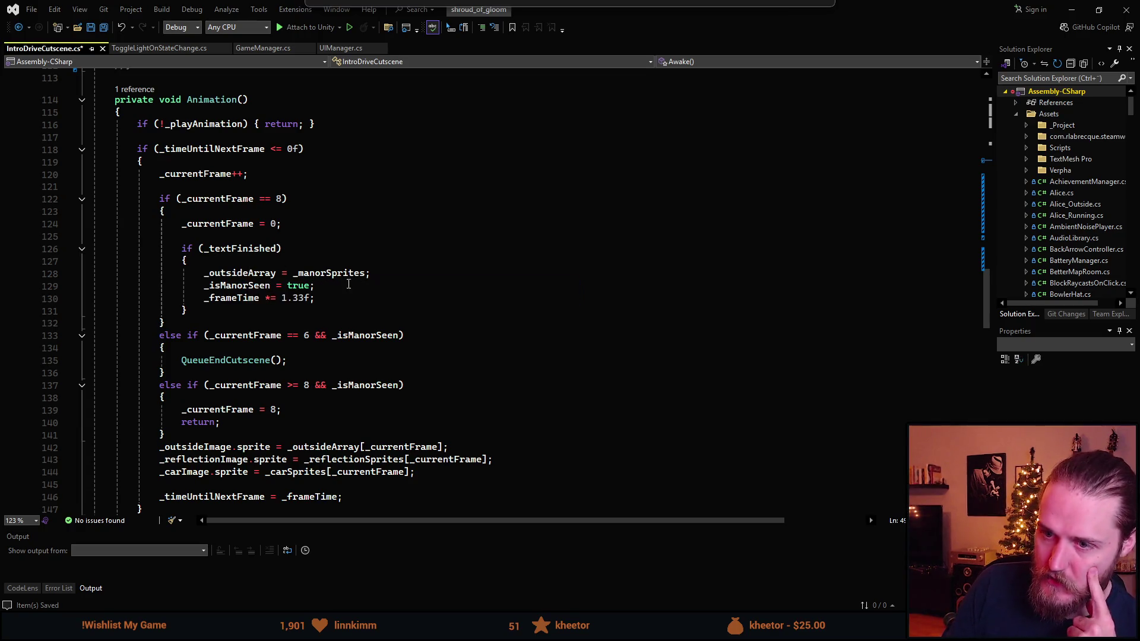
scroll(303, 295, down, 1)
scroll(303, 296, down, 1)
scroll(281, 230, down, 1)
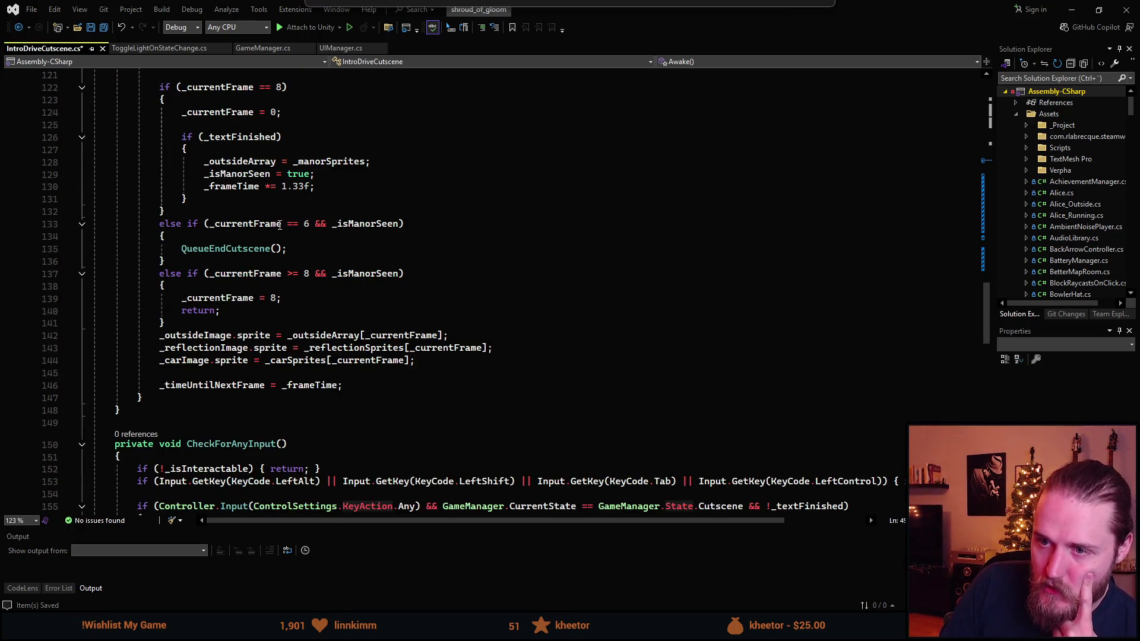
scroll(280, 230, down, 1)
scroll(290, 267, down, 1)
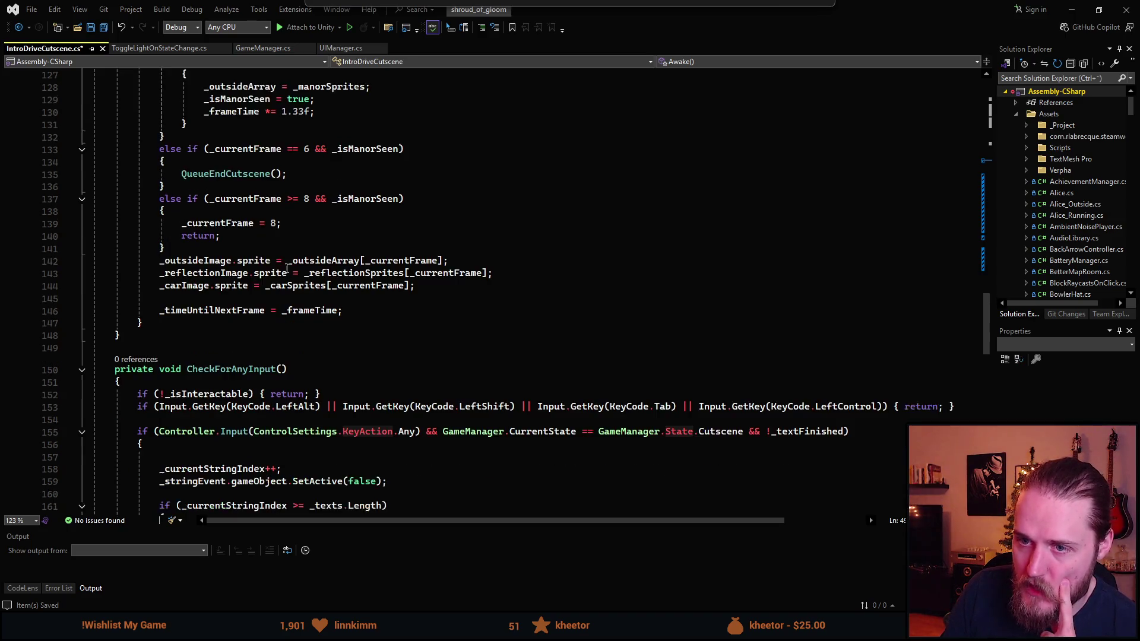
scroll(255, 303, down, 5)
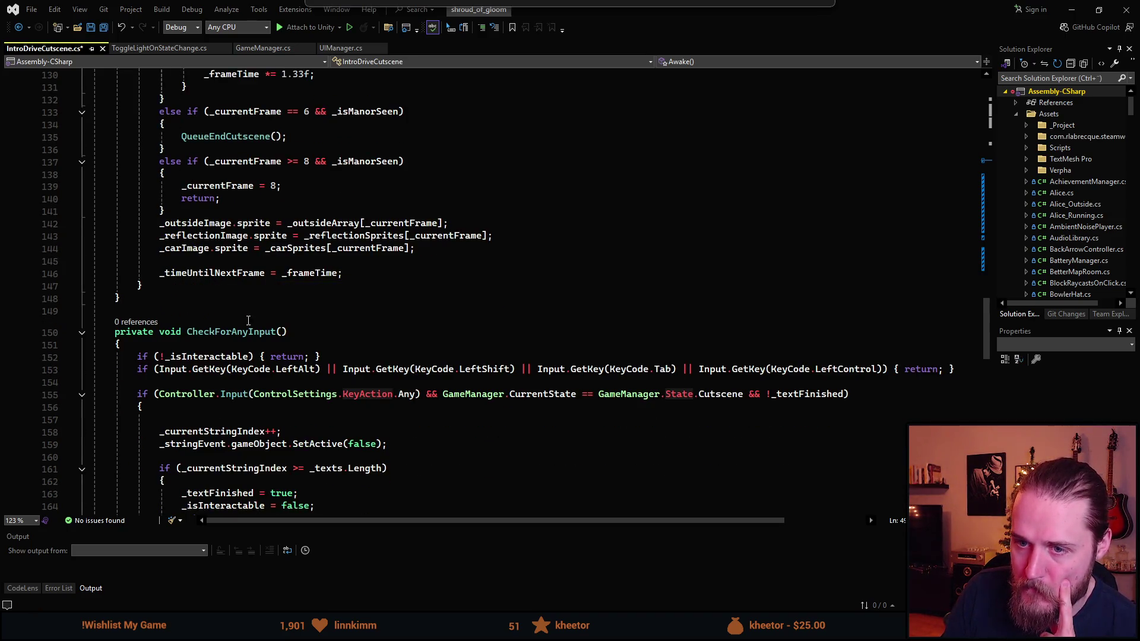
Comment out lines 150–184 of the CheckForAnyInput() method.
mouse_move(116, 188)
mouse_down()
mouse_move(178, 333)
mouse_move(248, 368)
mouse_move(248, 354)
mouse_move(190, 419)
mouse_up()
scroll(248, 355, down, 2)
scroll(190, 418, up, 6)
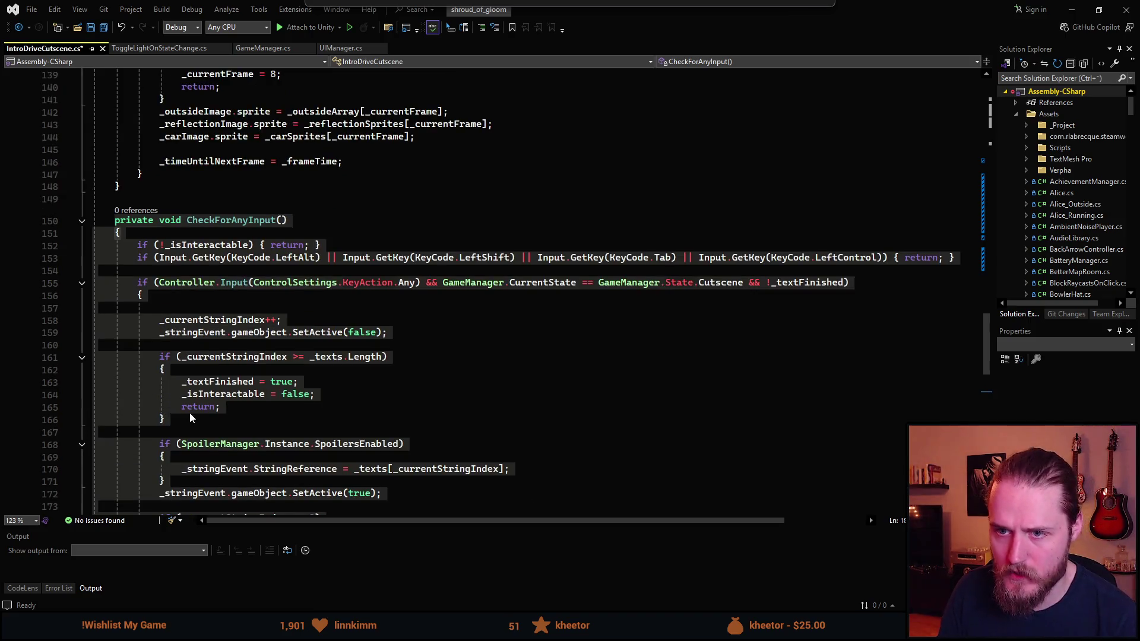
scroll(190, 418, down, 6)
key(ctrl+k)
key(ctrl+c)
Save IntroDriveCutscene.cs and scroll down through the rest of the script.
key(ctrl+s)
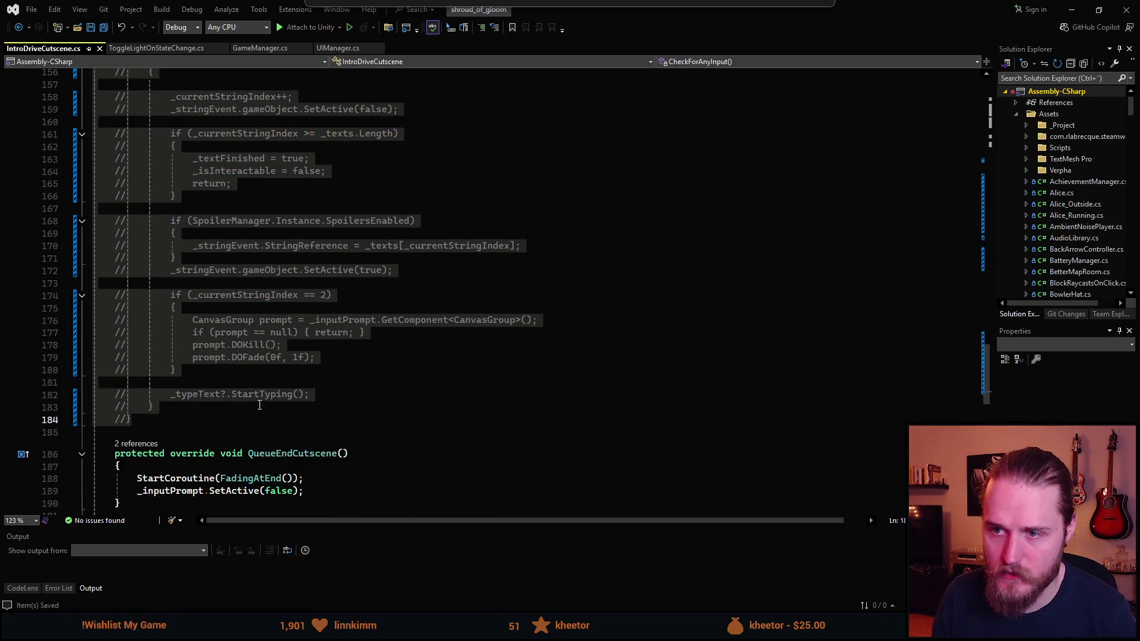
scroll(257, 403, down, 5)
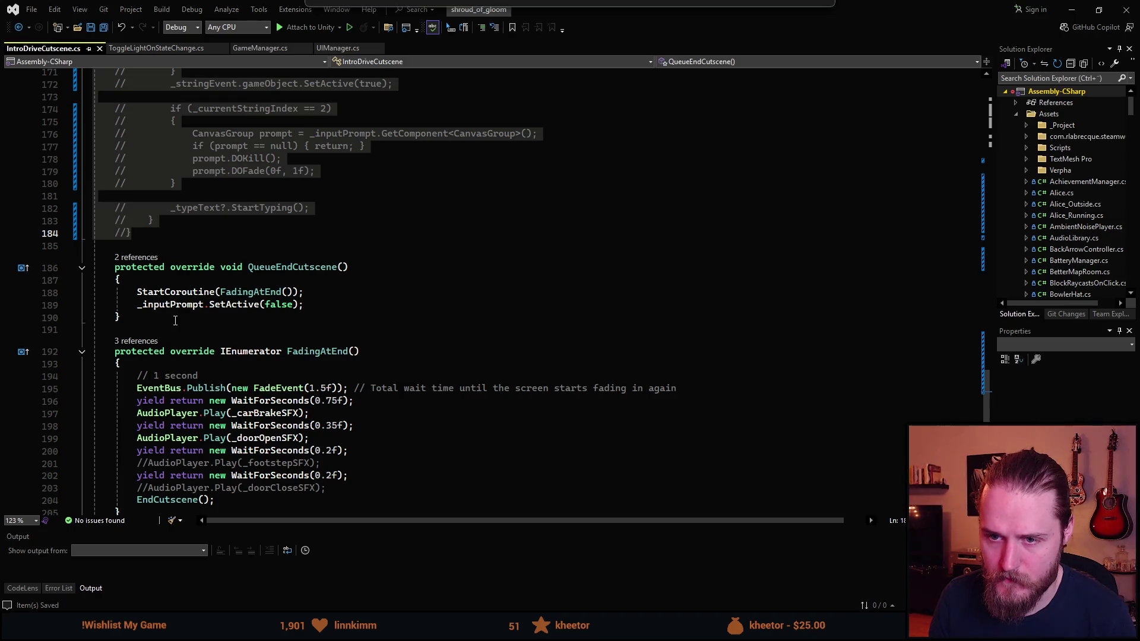
scroll(174, 323, down, 1)
scroll(172, 325, down, 1)
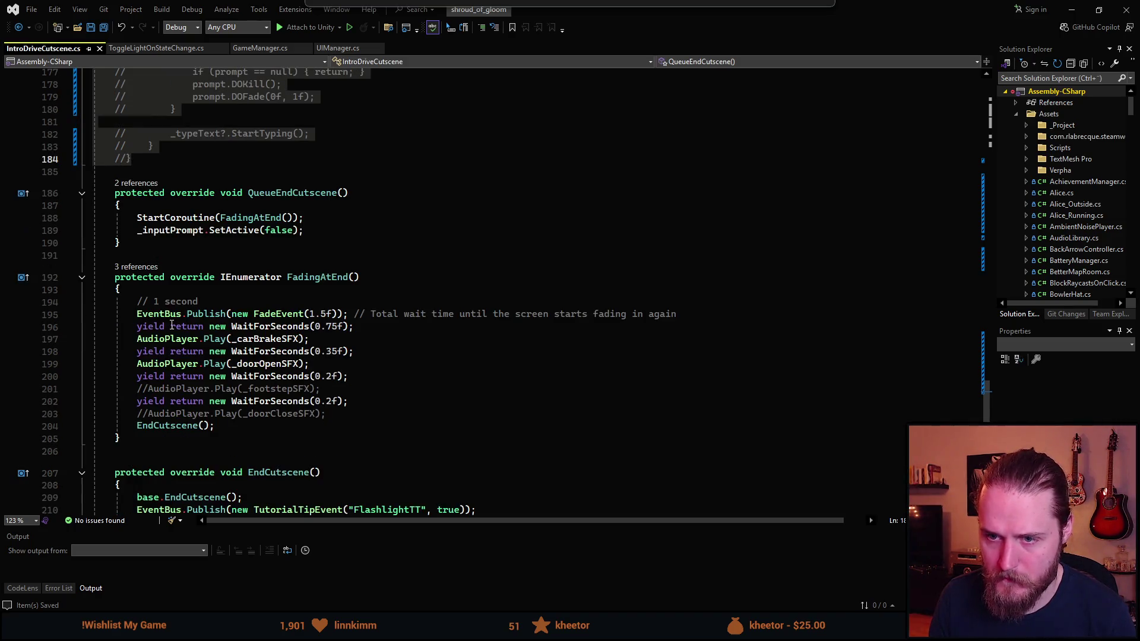
scroll(171, 324, down, 3)
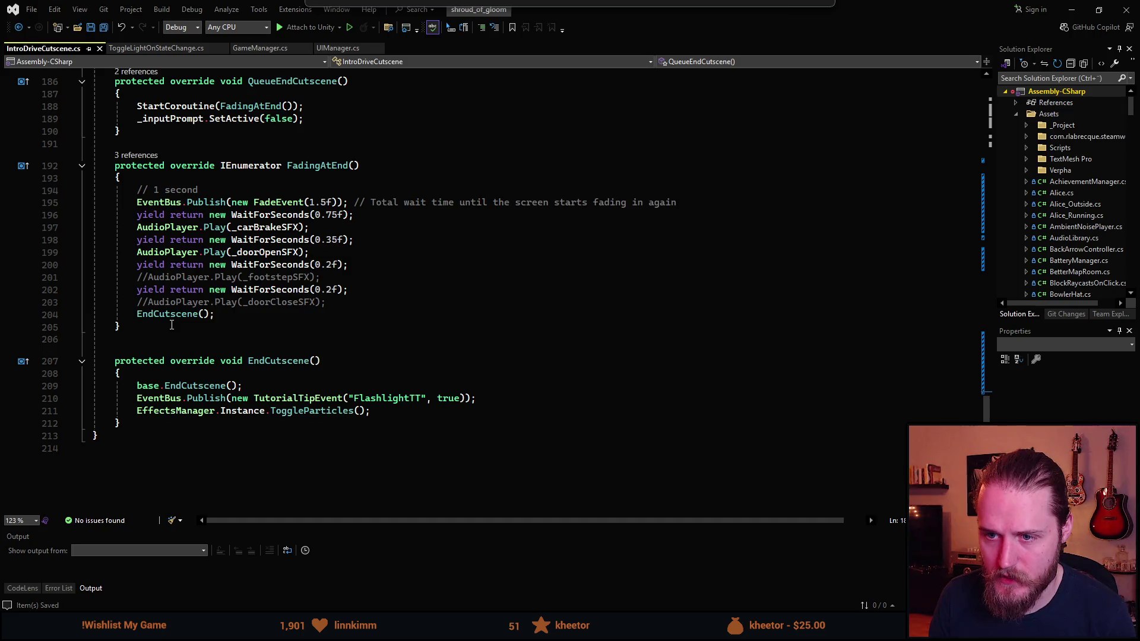
scroll(171, 325, down, 1)
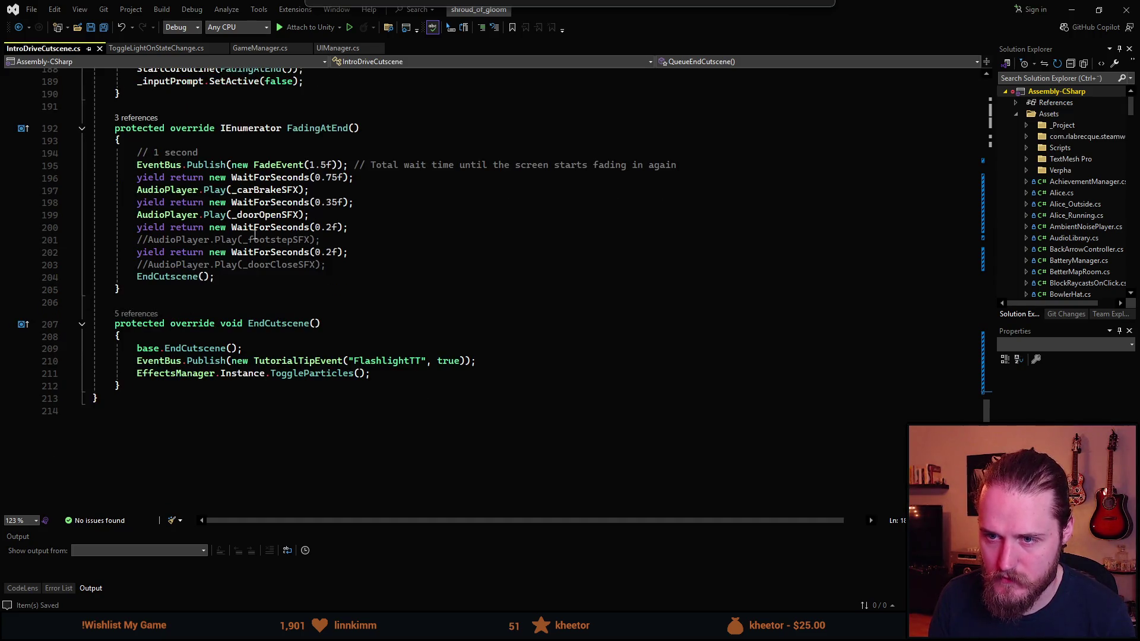